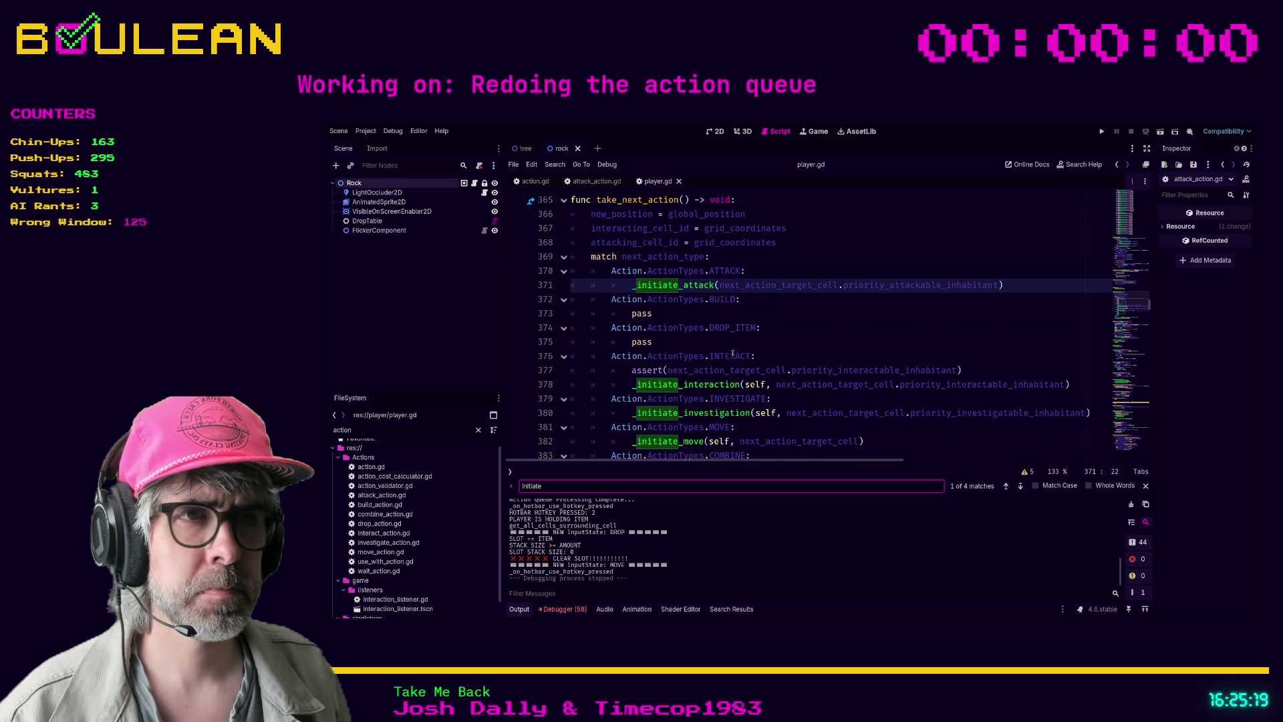
{"action": "scroll", "coordinate": [749, 340], "scroll_direction": "down", "scroll_amount": 2}
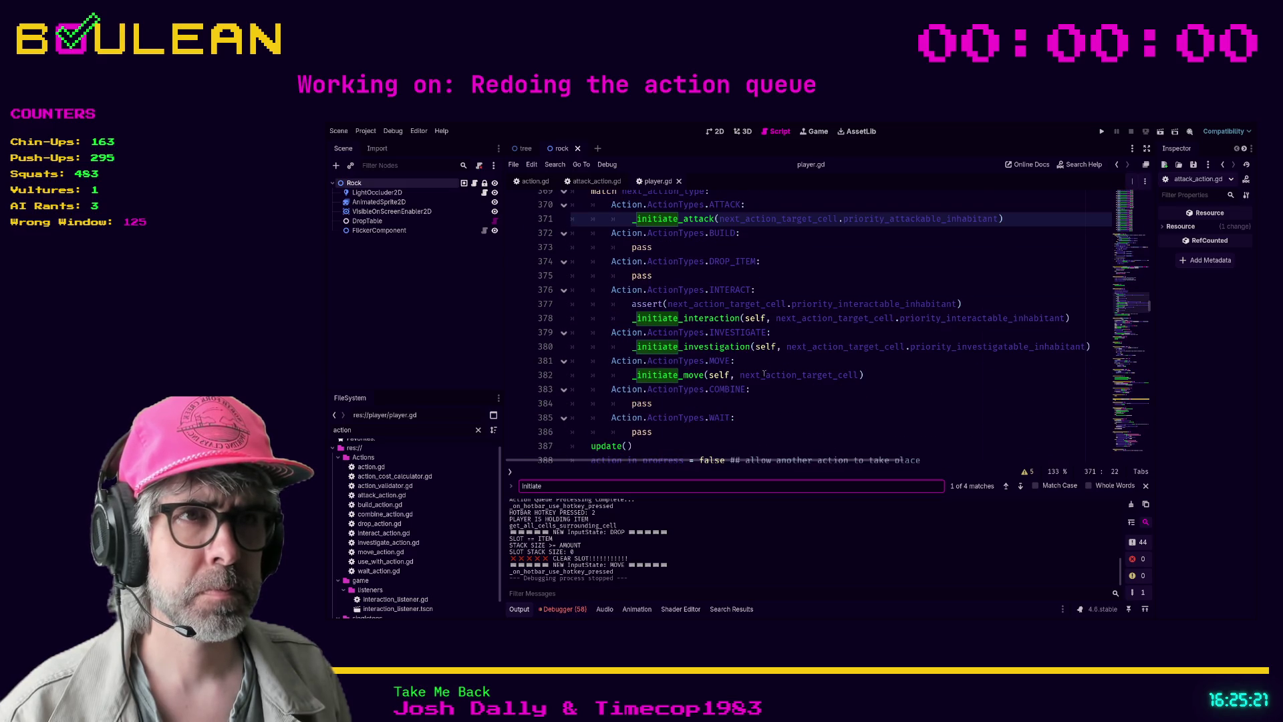
Put the cursor at the end of the WAIT case's pass line (line 385) in take_next_action
{"action": "left_click", "coordinate": [751, 426]}
{"action": "left_click", "coordinate": [751, 426]}
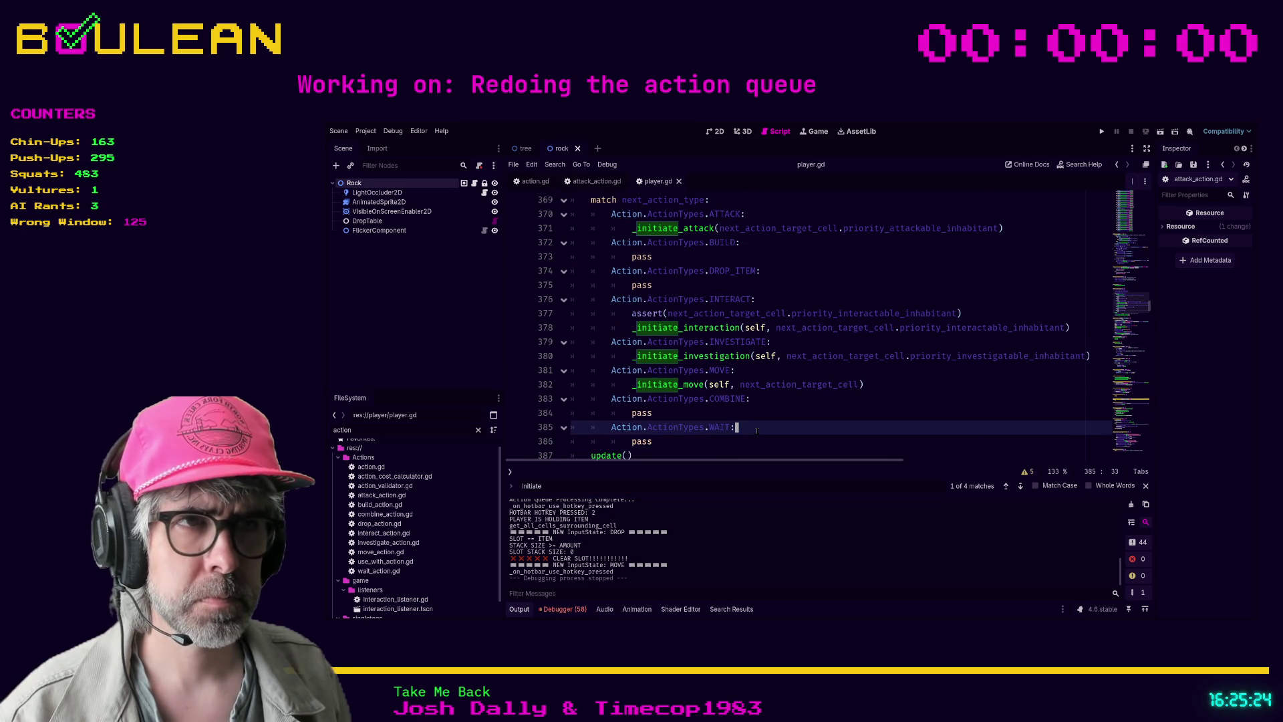
{"action": "scroll", "coordinate": [752, 401], "scroll_direction": "up", "scroll_amount": 3}
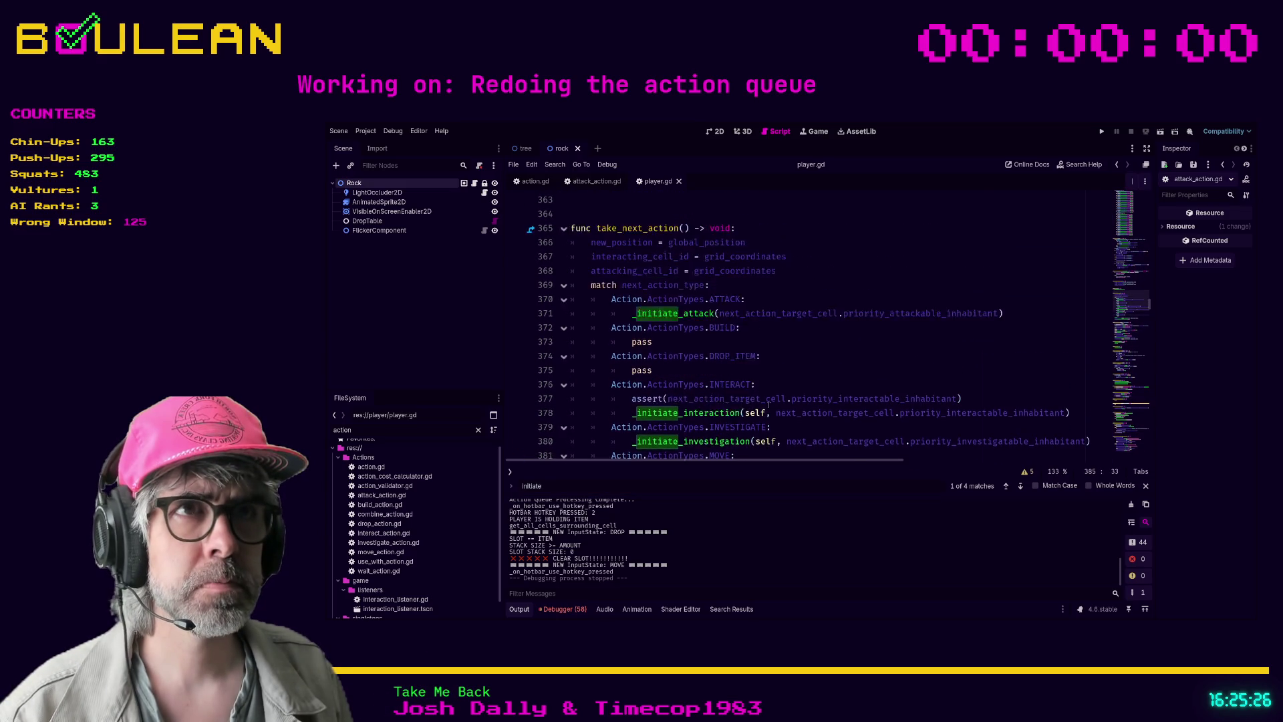
{"action": "scroll", "coordinate": [762, 389], "scroll_direction": "down", "scroll_amount": 4}
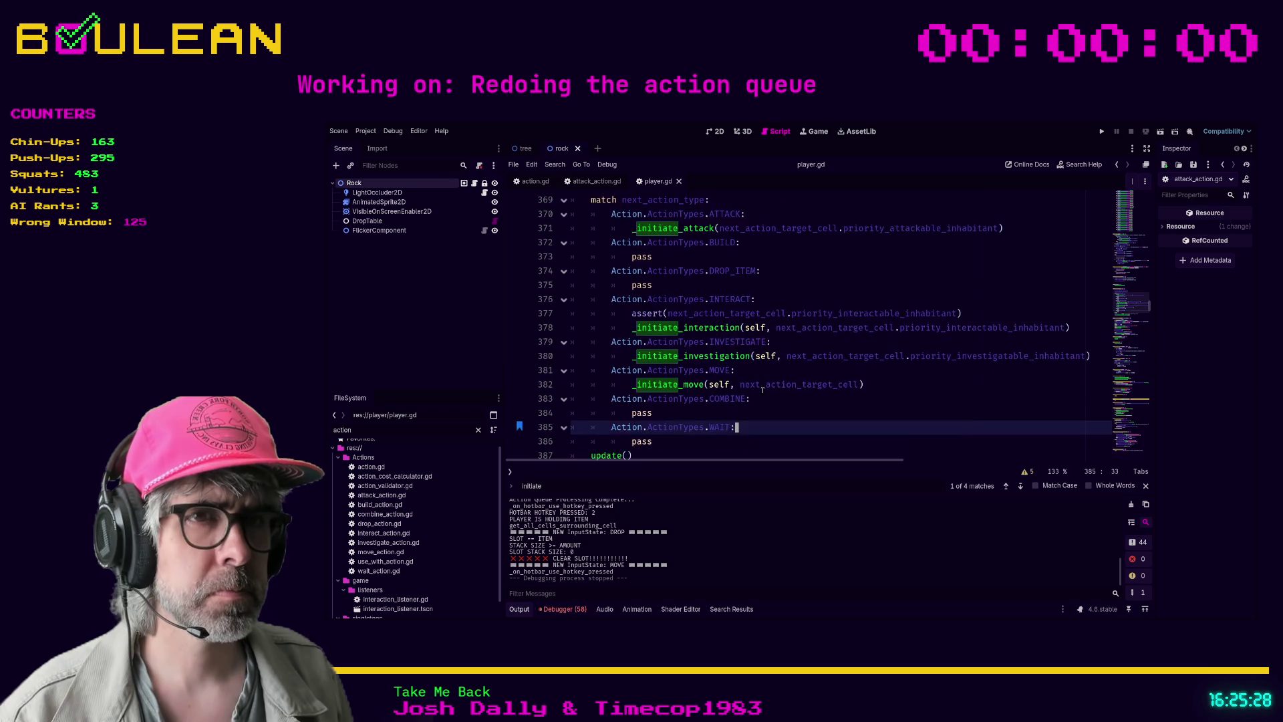
Step back through recent edit locations, then cycle bookmarks to the attack-request code at line 235
{"action": "key", "text": "ctrl+z"}
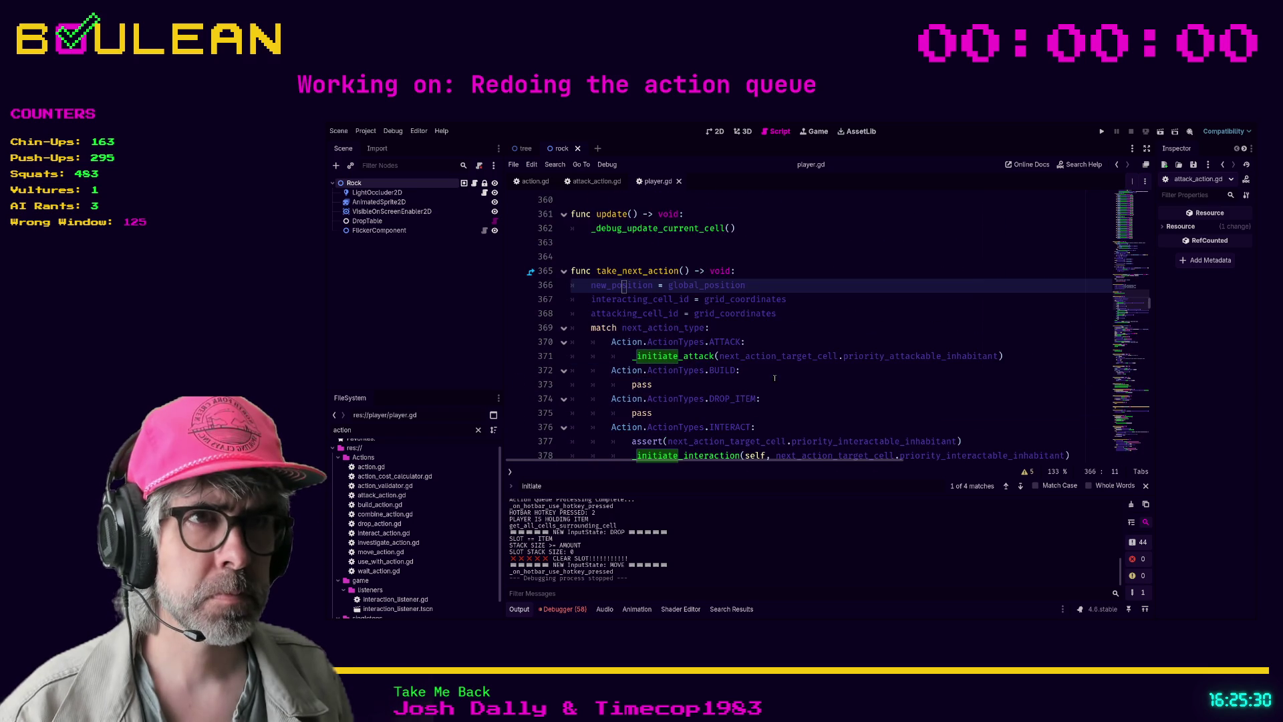
{"action": "key", "text": "ctrl+z"}
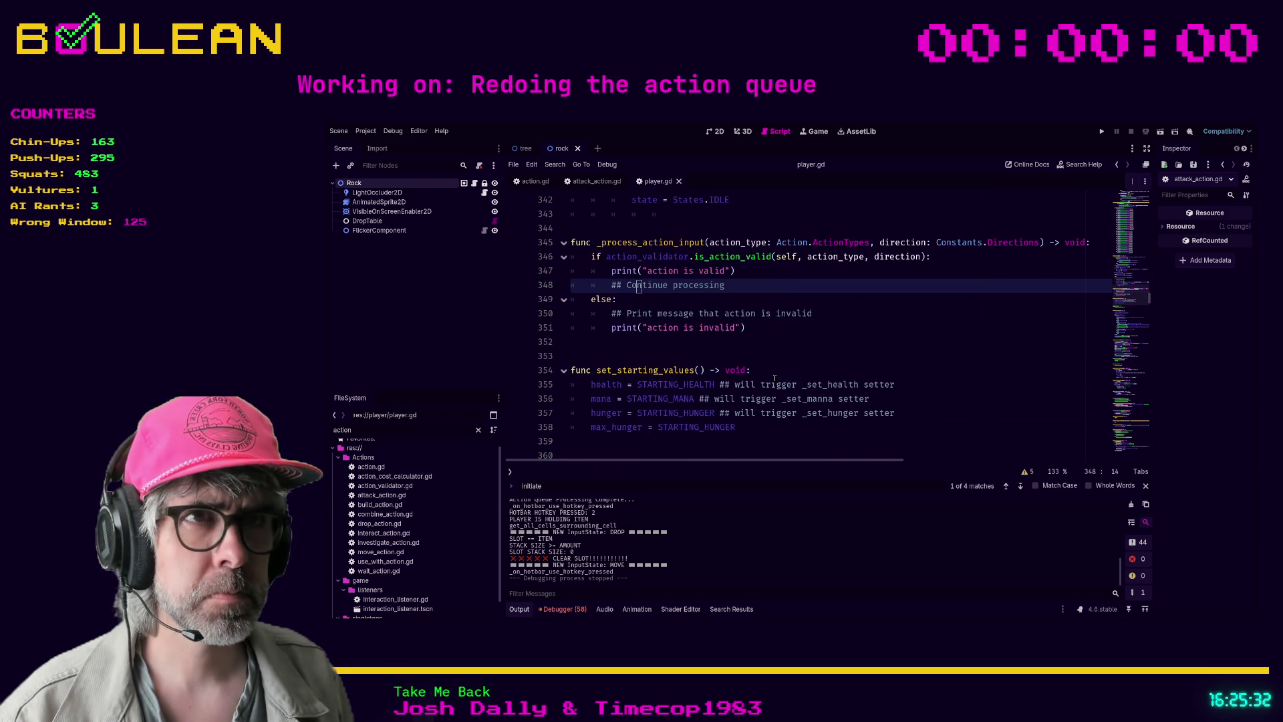
{"action": "key", "text": "ctrl+z"}
{"action": "key", "text": "ctrl+z"}
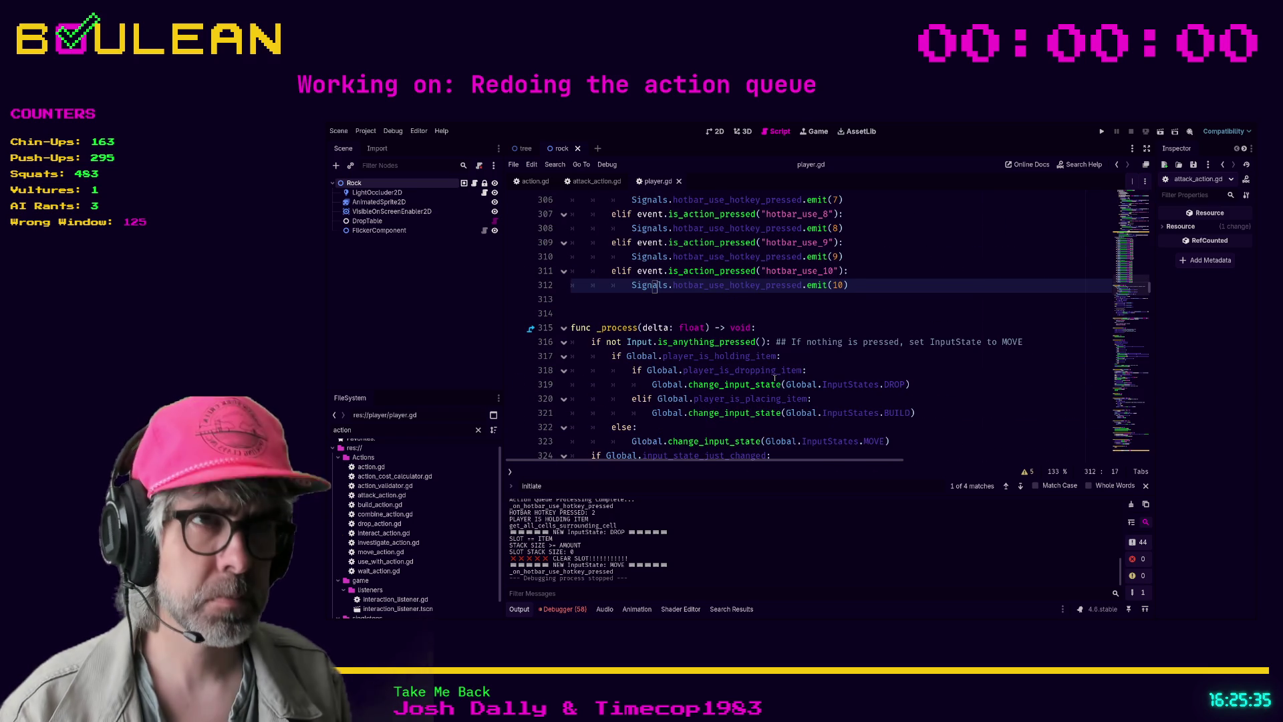
{"action": "key", "text": "ctrl+z"}
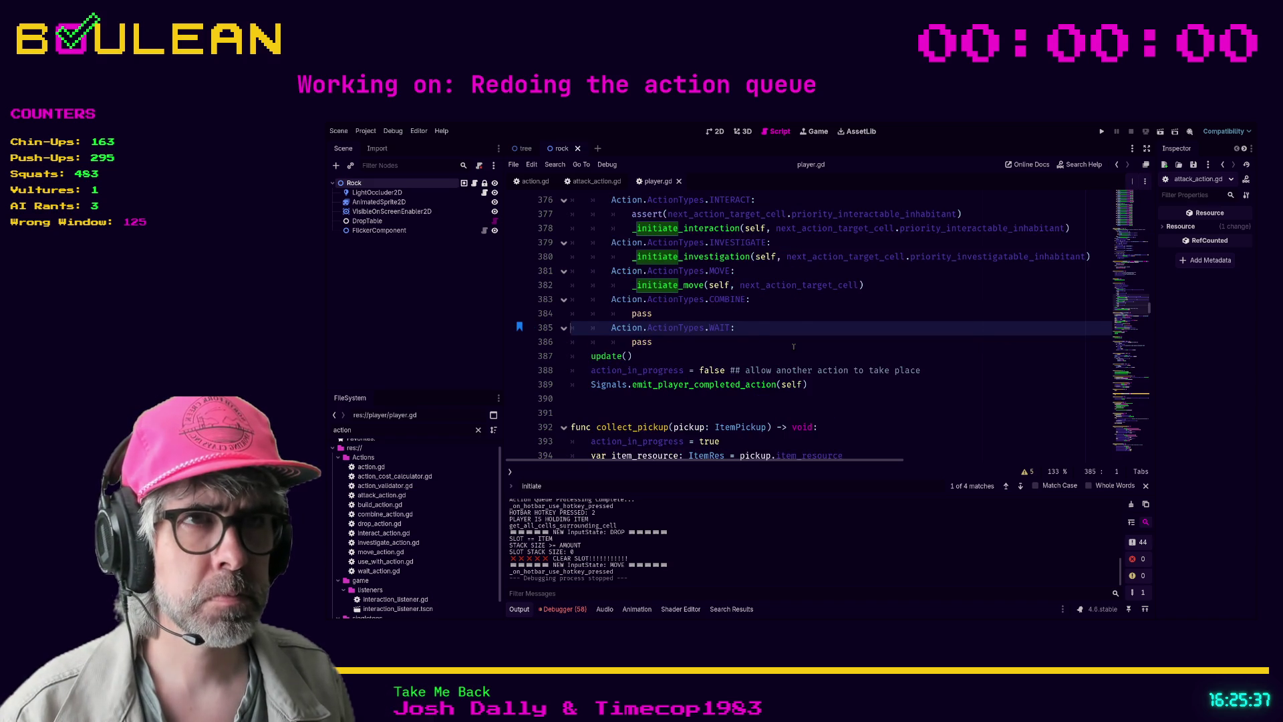
{"action": "key", "text": "ctrl+b"}
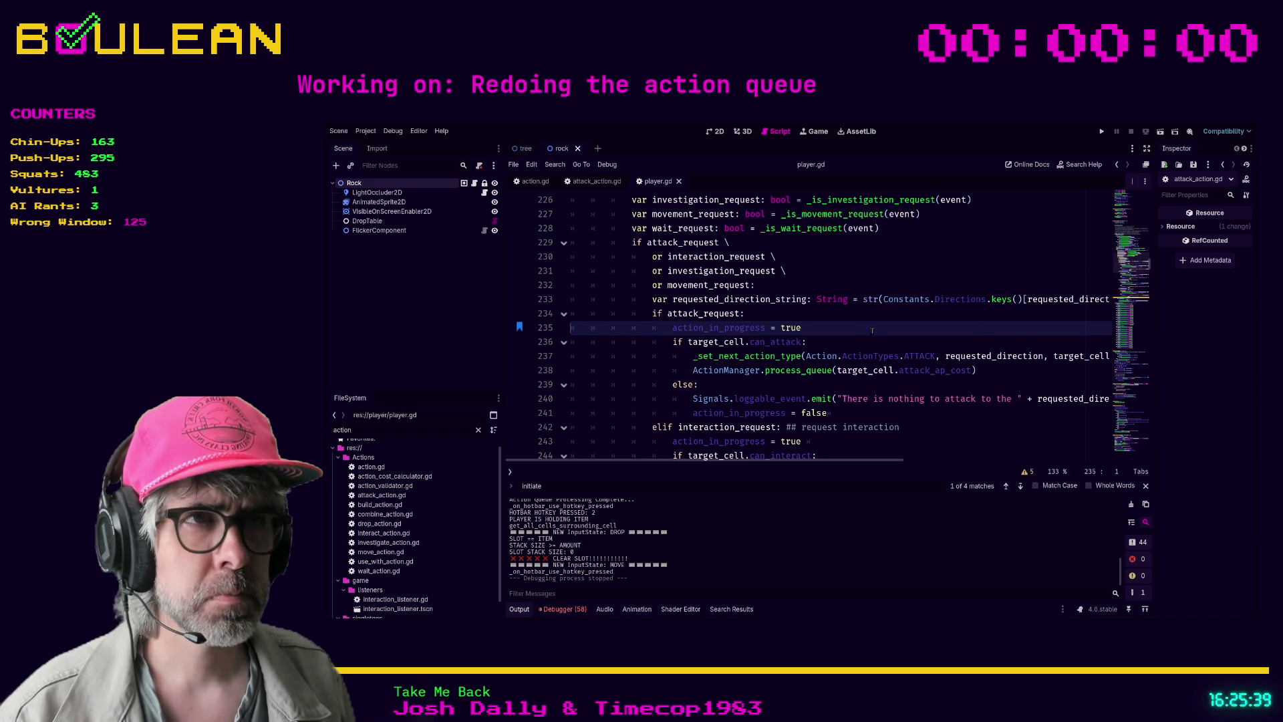
{"action": "scroll", "coordinate": [785, 304], "scroll_direction": "down", "scroll_amount": 2}
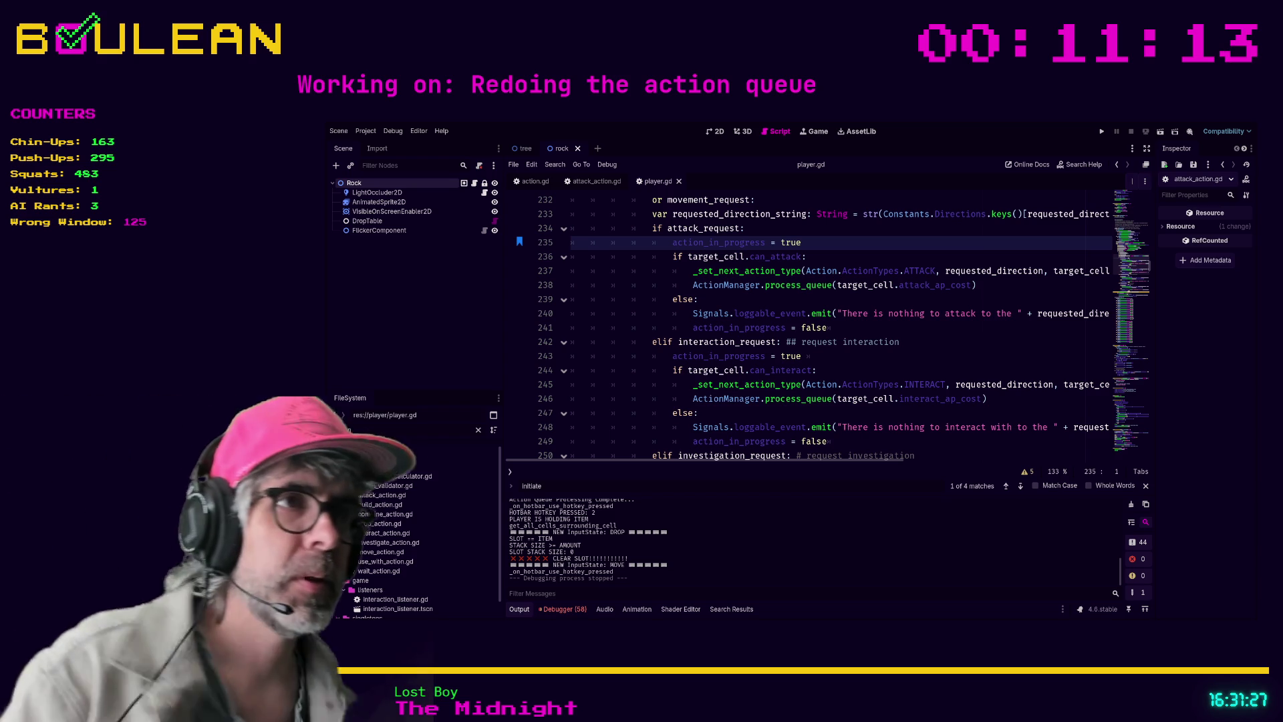
{"action": "left_click", "coordinate": [952, 371]}
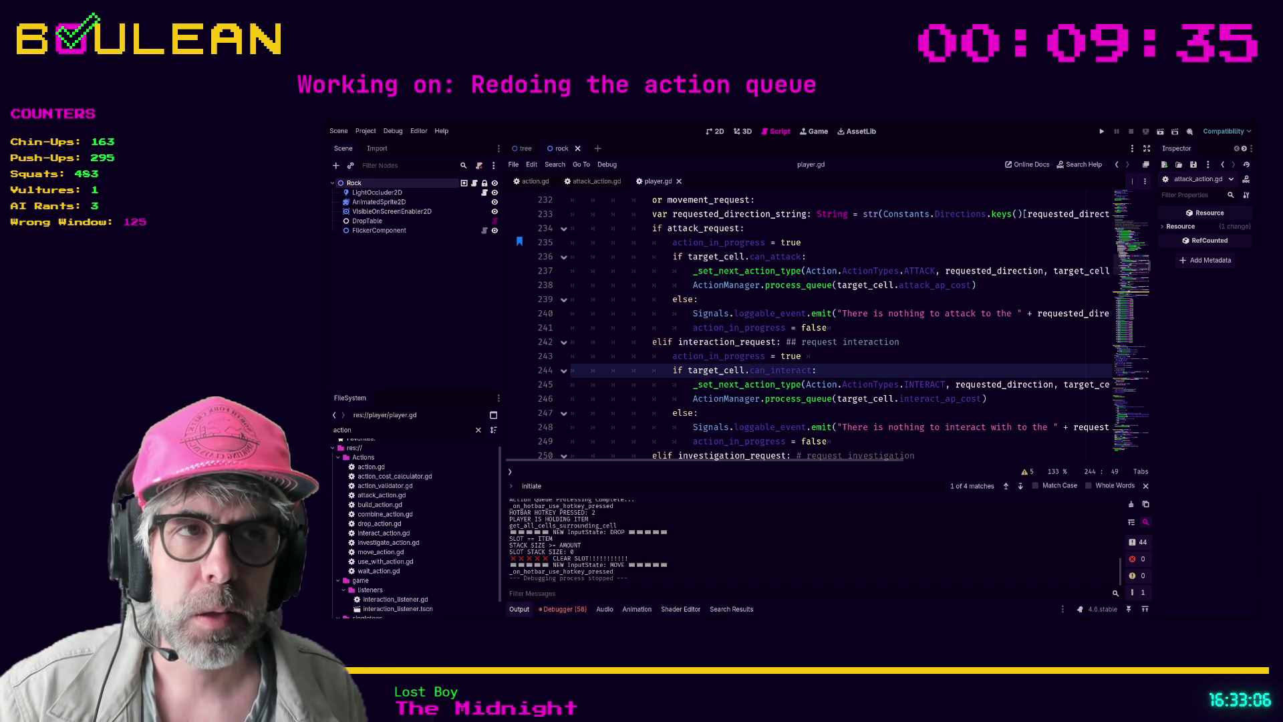
{"action": "left_click_drag", "start_coordinate": [699, 413], "coordinate": [566, 379]}
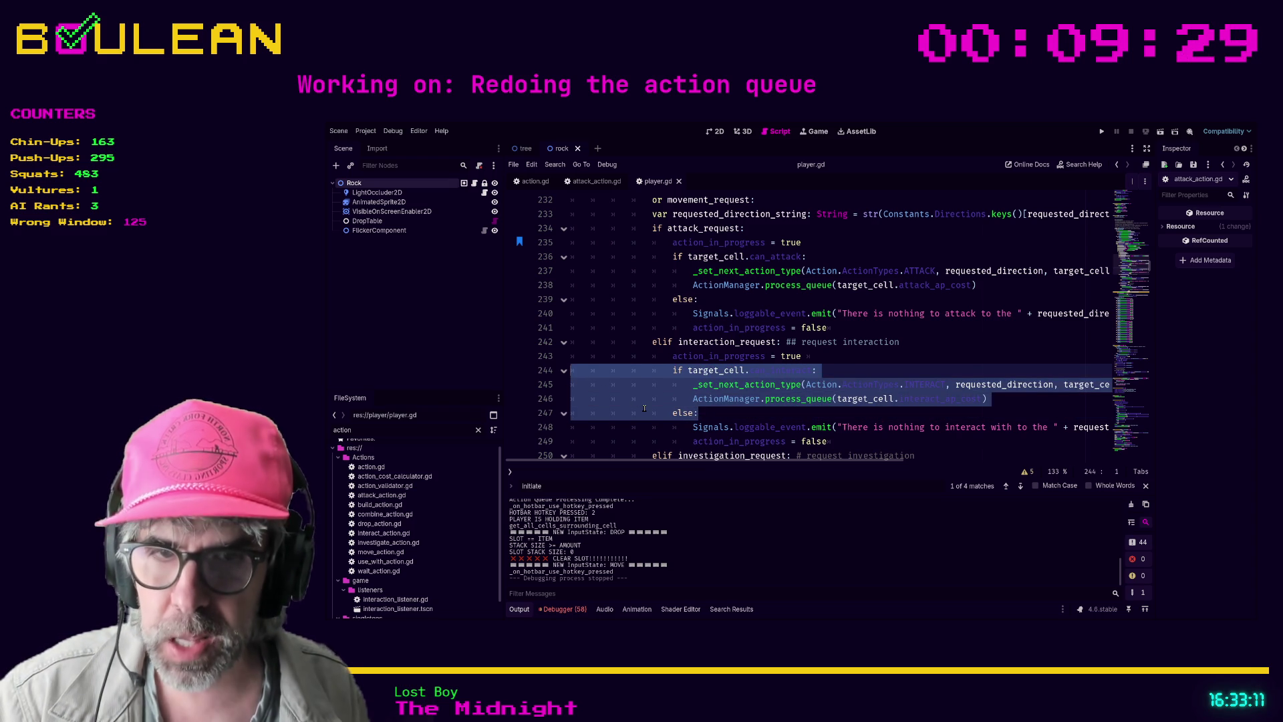
{"action": "left_click", "coordinate": [742, 414]}
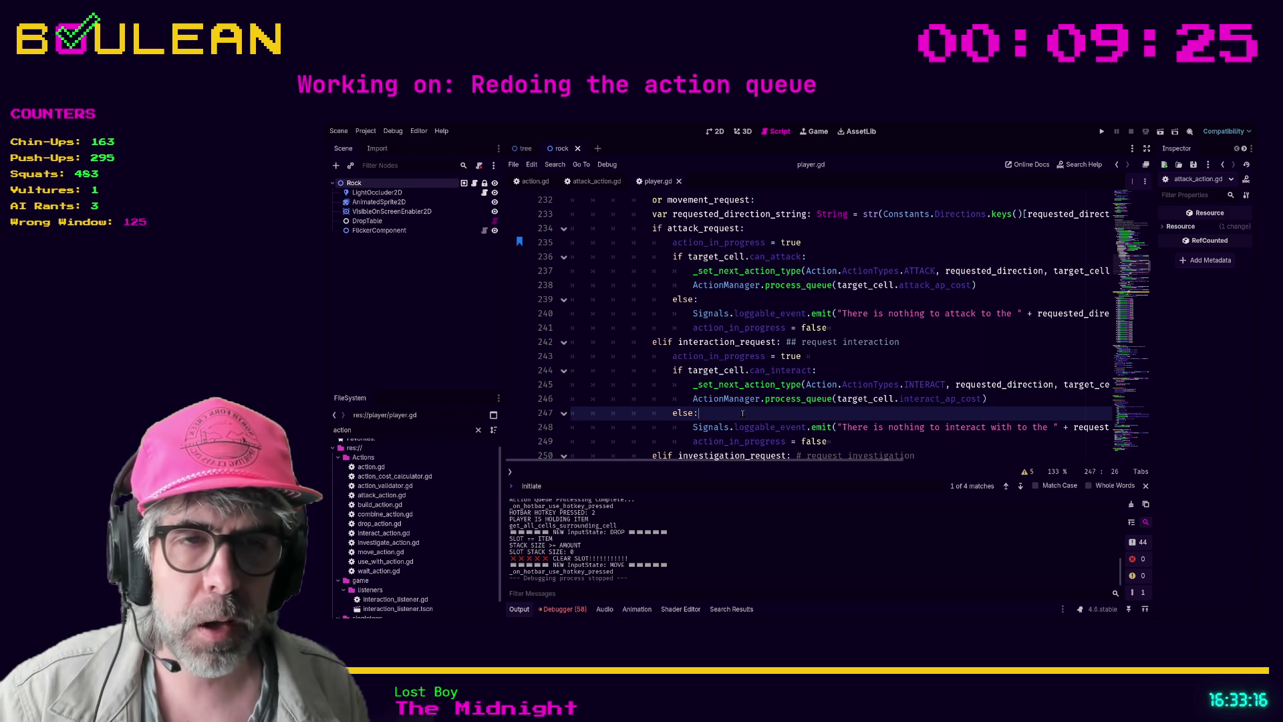
{"action": "scroll", "coordinate": [735, 416], "scroll_direction": "down", "scroll_amount": 1}
{"action": "scroll", "coordinate": [729, 419], "scroll_direction": "up", "scroll_amount": 1}
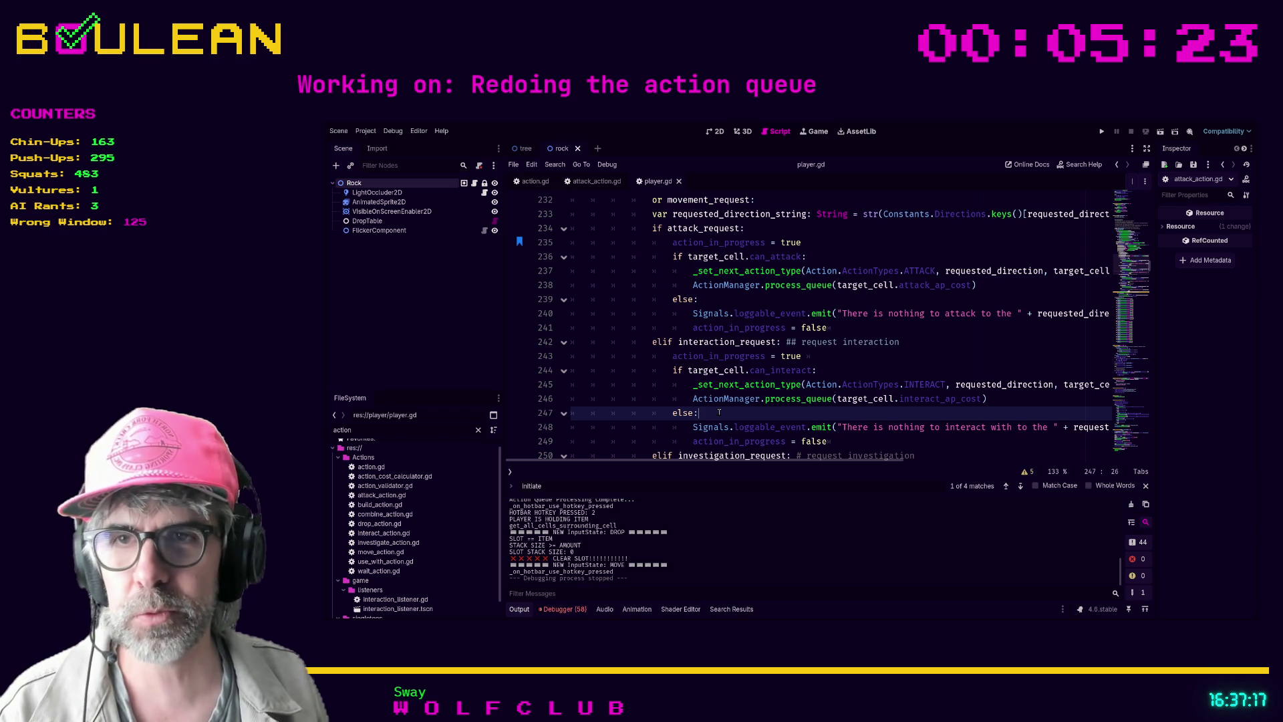
{"action": "scroll", "coordinate": [760, 371], "scroll_direction": "down", "scroll_amount": 1}
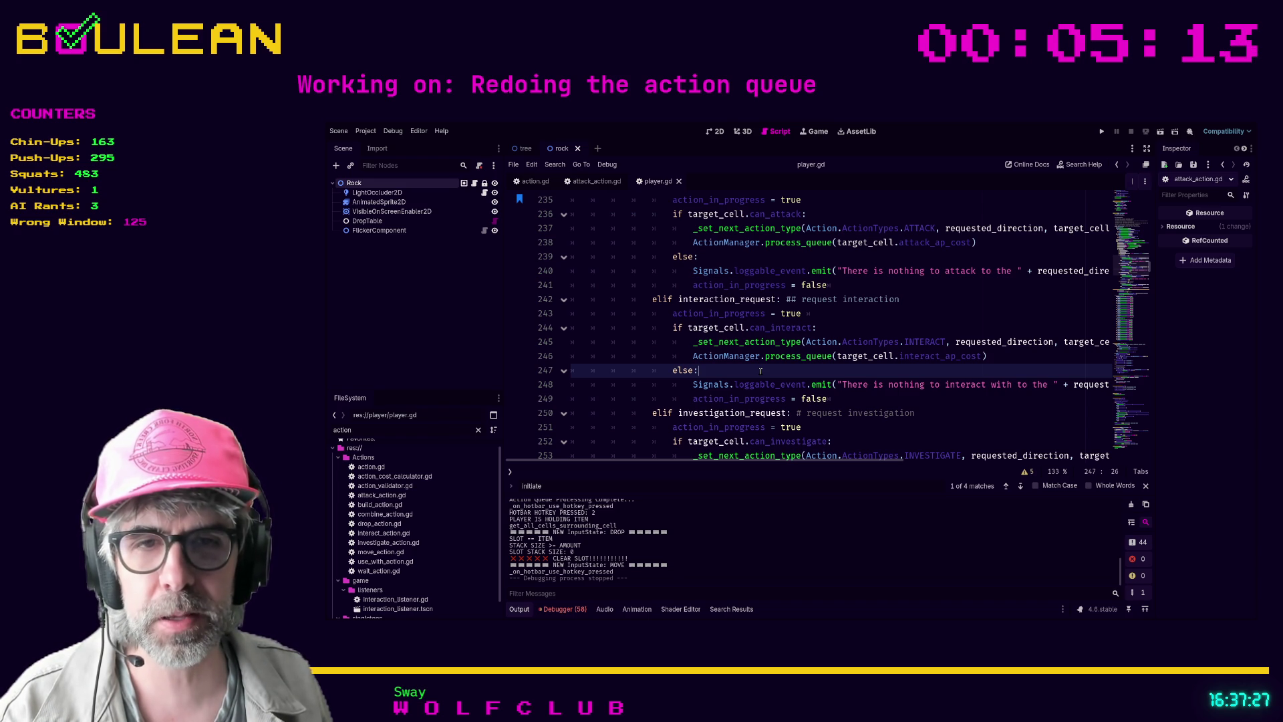
{"action": "scroll", "coordinate": [760, 371], "scroll_direction": "down", "scroll_amount": 2}
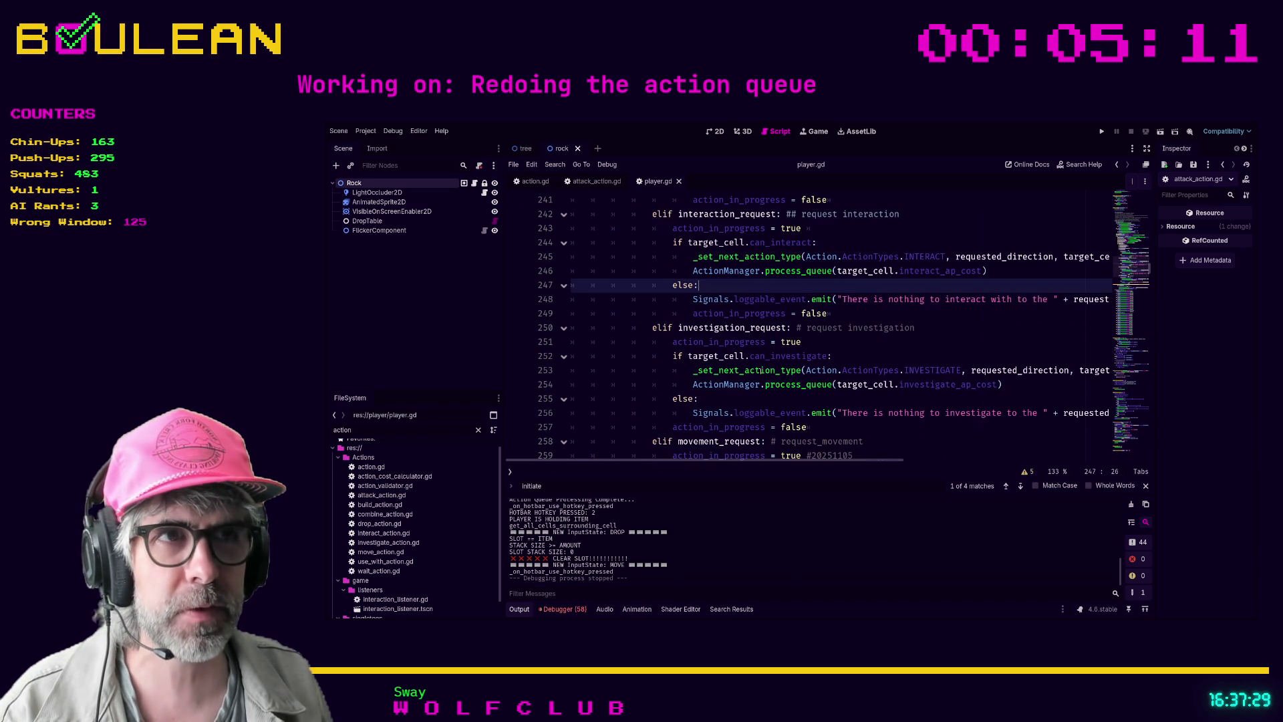
{"action": "left_click", "coordinate": [727, 396]}
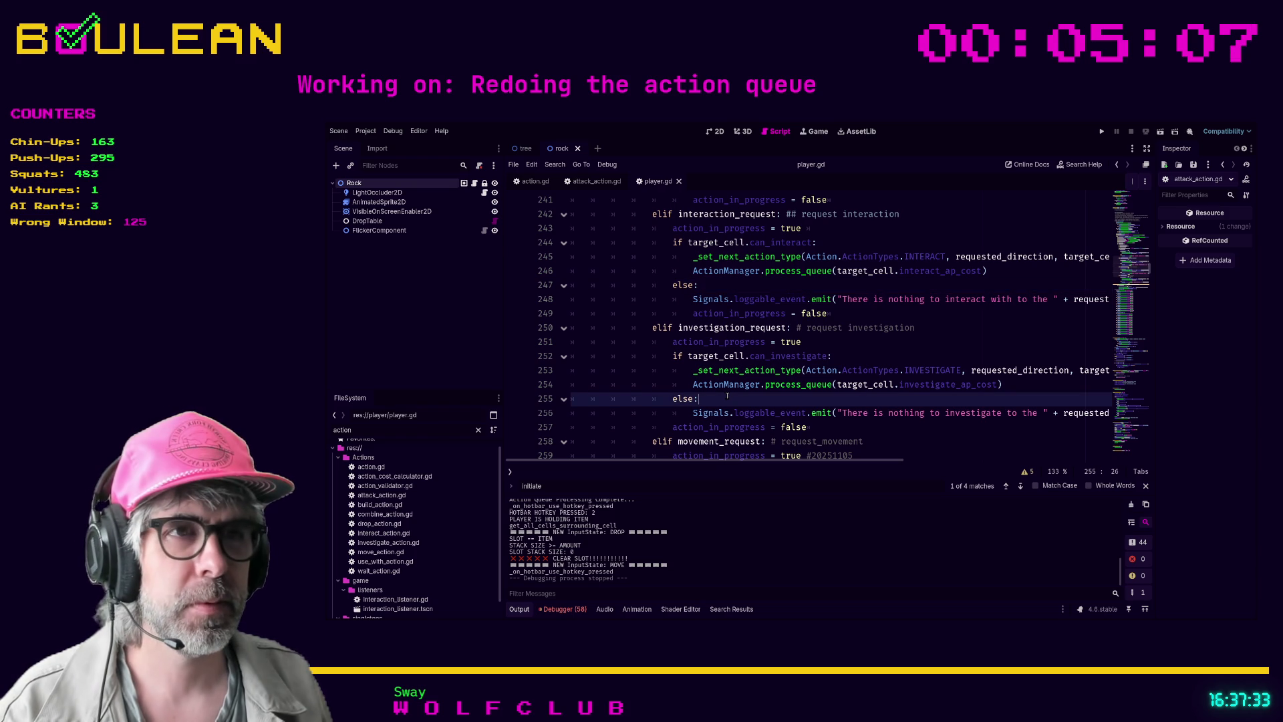
{"action": "left_click", "coordinate": [719, 385]}
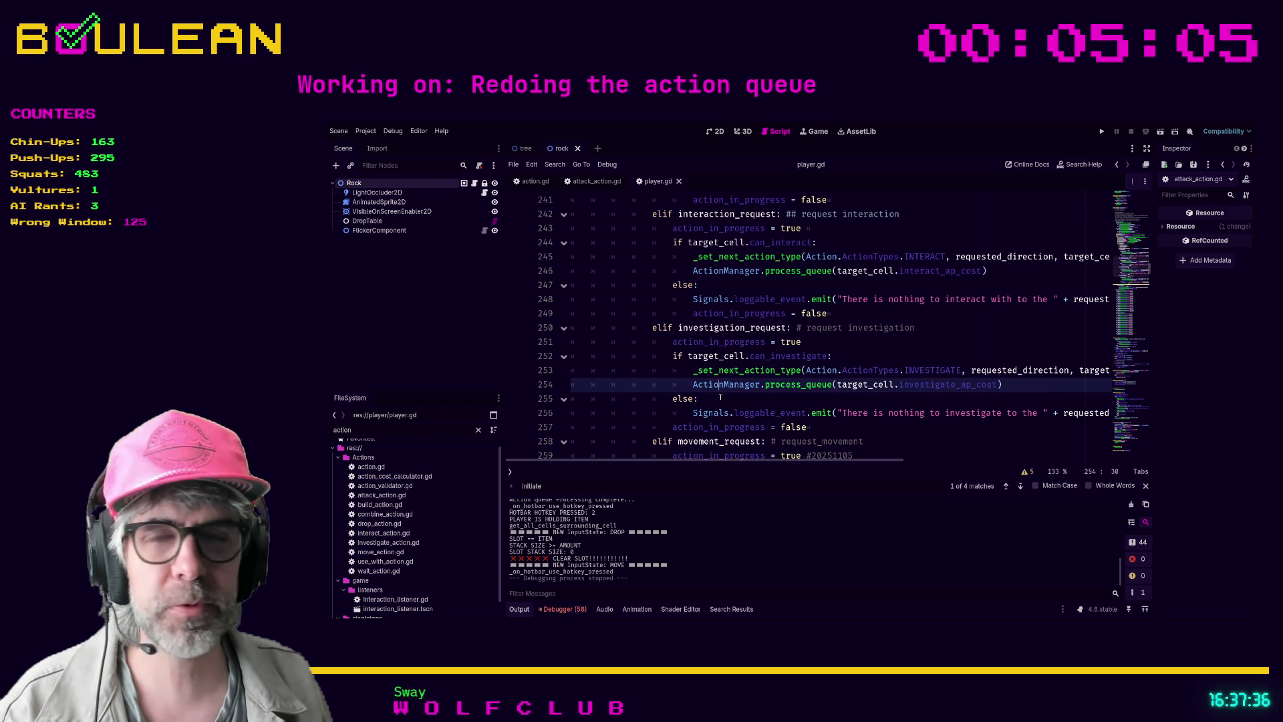
{"action": "left_click", "coordinate": [720, 398]}
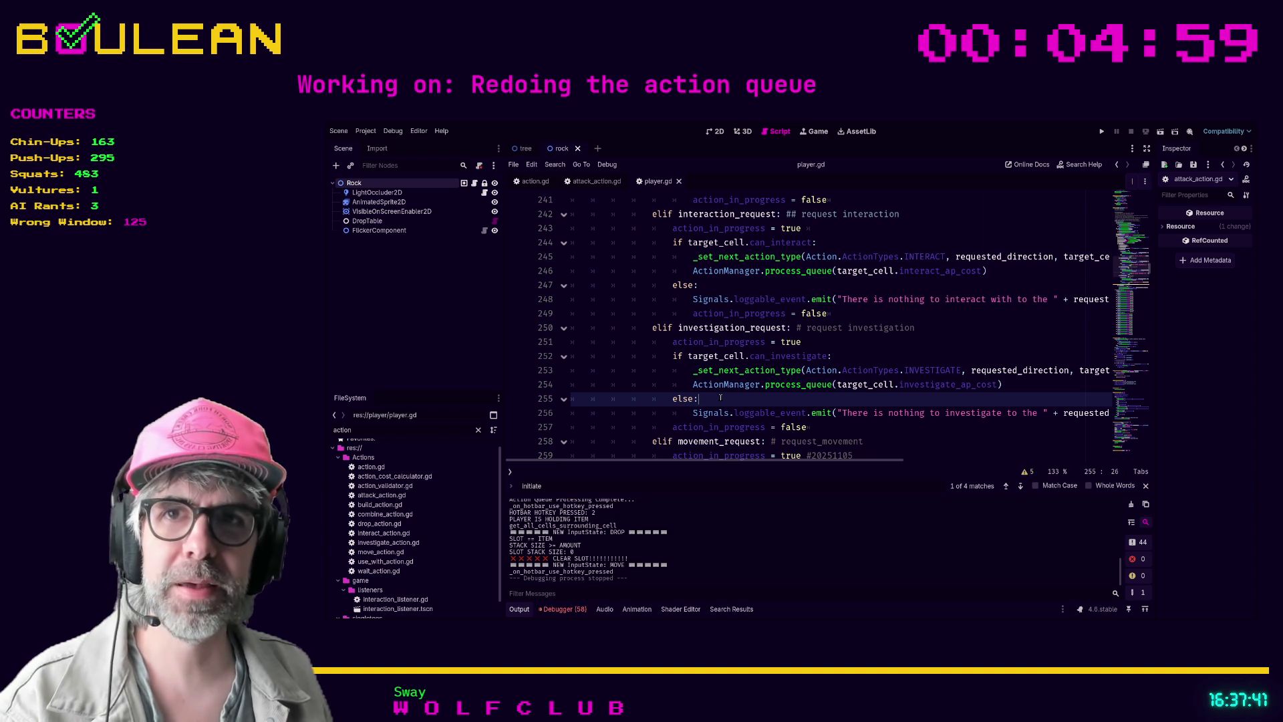
{"action": "scroll", "coordinate": [721, 394], "scroll_direction": "down", "scroll_amount": 2}
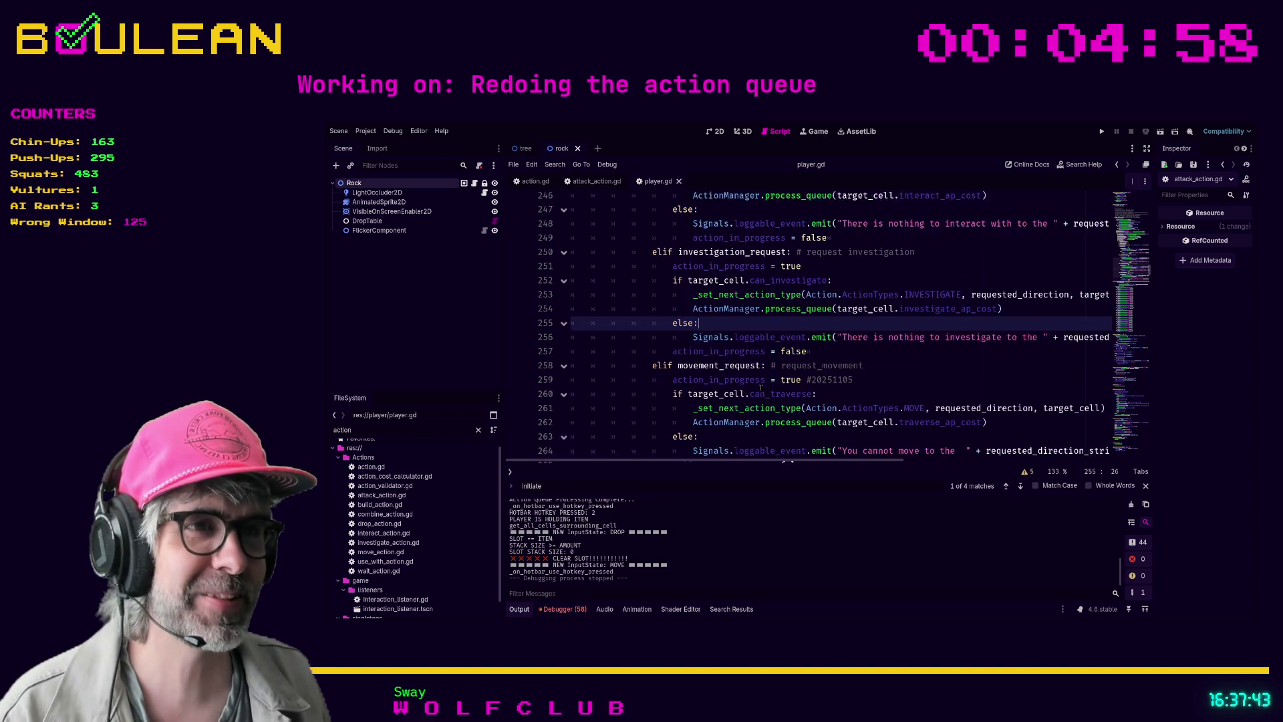
{"action": "left_click", "coordinate": [890, 383]}
{"action": "left_click", "coordinate": [865, 369]}
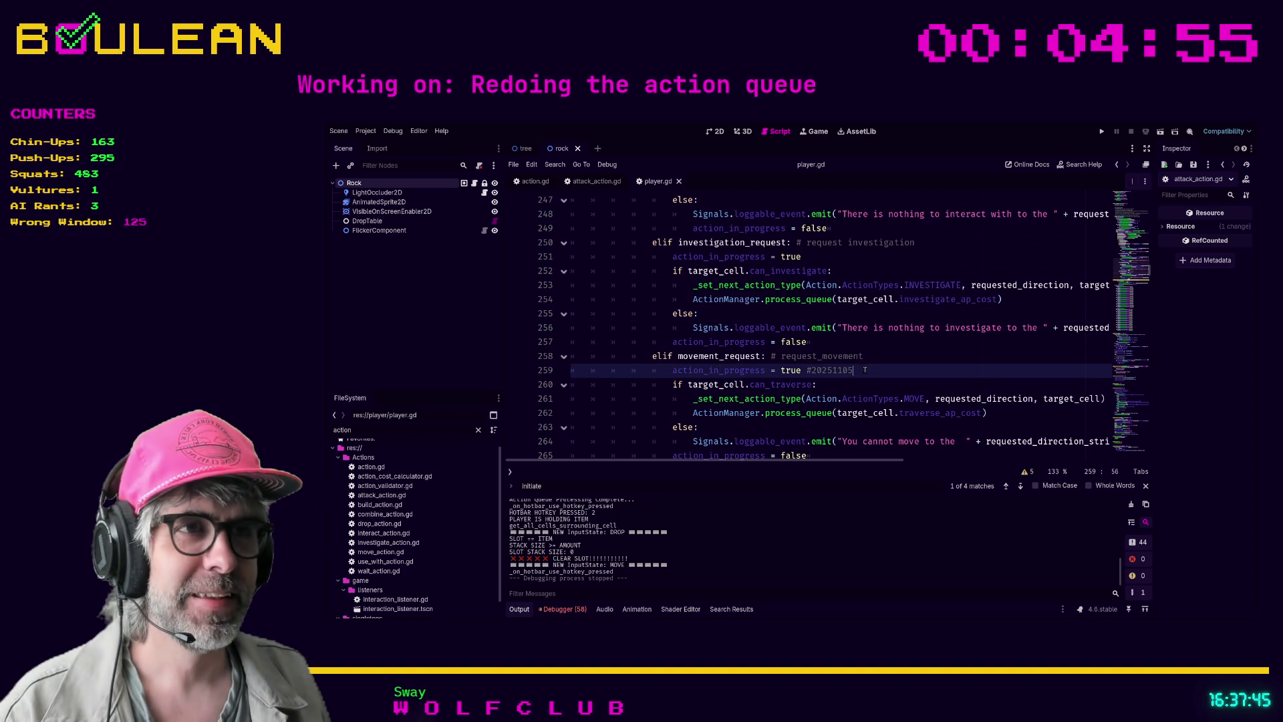
{"action": "left_click", "coordinate": [810, 369], "text": "shift"}
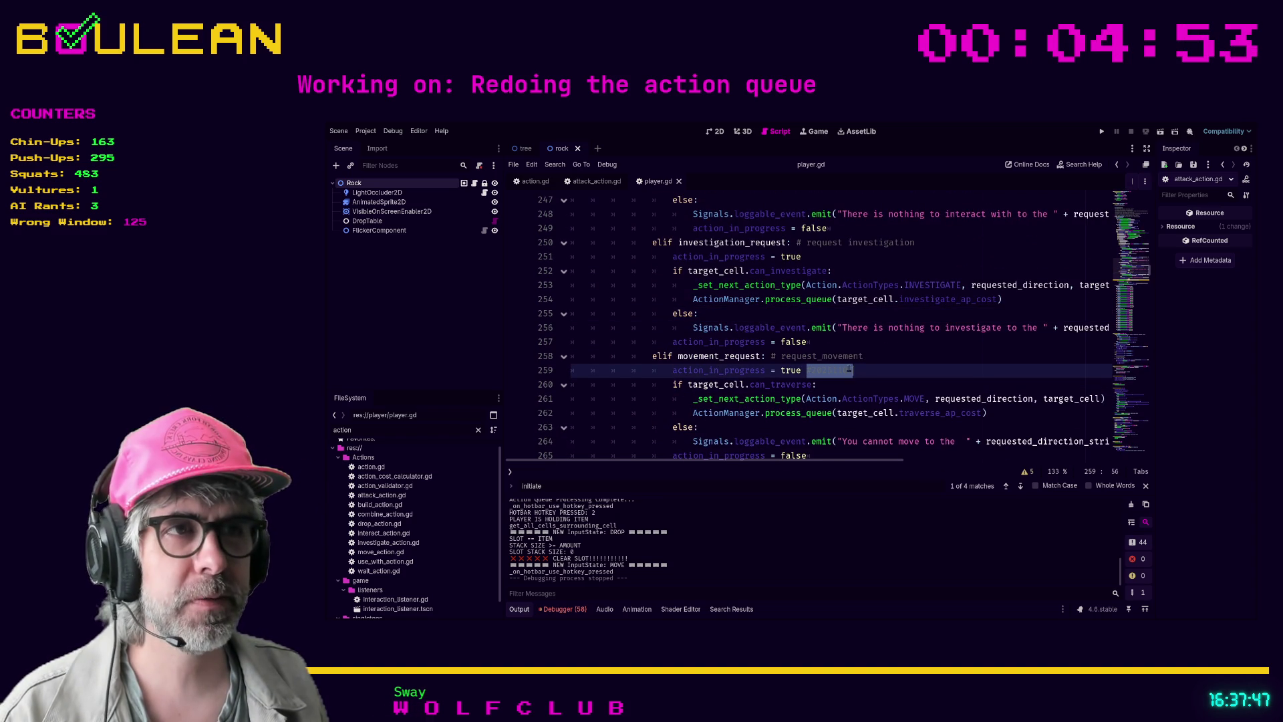
{"action": "mouse_move", "coordinate": [805, 369]}
{"action": "left_mouse_down"}
{"action": "mouse_move", "coordinate": [848, 370]}
{"action": "mouse_move", "coordinate": [806, 369]}
{"action": "left_mouse_up"}
{"action": "left_click", "coordinate": [874, 367]}
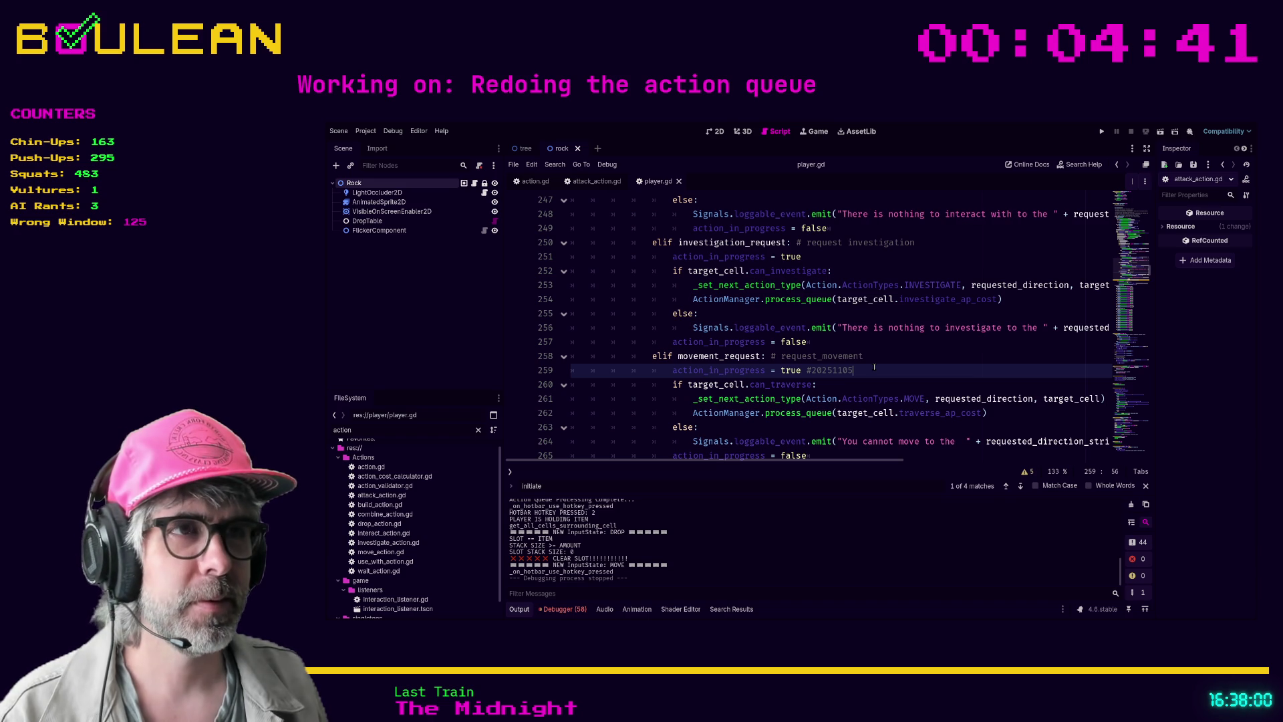
{"action": "left_click_drag", "start_coordinate": [874, 367], "coordinate": [807, 367]}
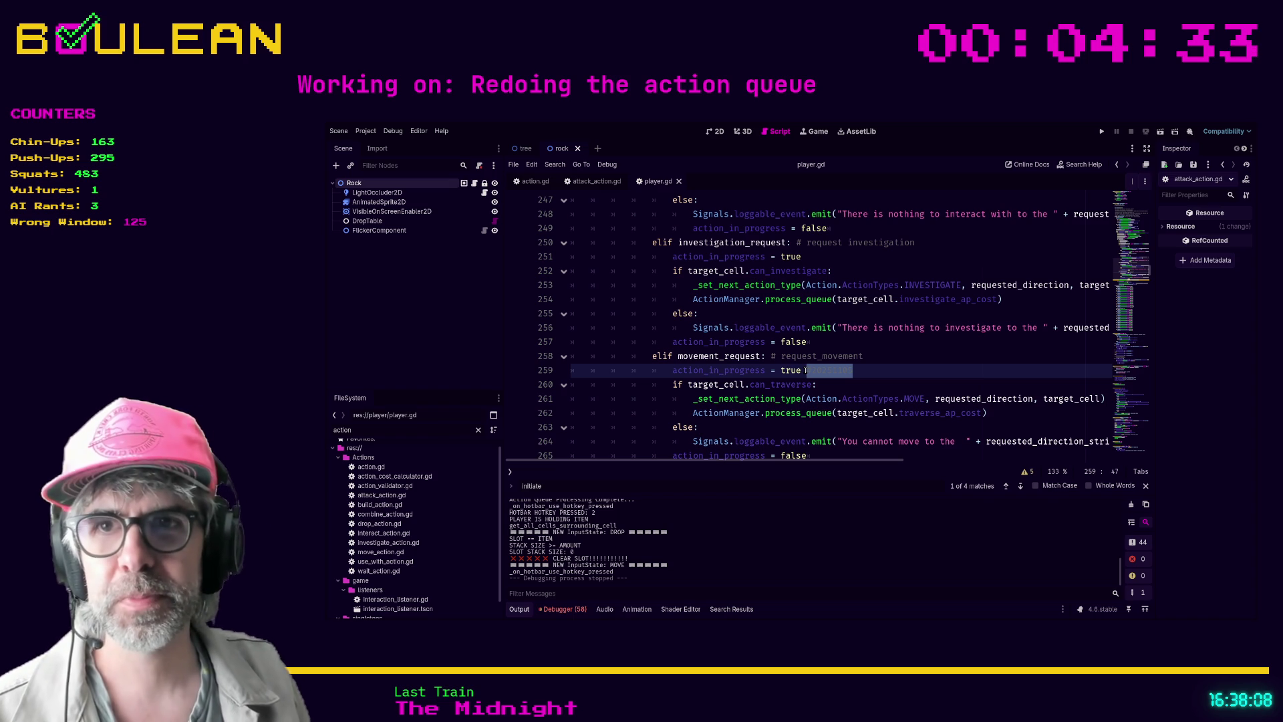
{"action": "left_click", "coordinate": [878, 369]}
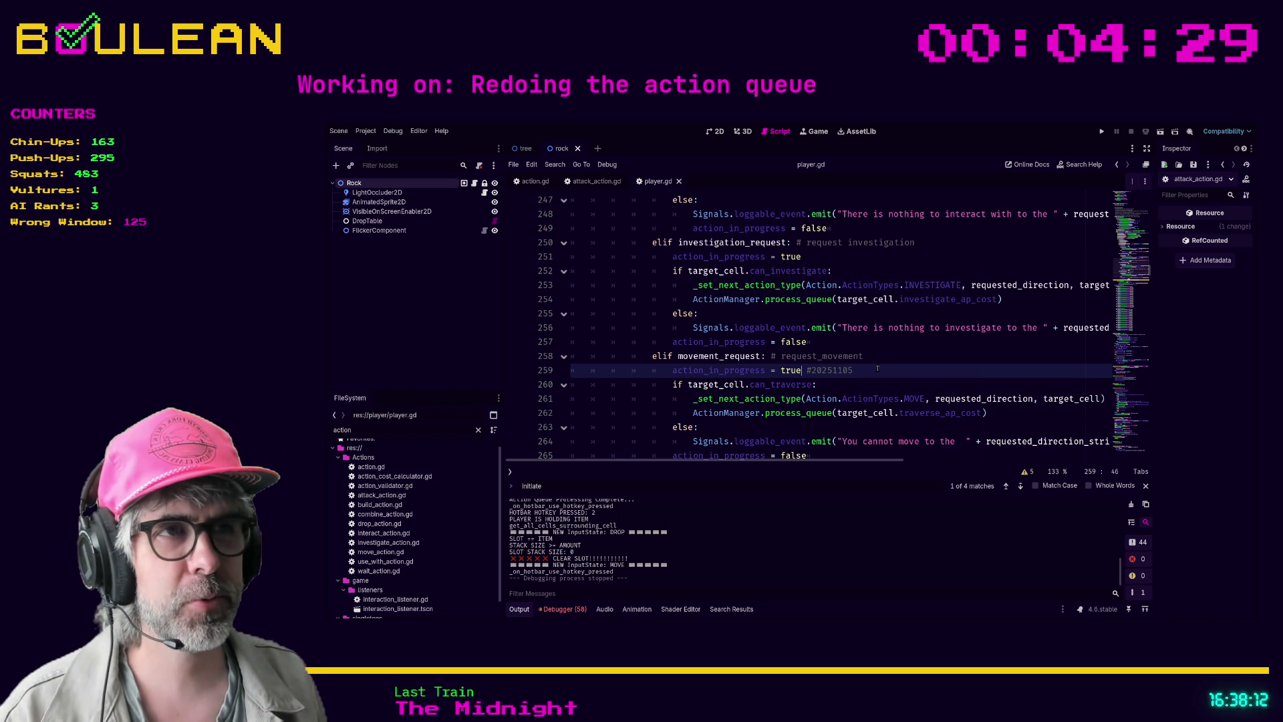
{"action": "key", "text": "Up"}
{"action": "scroll", "coordinate": [869, 369], "scroll_direction": "up", "scroll_amount": 3}
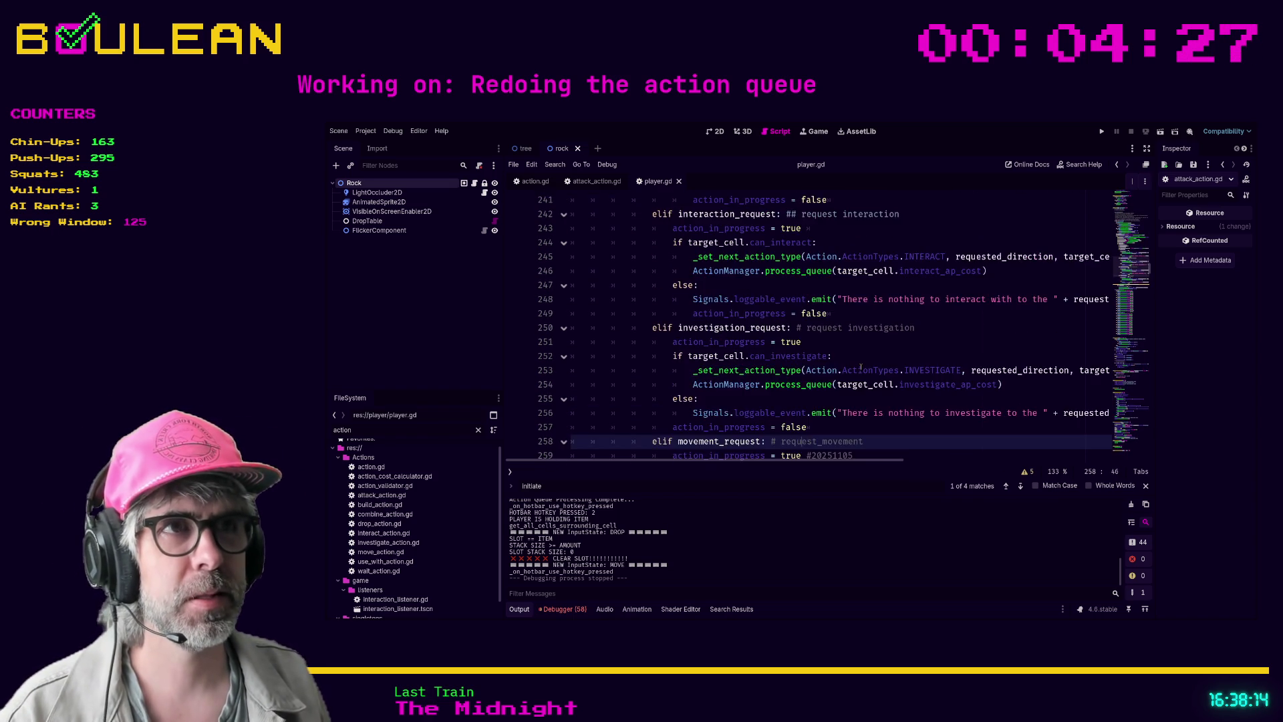
{"action": "scroll", "coordinate": [861, 367], "scroll_direction": "down", "scroll_amount": 3}
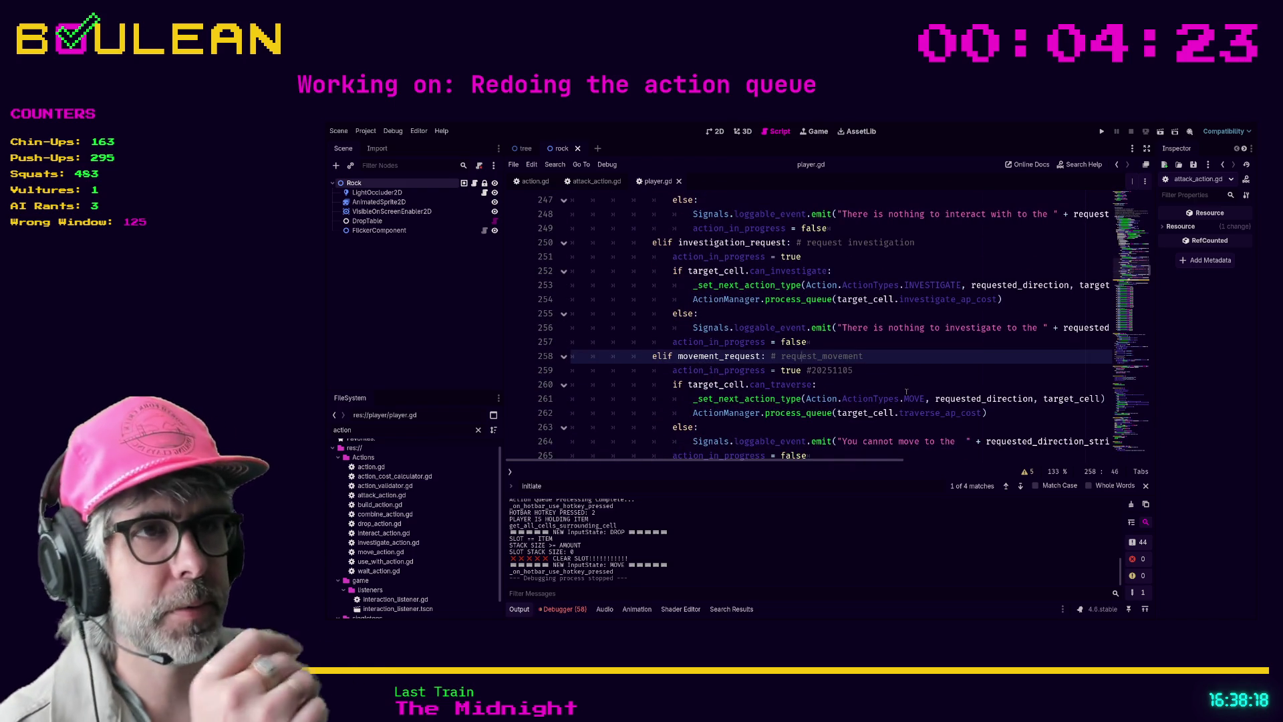
{"action": "scroll", "coordinate": [905, 392], "scroll_direction": "down", "scroll_amount": 1}
{"action": "scroll", "coordinate": [905, 392], "scroll_direction": "up", "scroll_amount": 3}
{"action": "scroll", "coordinate": [906, 392], "scroll_direction": "down", "scroll_amount": 3}
{"action": "scroll", "coordinate": [906, 393], "scroll_direction": "up", "scroll_amount": 6}
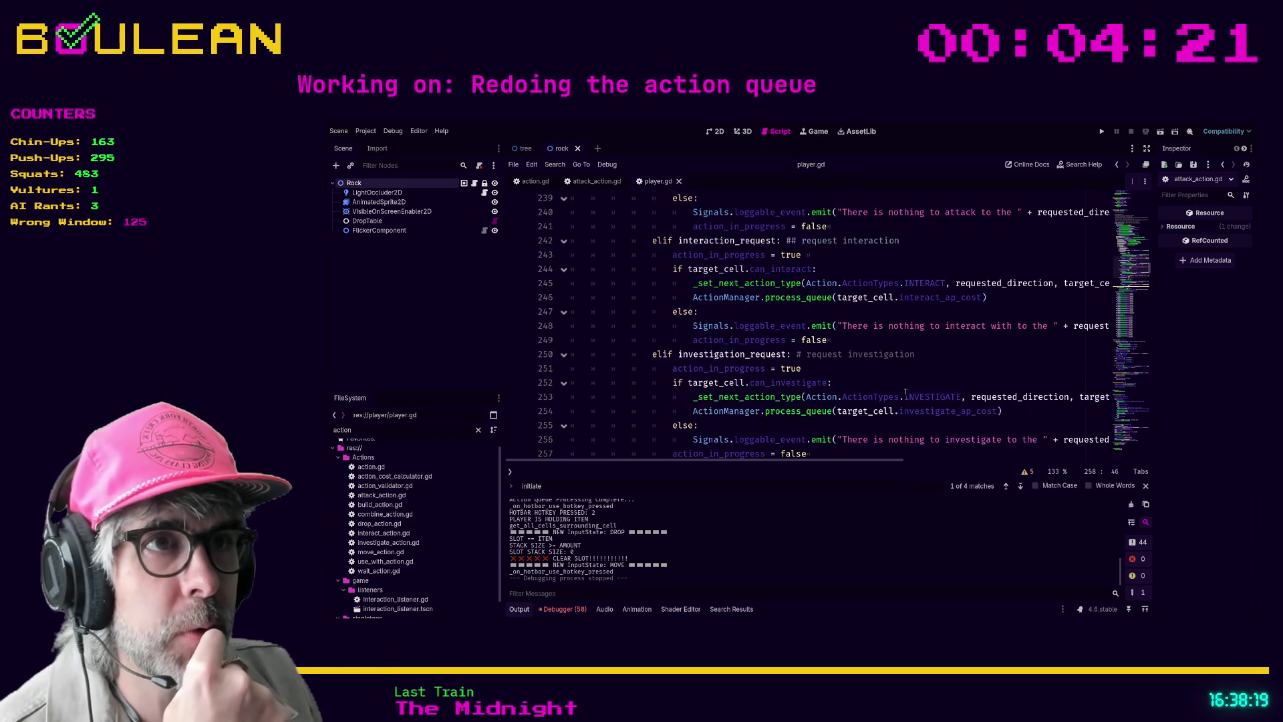
{"action": "scroll", "coordinate": [807, 366], "scroll_direction": "down", "scroll_amount": 5}
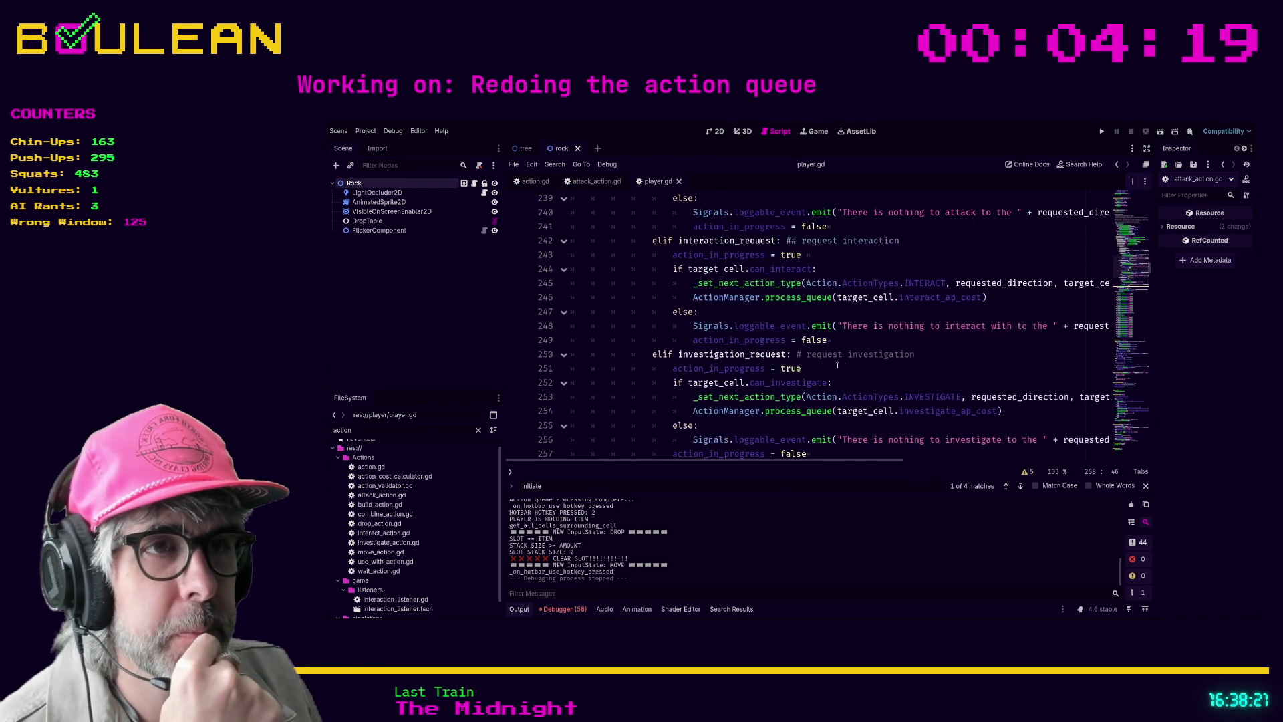
{"action": "scroll", "coordinate": [807, 366], "scroll_direction": "down", "scroll_amount": 1}
{"action": "scroll", "coordinate": [801, 368], "scroll_direction": "down", "scroll_amount": 1}
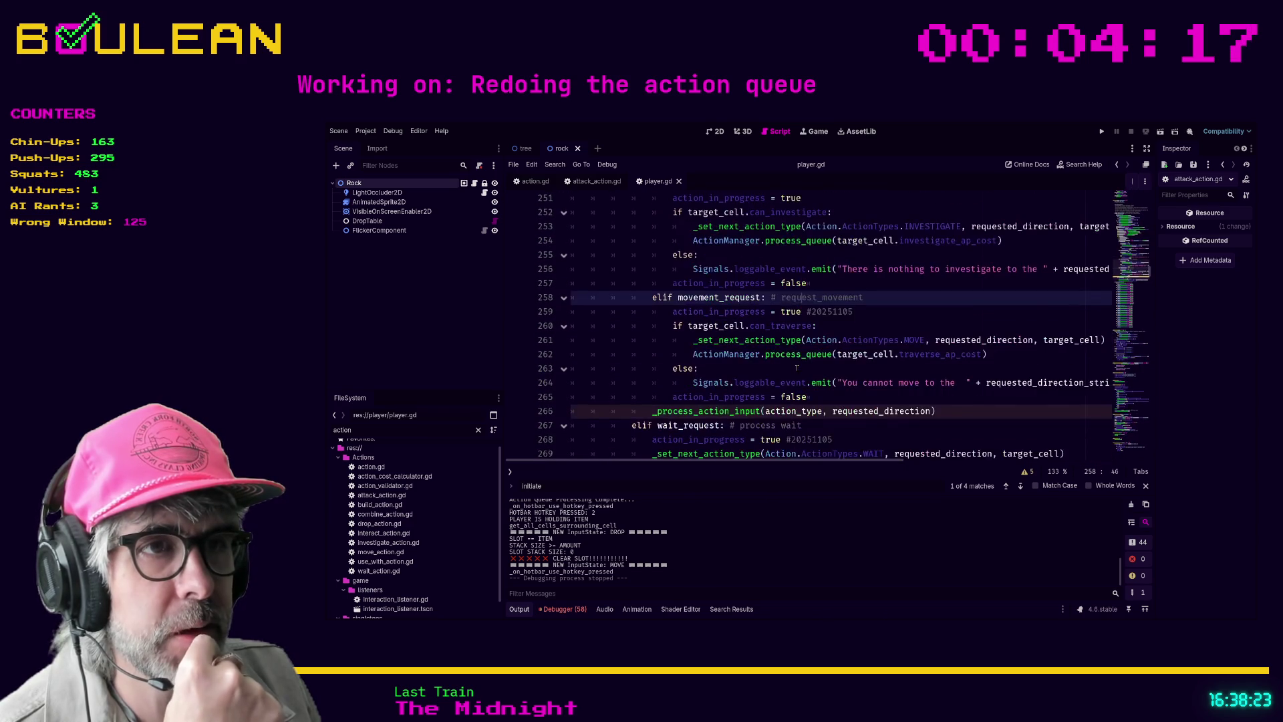
{"action": "scroll", "coordinate": [796, 372], "scroll_direction": "up", "scroll_amount": 1}
{"action": "scroll", "coordinate": [796, 372], "scroll_direction": "down", "scroll_amount": 2}
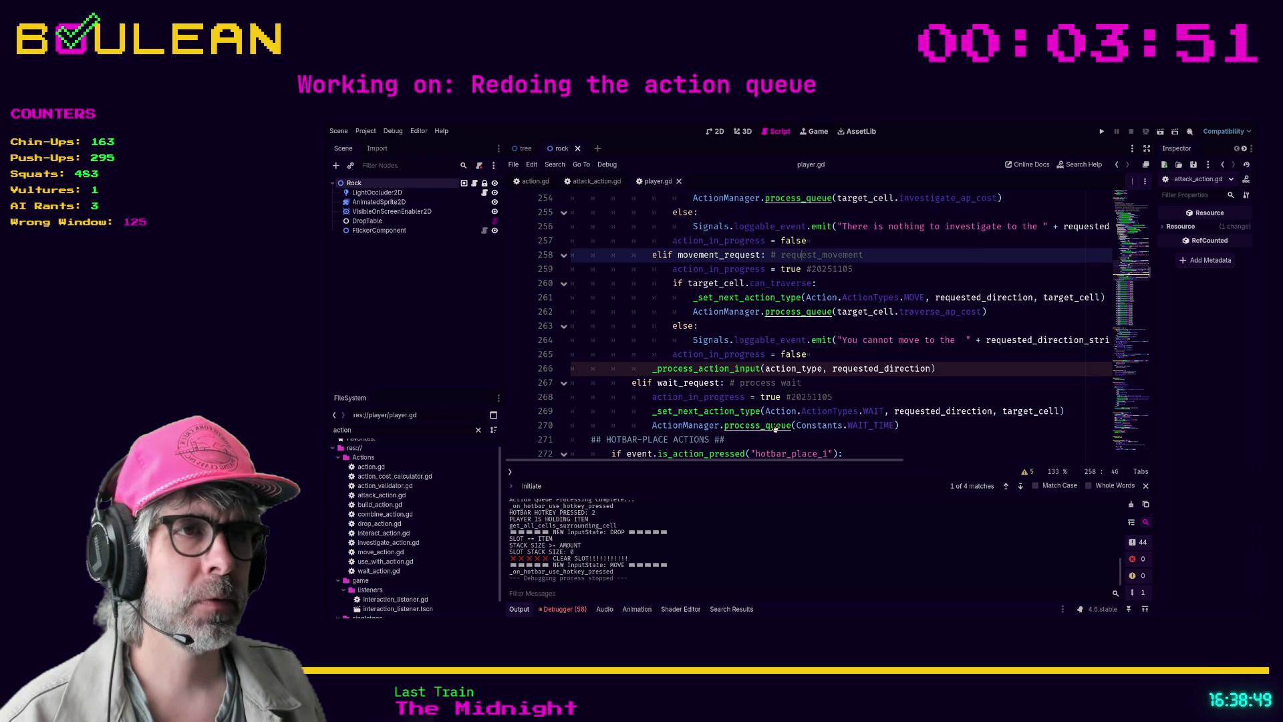
{"action": "left_click", "coordinate": [770, 427], "text": "ctrl"}
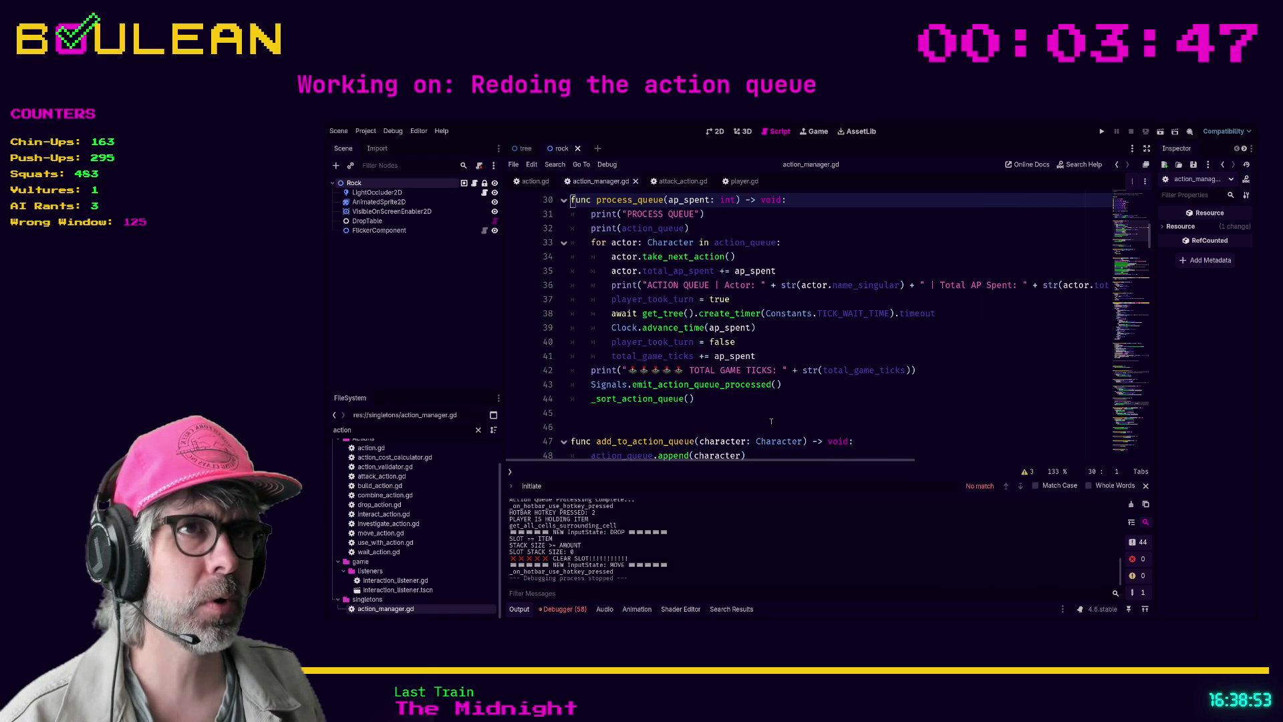
{"action": "scroll", "coordinate": [771, 421], "scroll_direction": "down", "scroll_amount": 4}
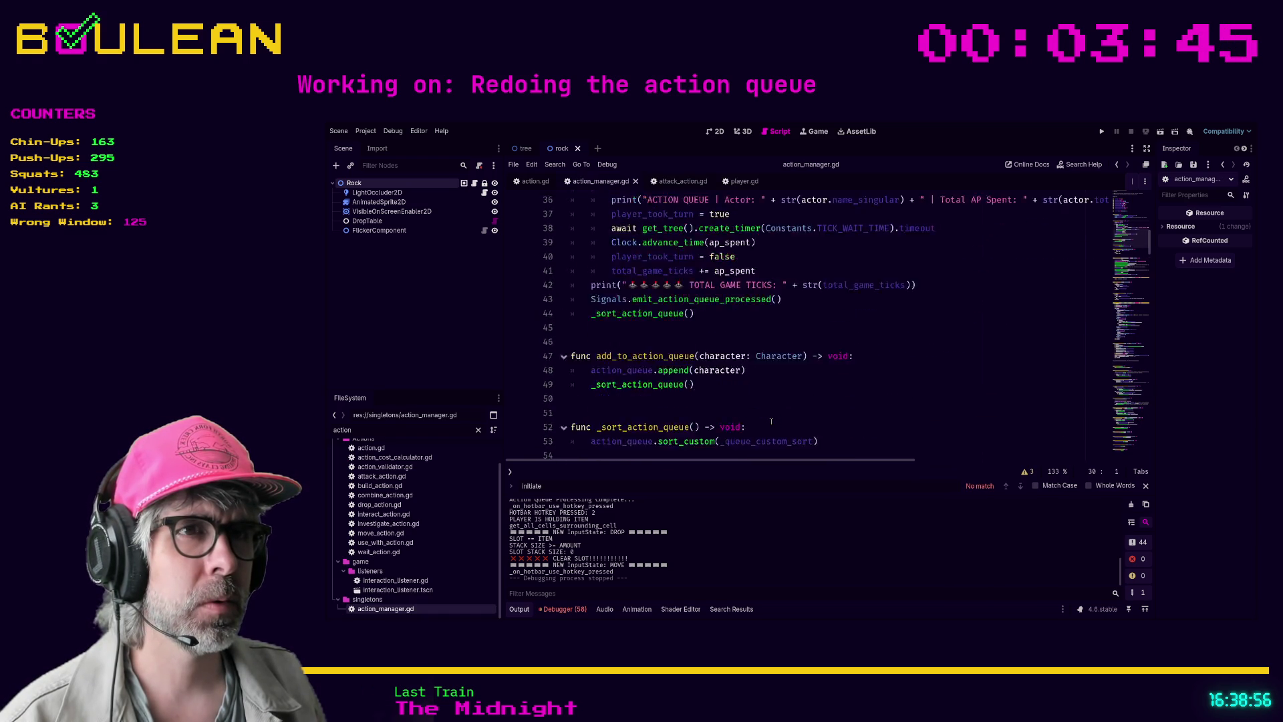
{"action": "scroll", "coordinate": [771, 421], "scroll_direction": "up", "scroll_amount": 8}
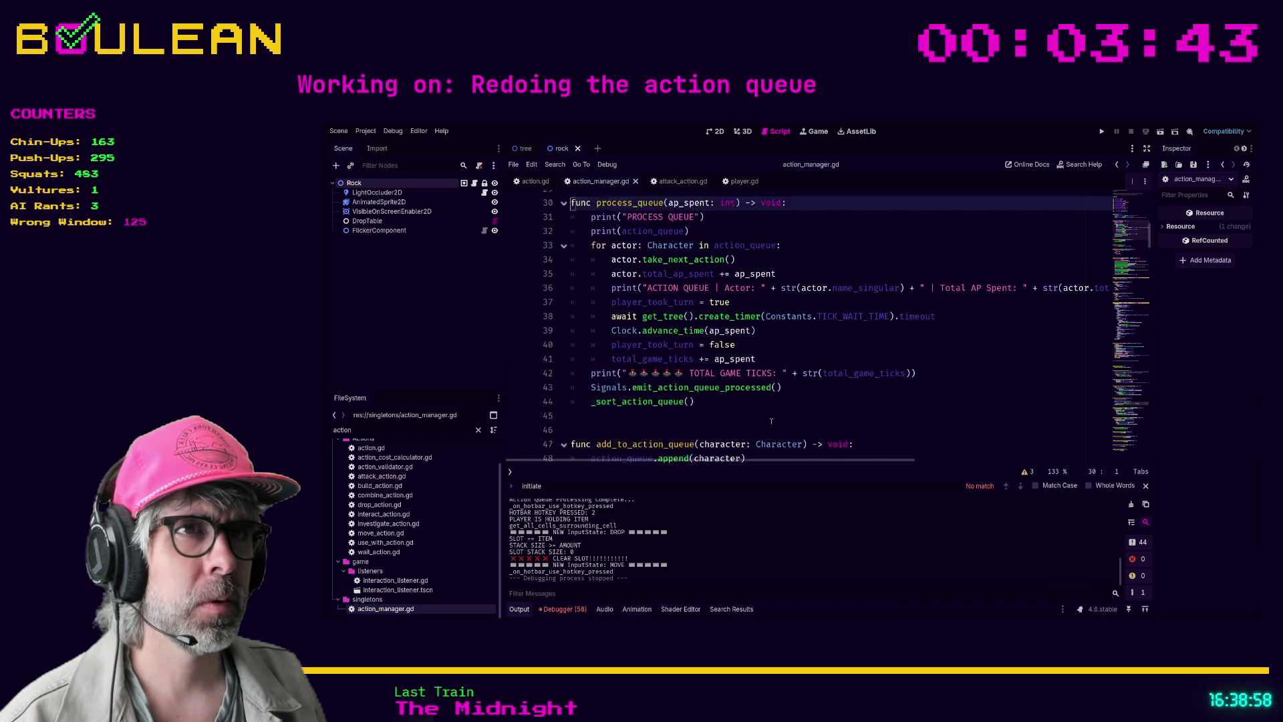
{"action": "scroll", "coordinate": [771, 421], "scroll_direction": "up", "scroll_amount": 7}
{"action": "scroll", "coordinate": [771, 421], "scroll_direction": "down", "scroll_amount": 7}
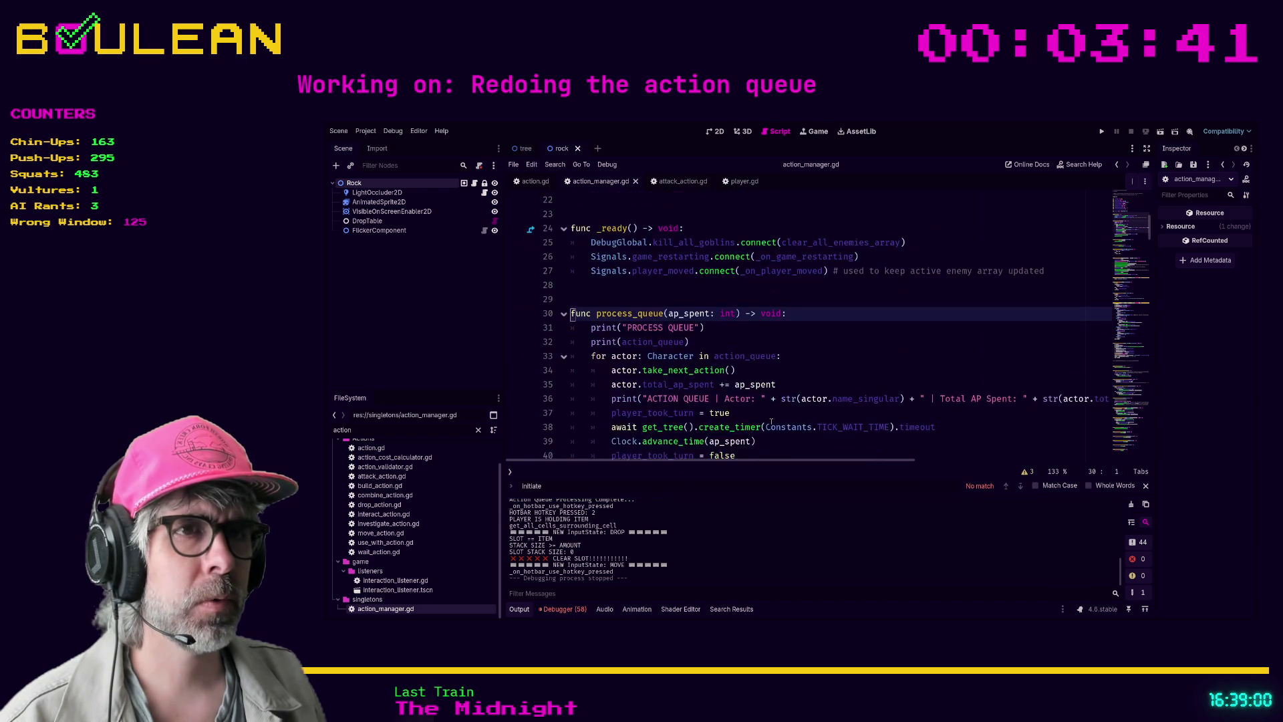
{"action": "scroll", "coordinate": [782, 401], "scroll_direction": "down", "scroll_amount": 9}
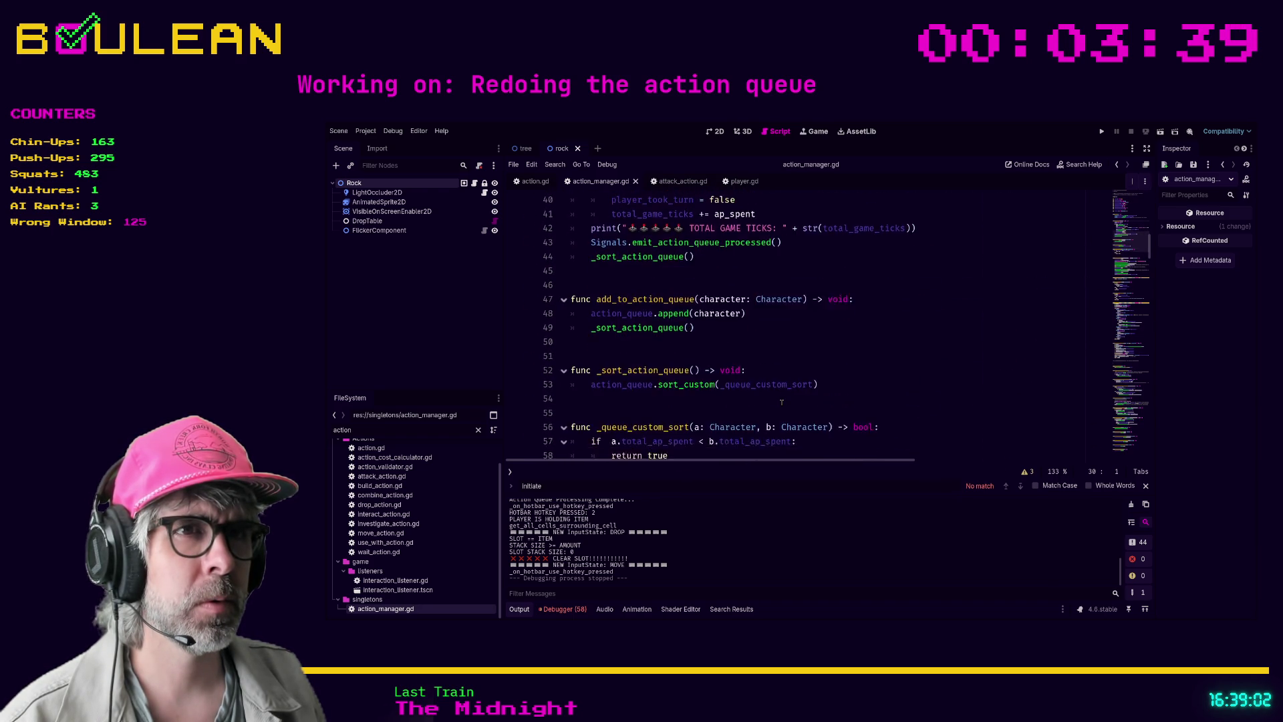
{"action": "scroll", "coordinate": [782, 401], "scroll_direction": "down", "scroll_amount": 10}
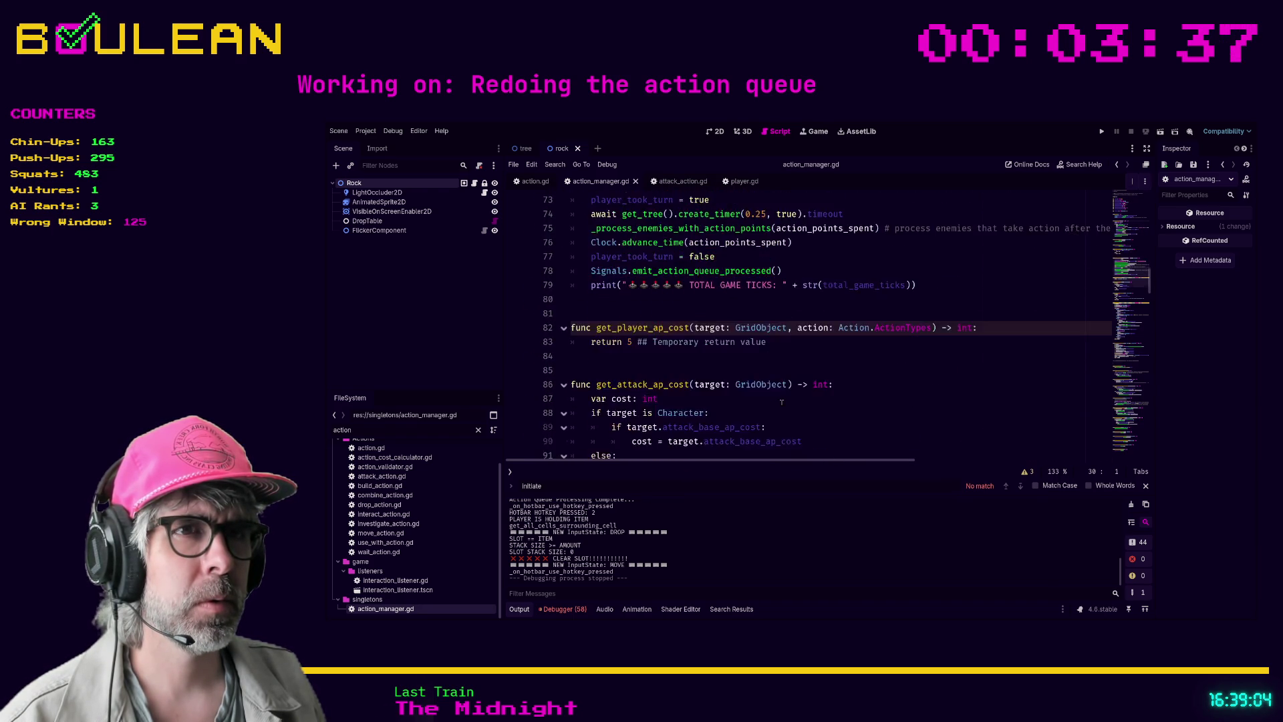
{"action": "scroll", "coordinate": [782, 403], "scroll_direction": "down", "scroll_amount": 1}
{"action": "scroll", "coordinate": [782, 402], "scroll_direction": "down", "scroll_amount": 4}
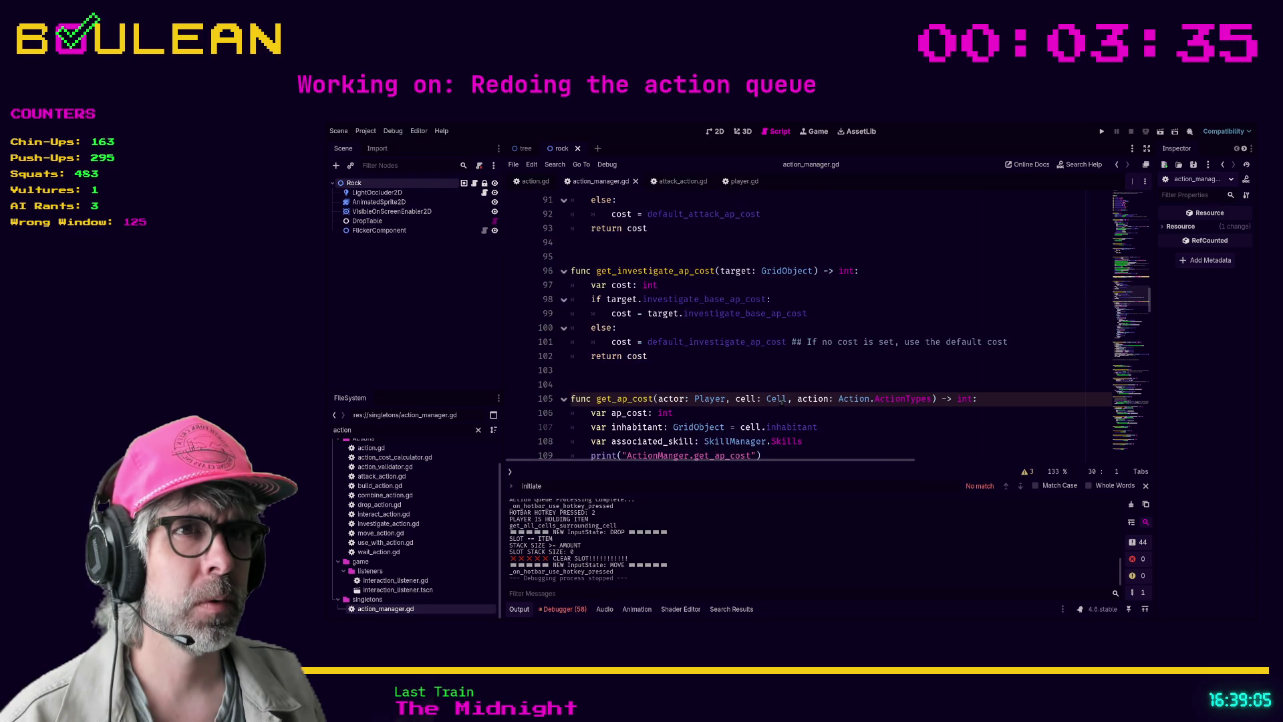
{"action": "scroll", "coordinate": [781, 401], "scroll_direction": "up", "scroll_amount": 14}
{"action": "scroll", "coordinate": [782, 401], "scroll_direction": "up", "scroll_amount": 10}
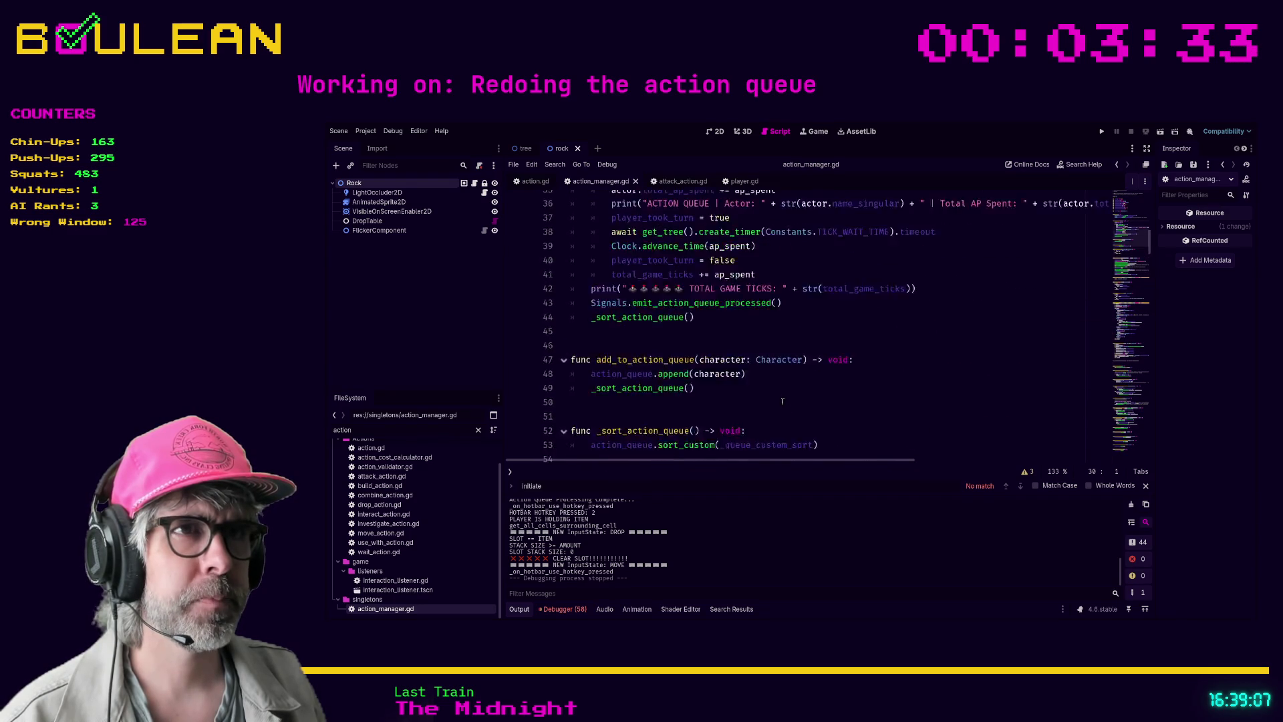
{"action": "scroll", "coordinate": [727, 342], "scroll_direction": "down", "scroll_amount": 1}
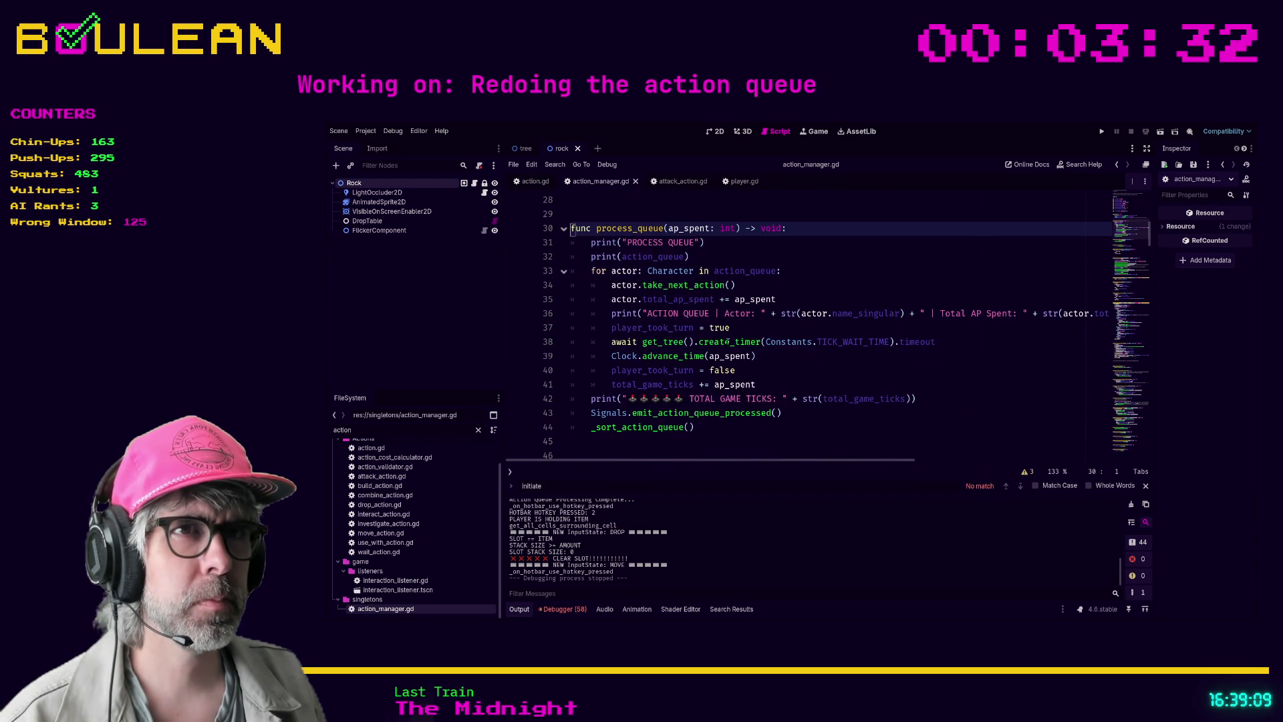
Insert 🕒🕒🕒🕒🕒 clock emojis around the PROCESS QUEUE text in line 31's print call
{"action": "left_click", "coordinate": [628, 243]}
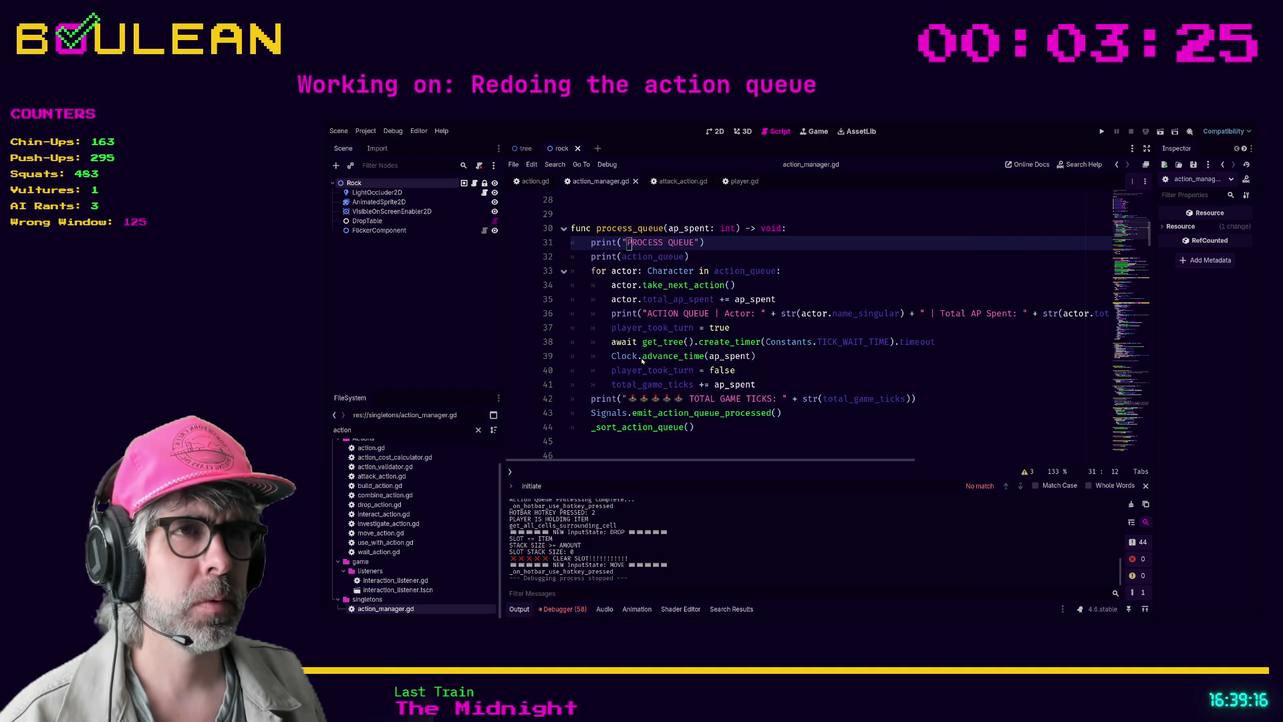
{"action": "type", "text": "🕒🕒🕒🕒🕒"}
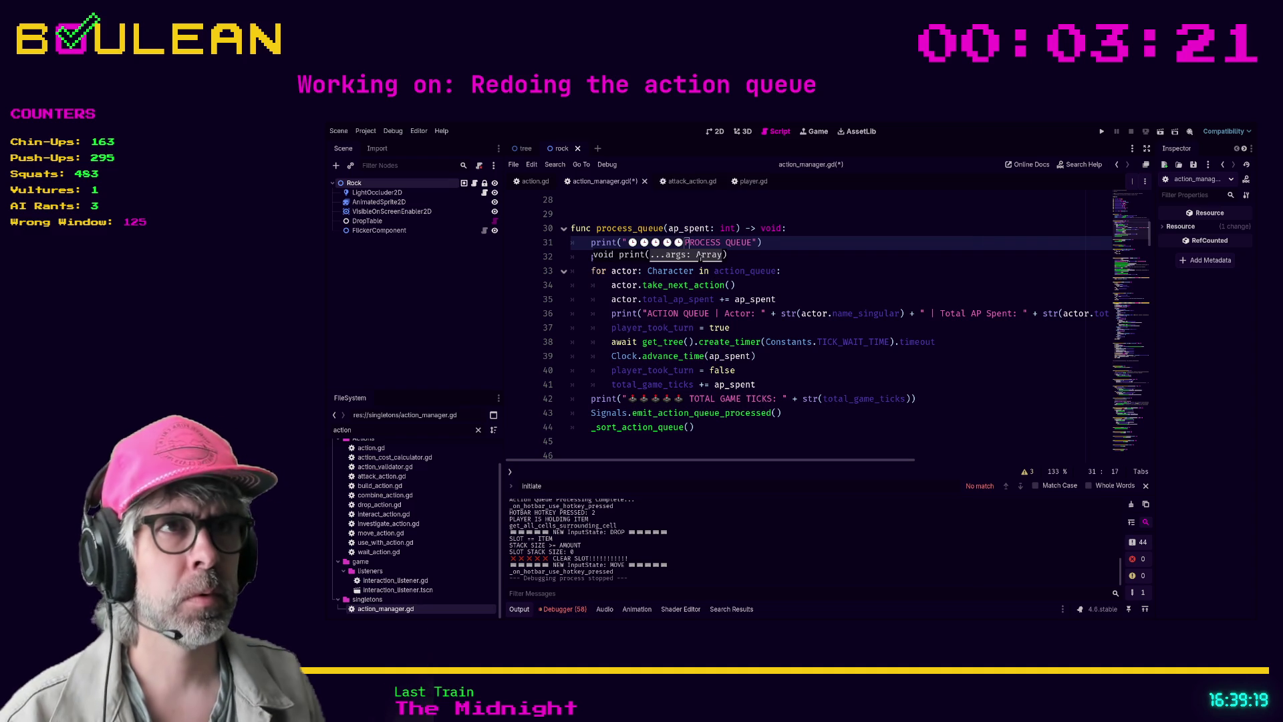
{"action": "key", "text": "Right"}
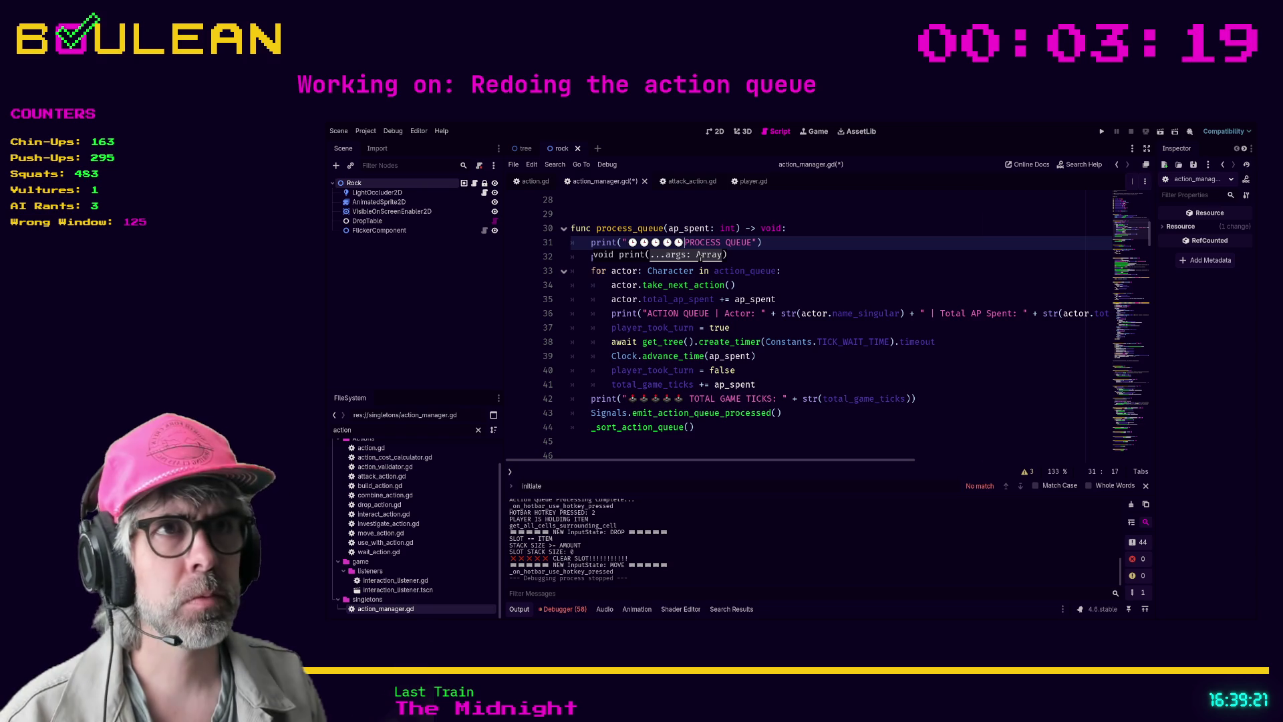
{"action": "key", "text": "Right"}
{"action": "key", "text": "Right"}
{"action": "key", "text": "Right"}
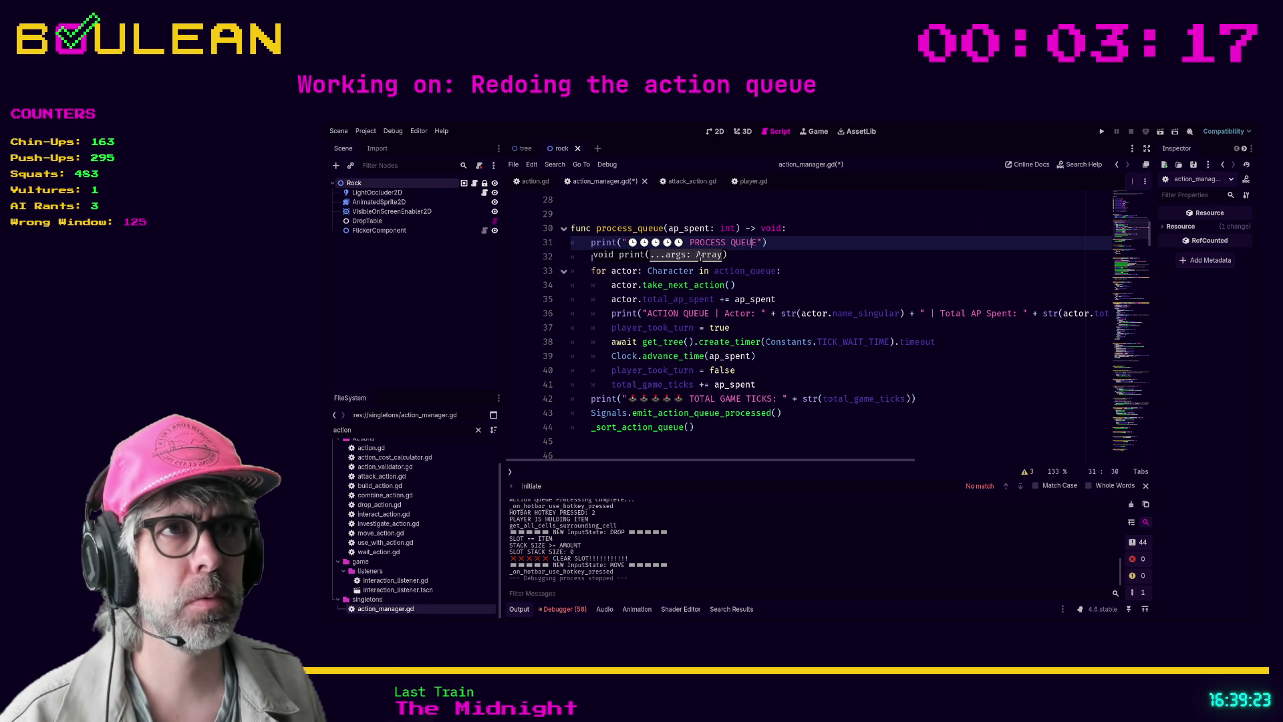
{"action": "key", "text": "Left"}
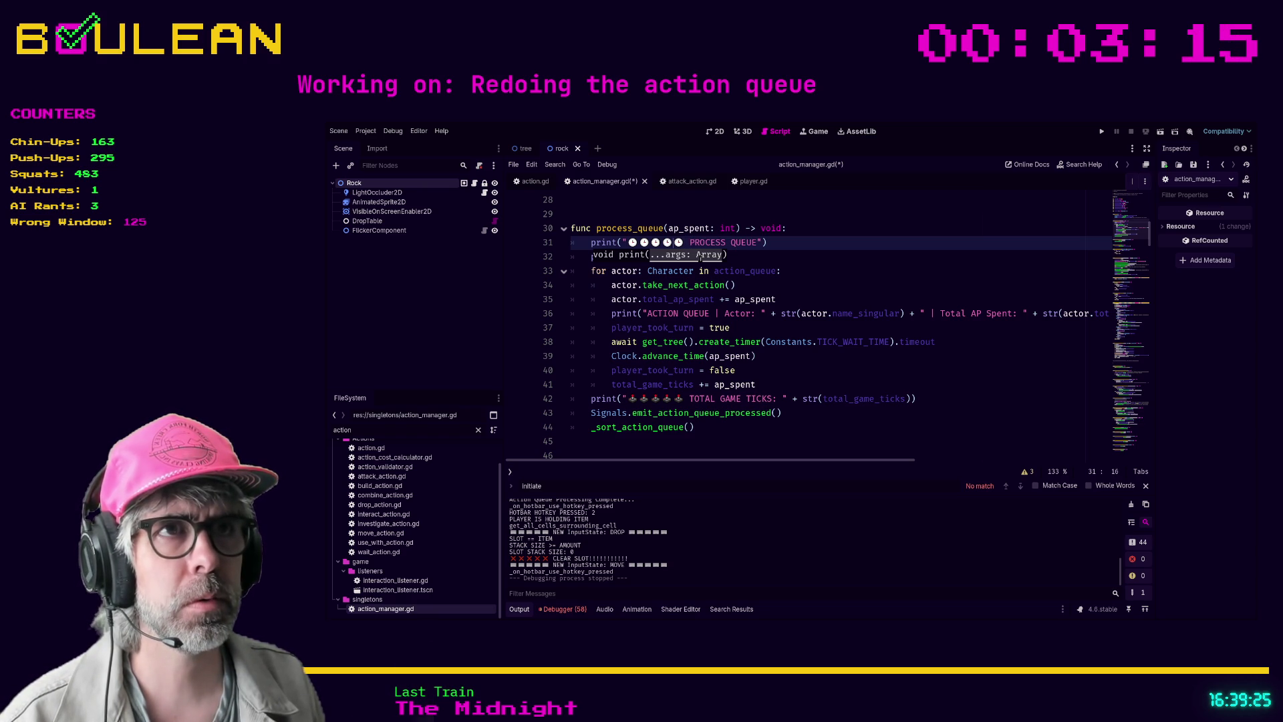
{"action": "key", "text": "Right"}
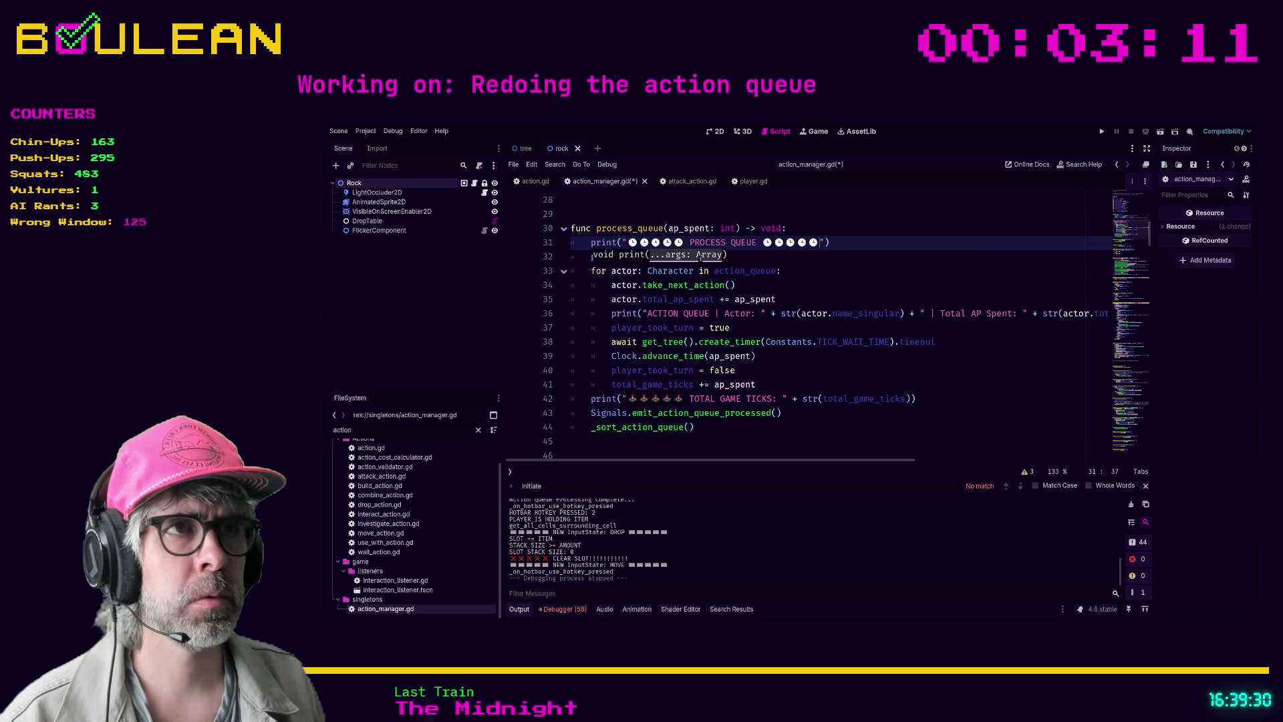
Run the project with F5 to test the debug print
{"action": "key", "text": "Up"}
{"action": "key", "text": "End"}
{"action": "key", "text": "F5"}
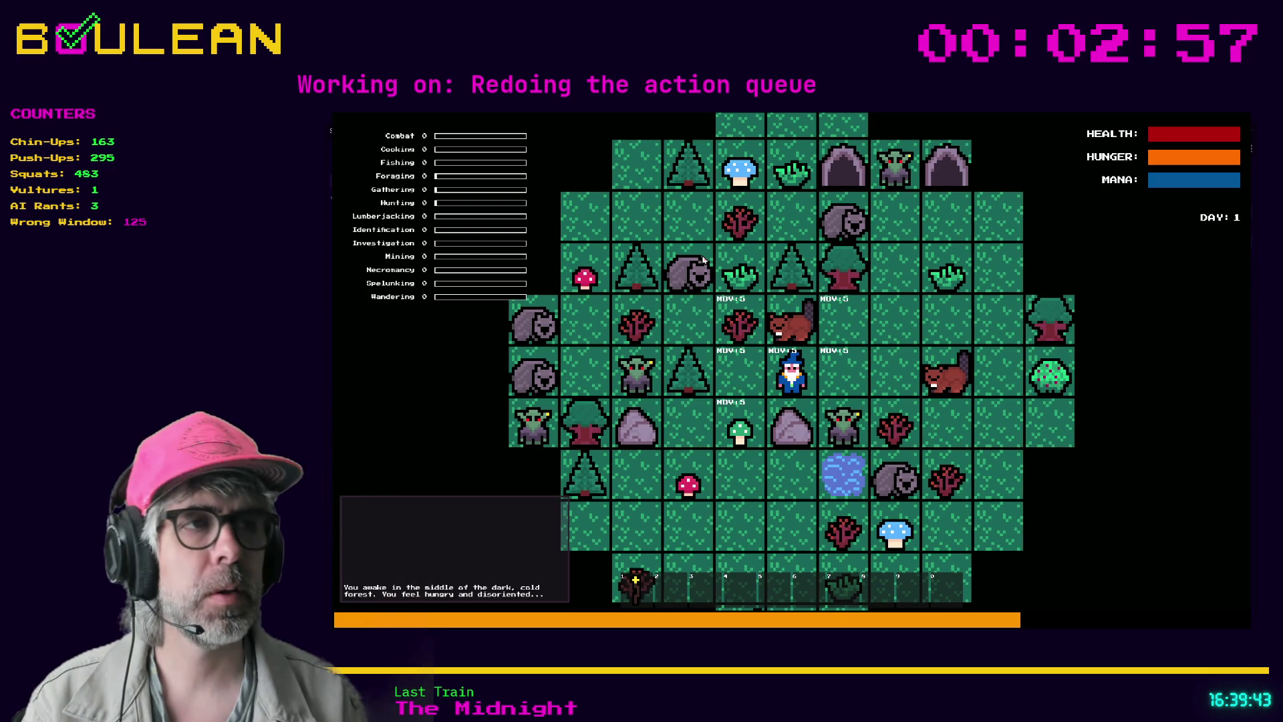
Move the wizard one tile west and two tiles east, then bring up the crafting recipes
{"action": "key", "text": "Left"}
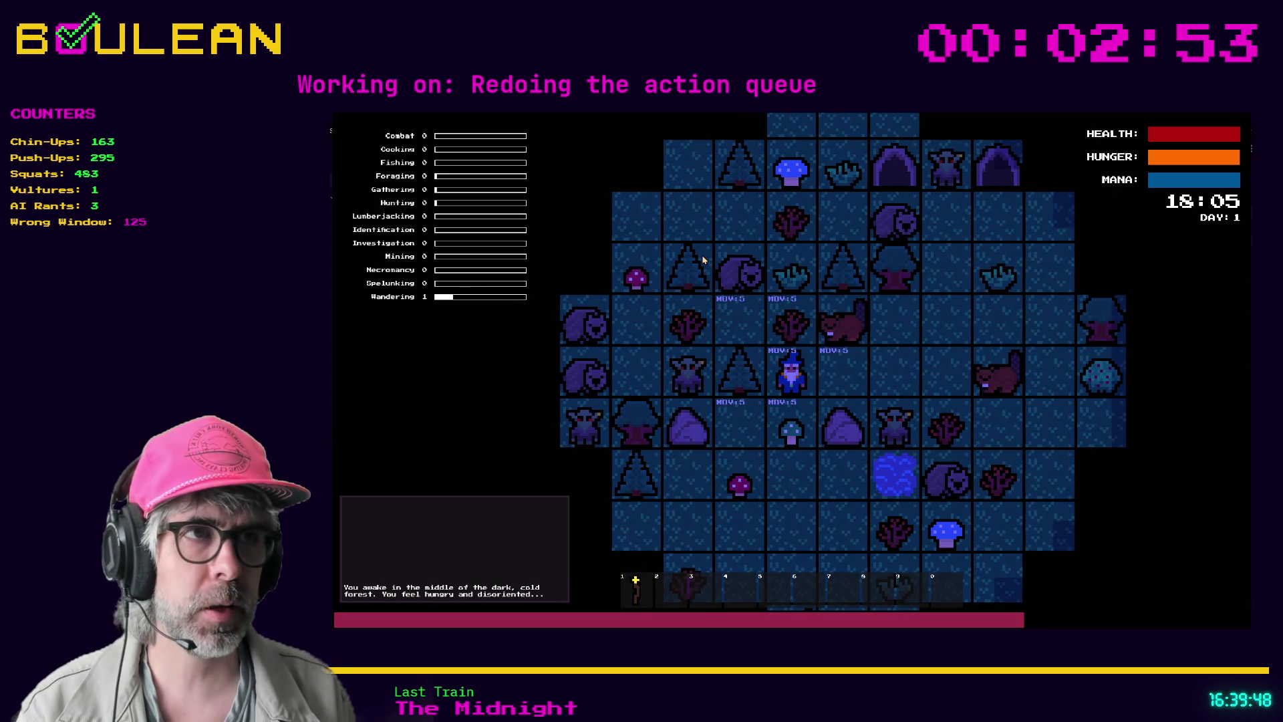
{"action": "key", "text": "Right"}
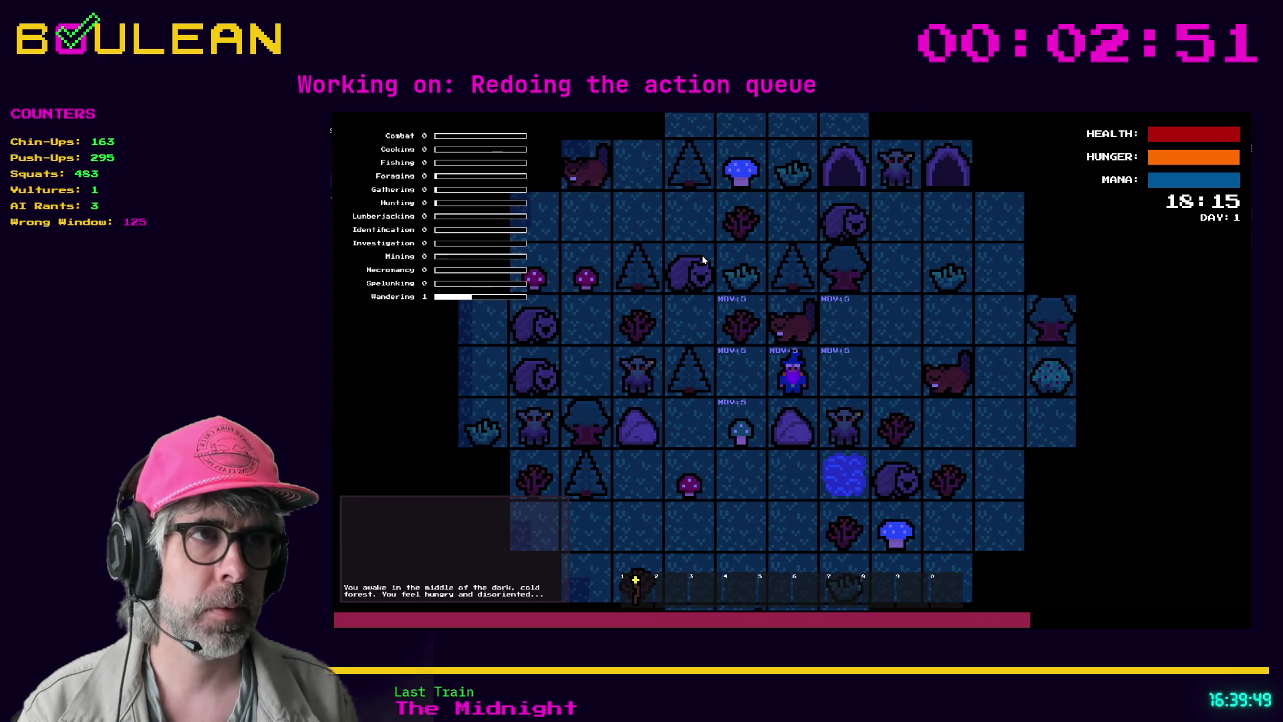
{"action": "key", "text": "Right"}
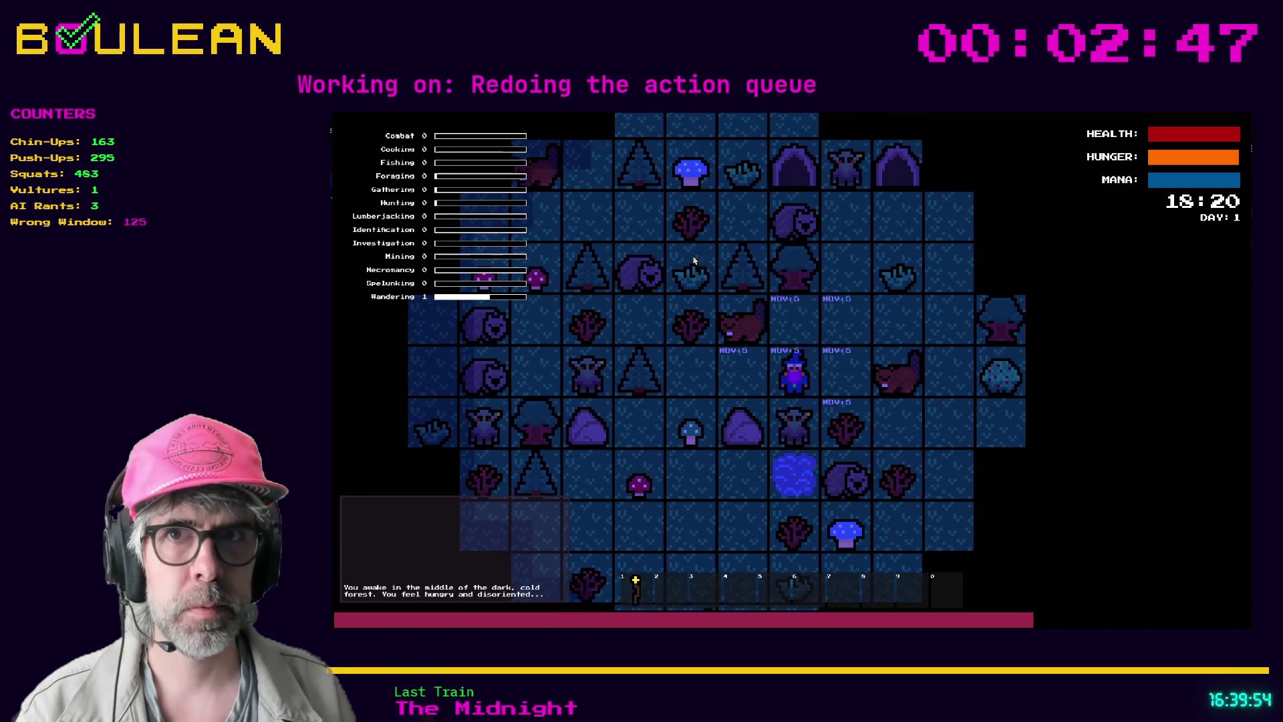
{"action": "key", "text": "c"}
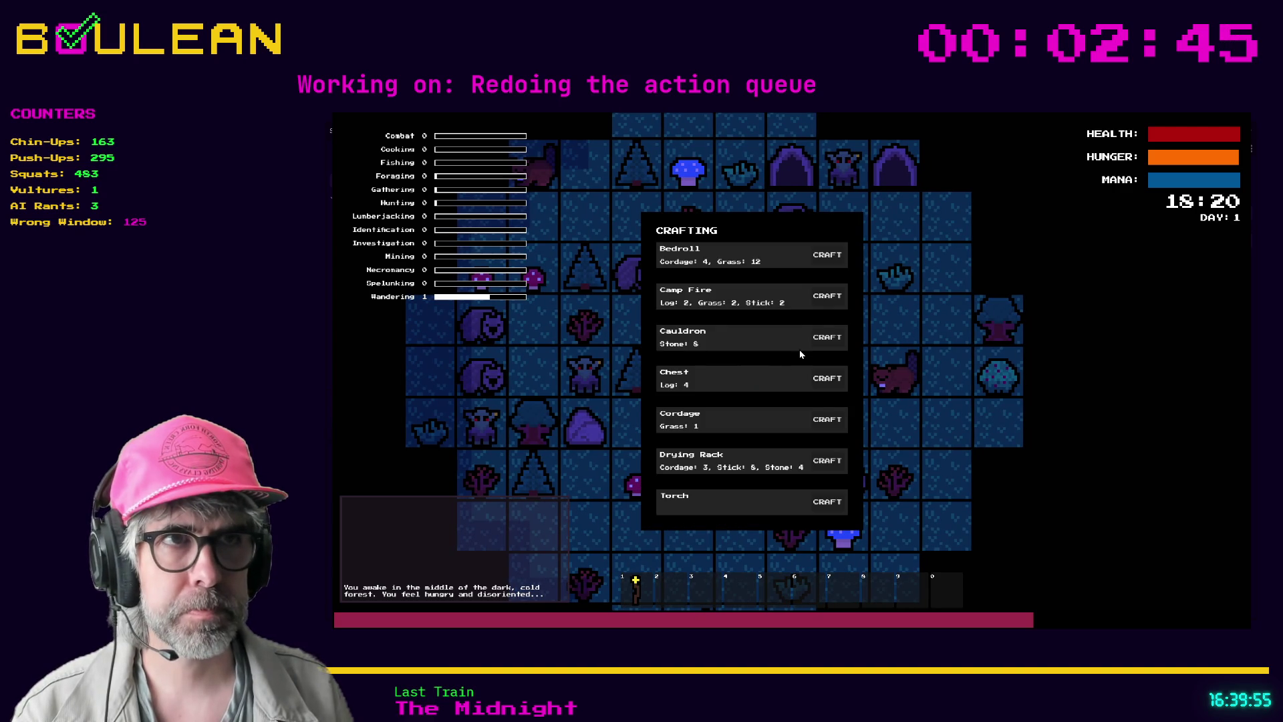
Craft a Camp Fire, place it beside the wizard, step west, then leave the game for the editor
{"action": "left_click", "coordinate": [827, 302]}
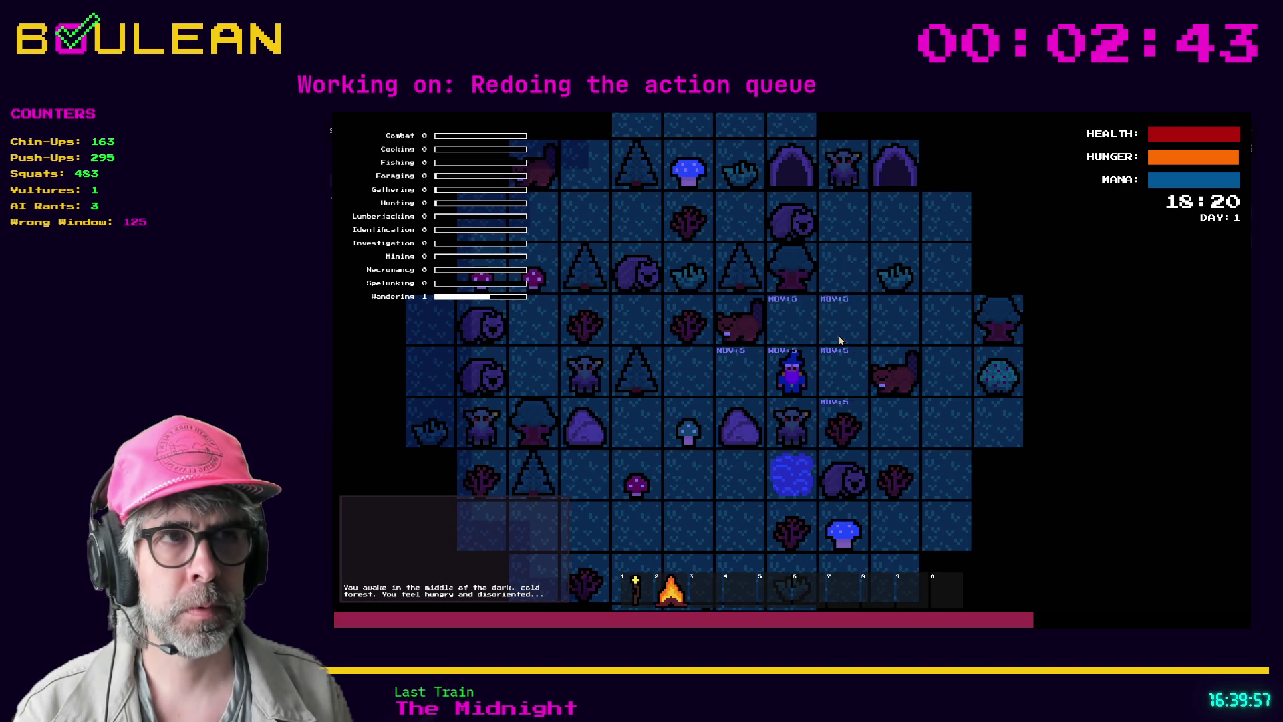
{"action": "left_click", "coordinate": [840, 340]}
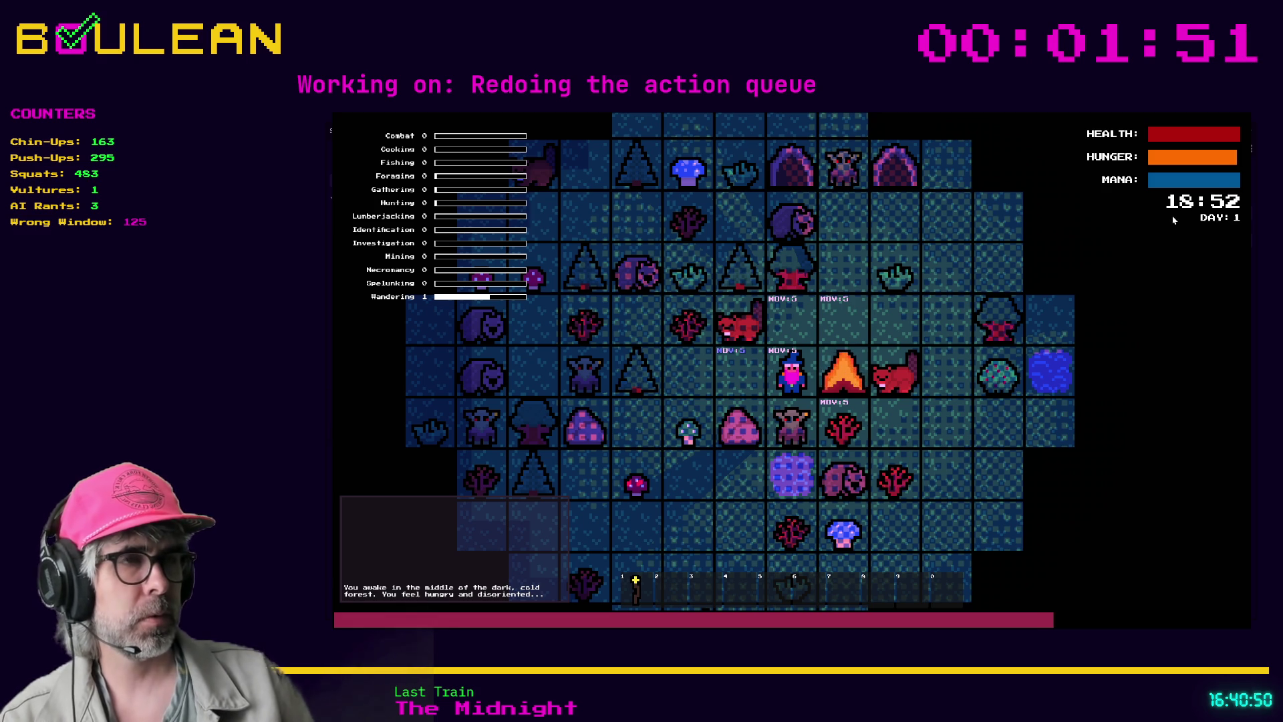
{"action": "key", "text": "Left"}
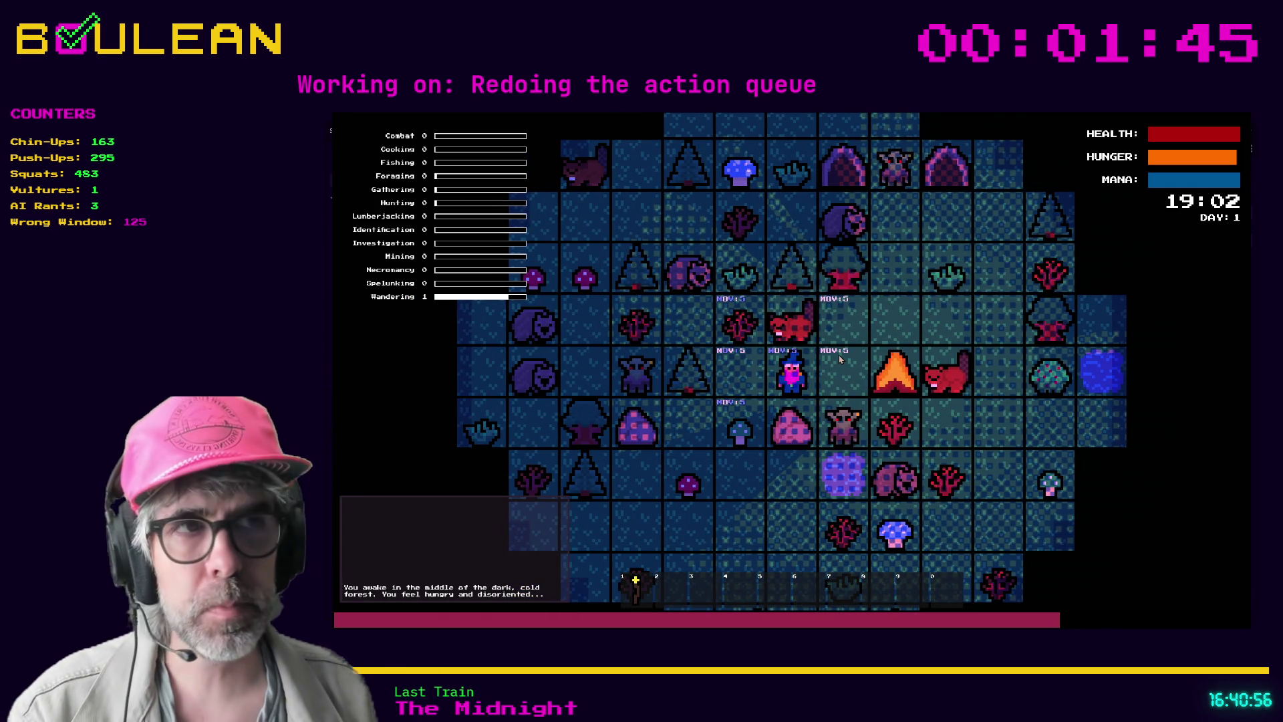
{"action": "key", "text": "alt+Tab"}
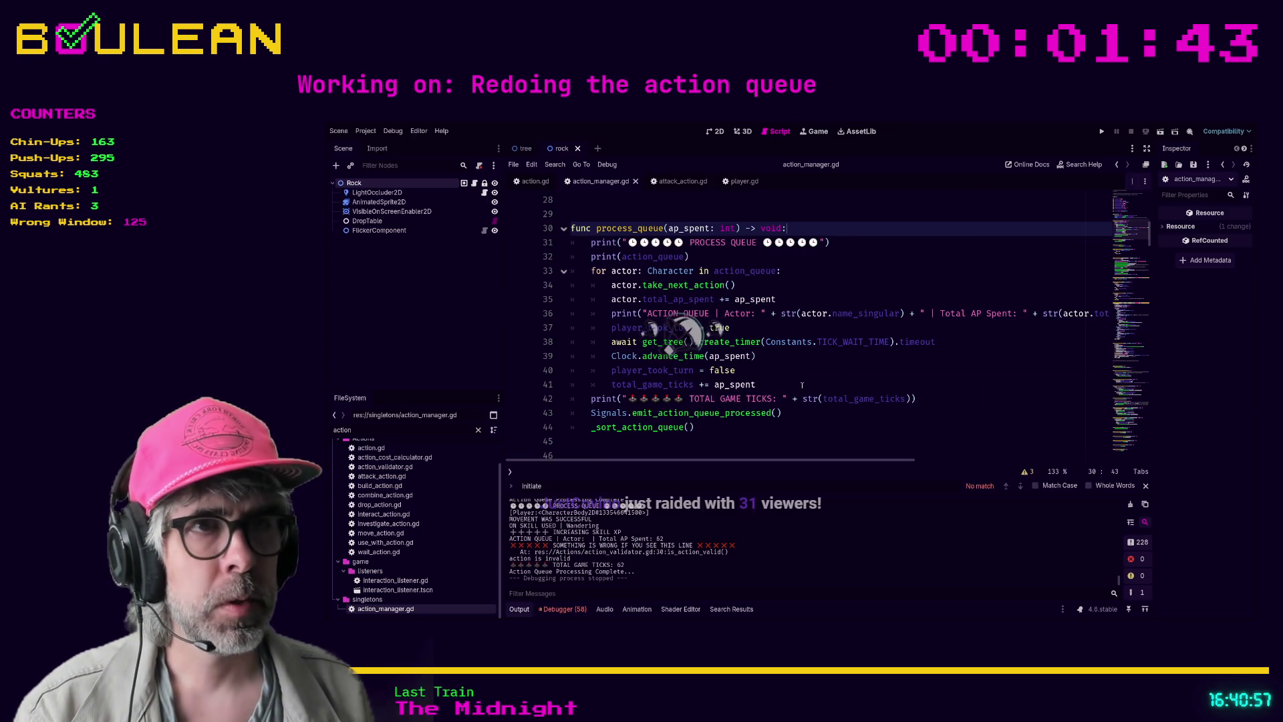
Switch the script editor to player.gd
{"action": "left_click", "coordinate": [735, 182]}
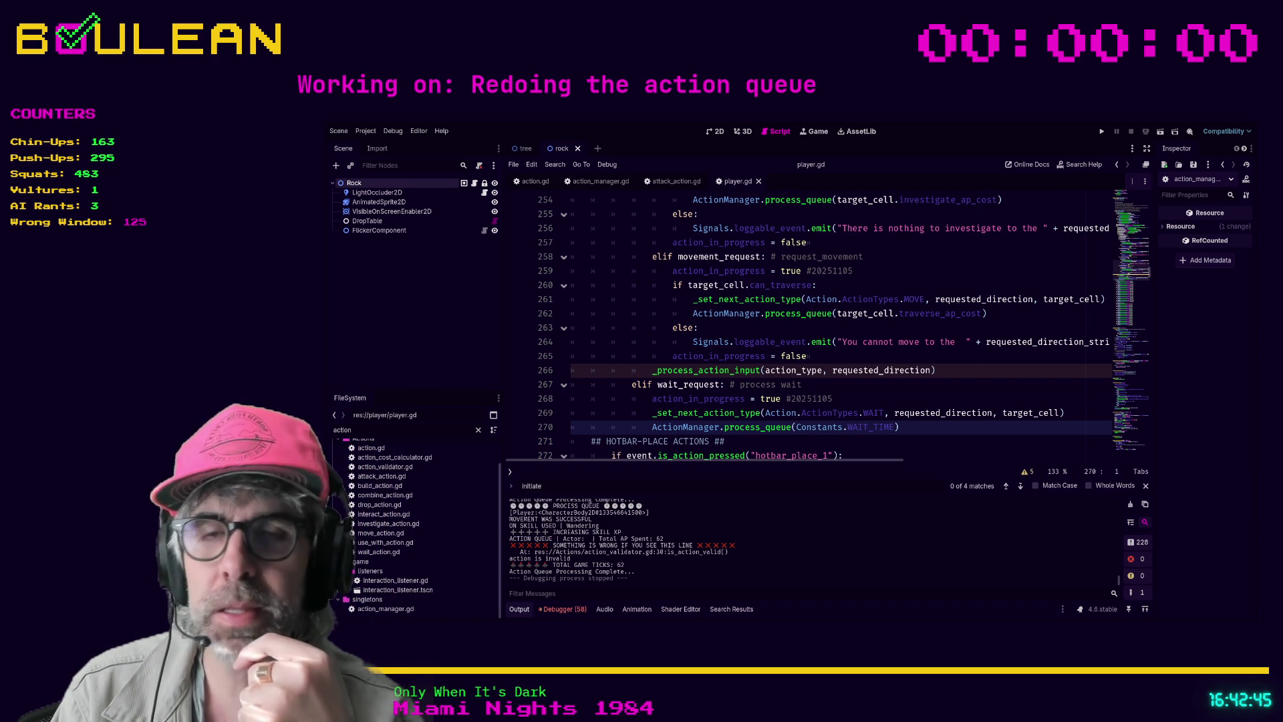
{"action": "left_click", "coordinate": [917, 423]}
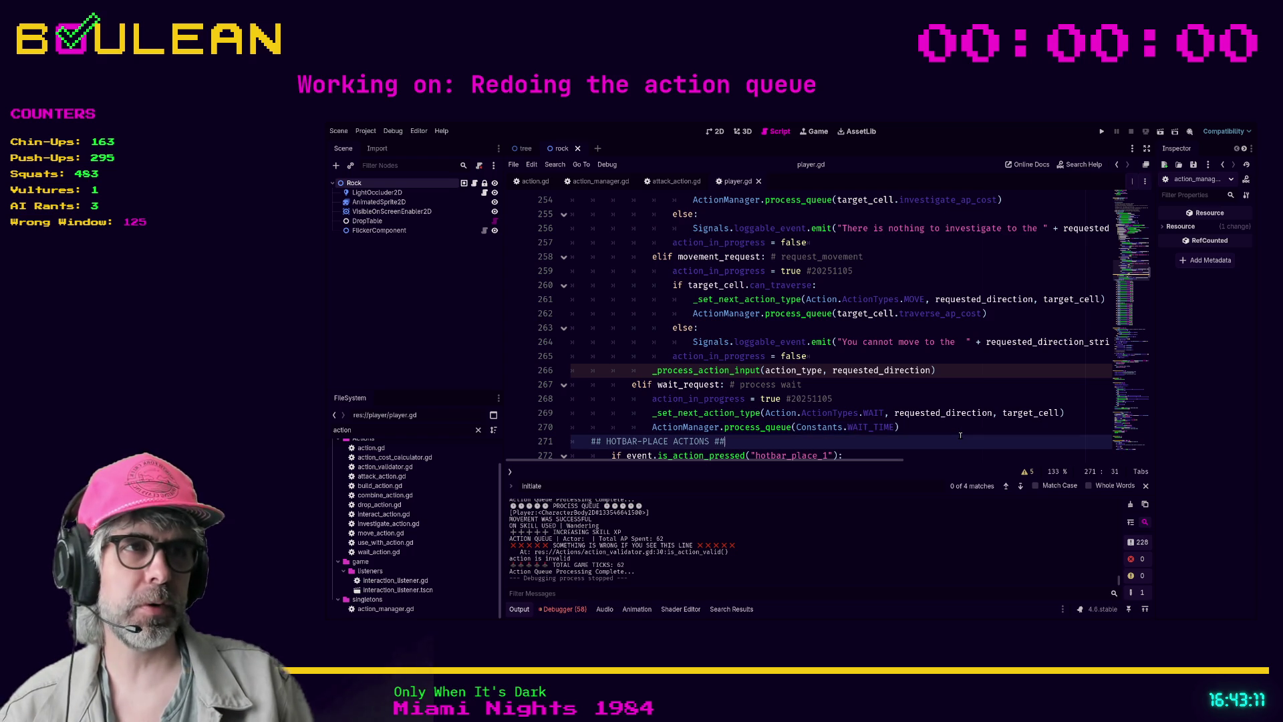
{"action": "key", "text": "Down"}
{"action": "key", "text": "Down"}
{"action": "key", "text": "Down"}
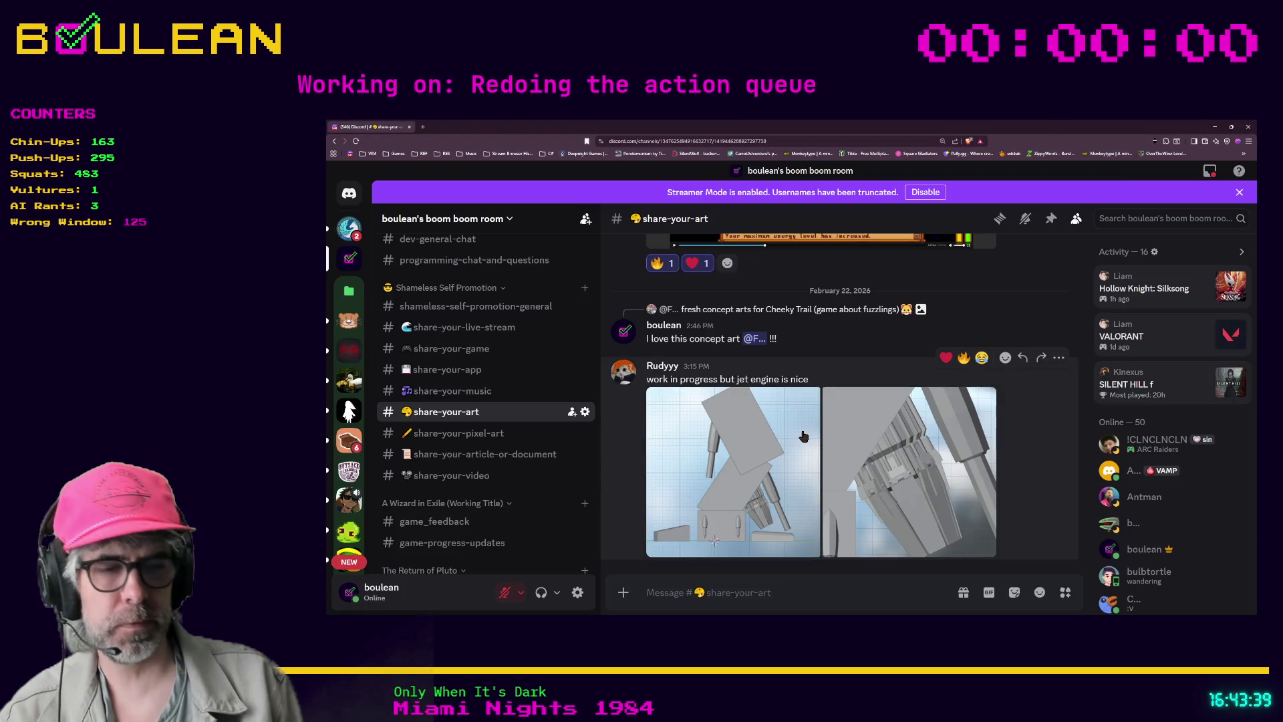
Search for 'pipboy' in a new Brave tab and scroll down the results
{"action": "key", "text": "ctrl+t"}
{"action": "type", "text": "pipboy"}
{"action": "key", "text": "Return"}
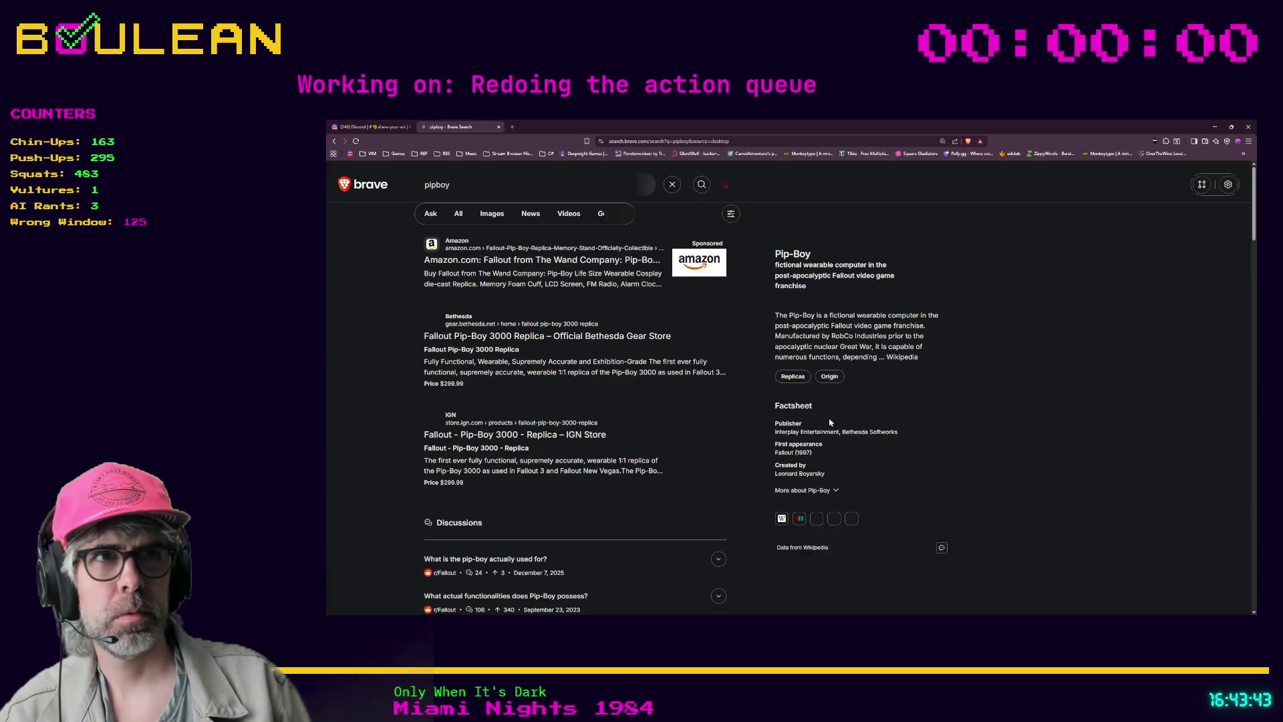
{"action": "scroll", "coordinate": [877, 428], "scroll_direction": "down", "scroll_amount": 1}
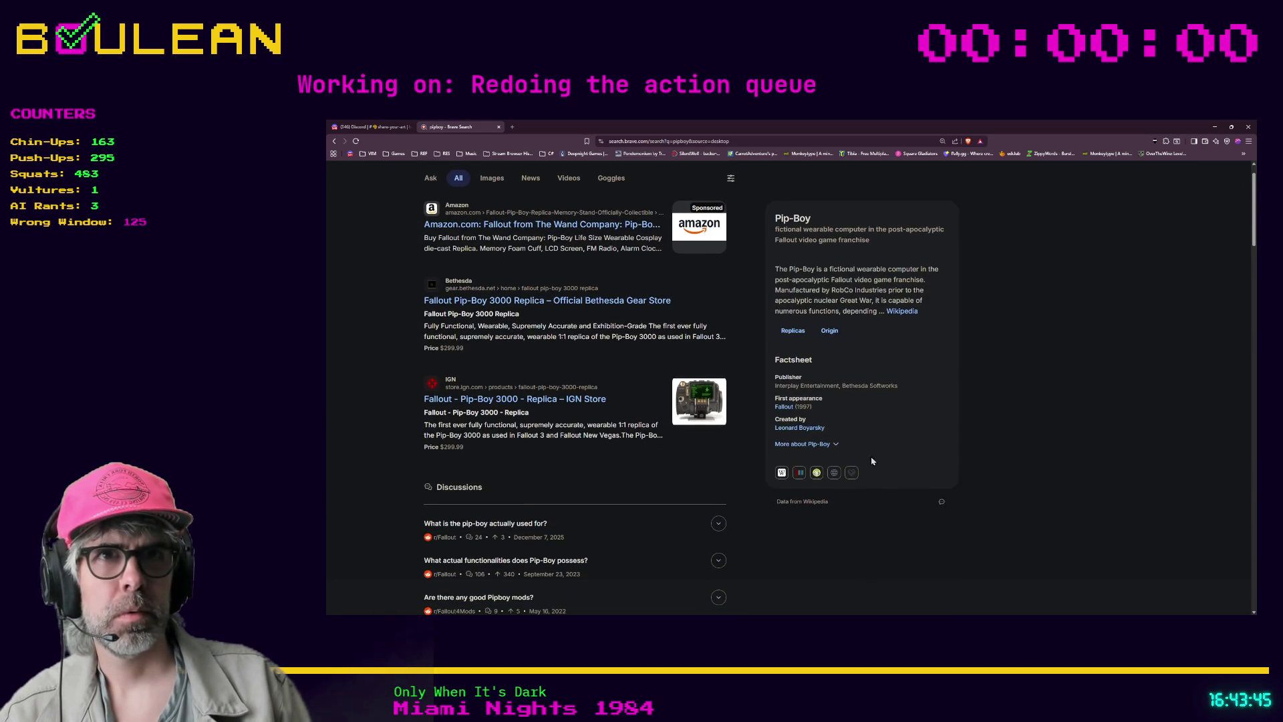
{"action": "scroll", "coordinate": [871, 454], "scroll_direction": "down", "scroll_amount": 2}
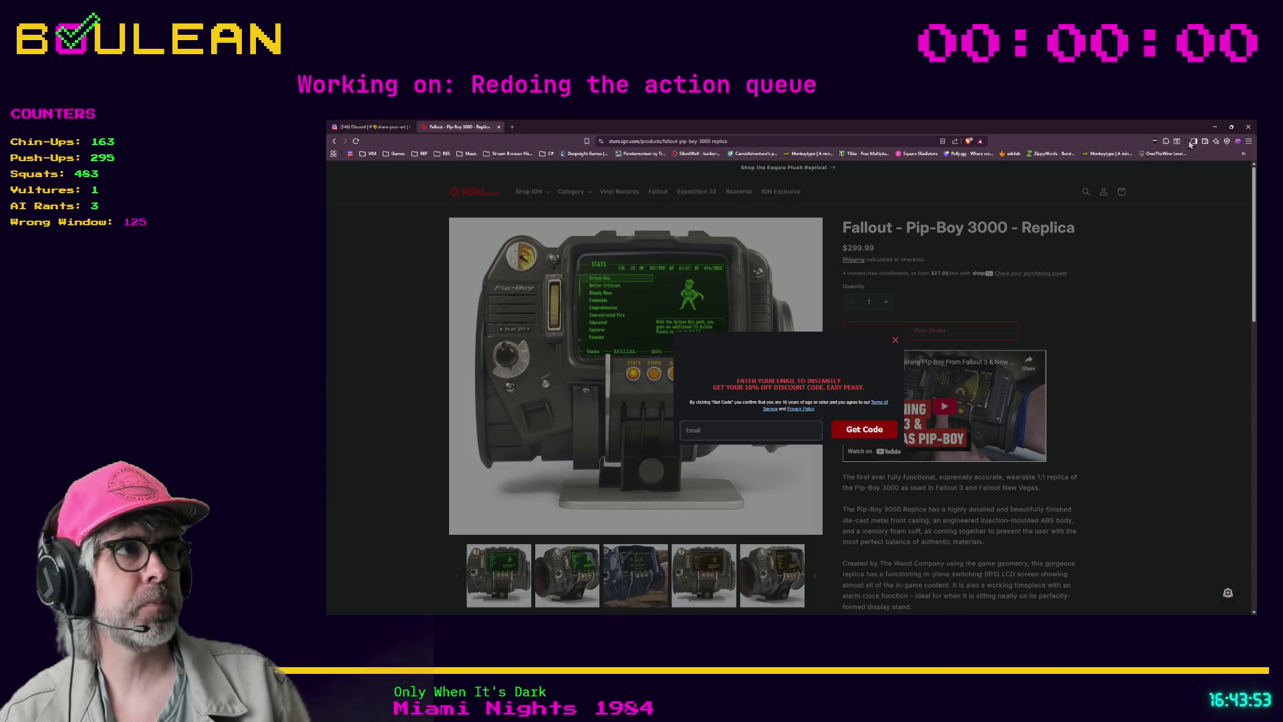
Close the IGN Store e-mail discount popup and go back to the pipboy results
{"action": "left_click", "coordinate": [1214, 126]}
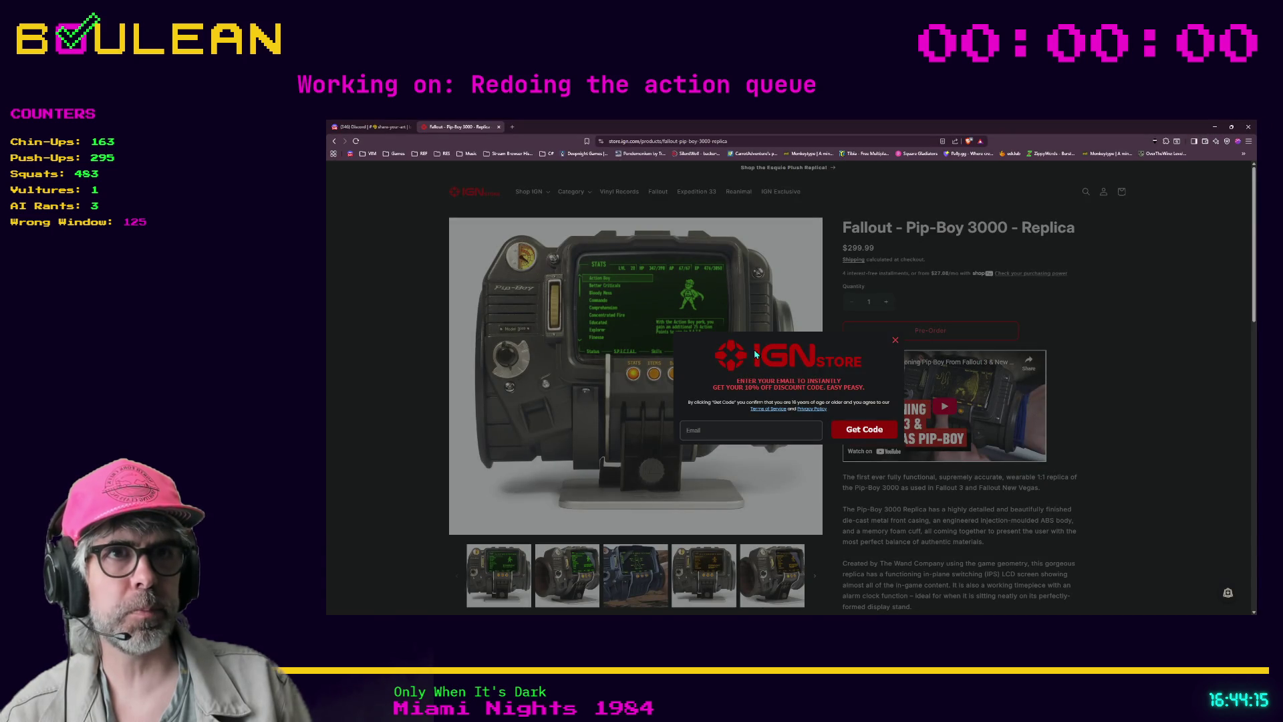
{"action": "left_click", "coordinate": [895, 340]}
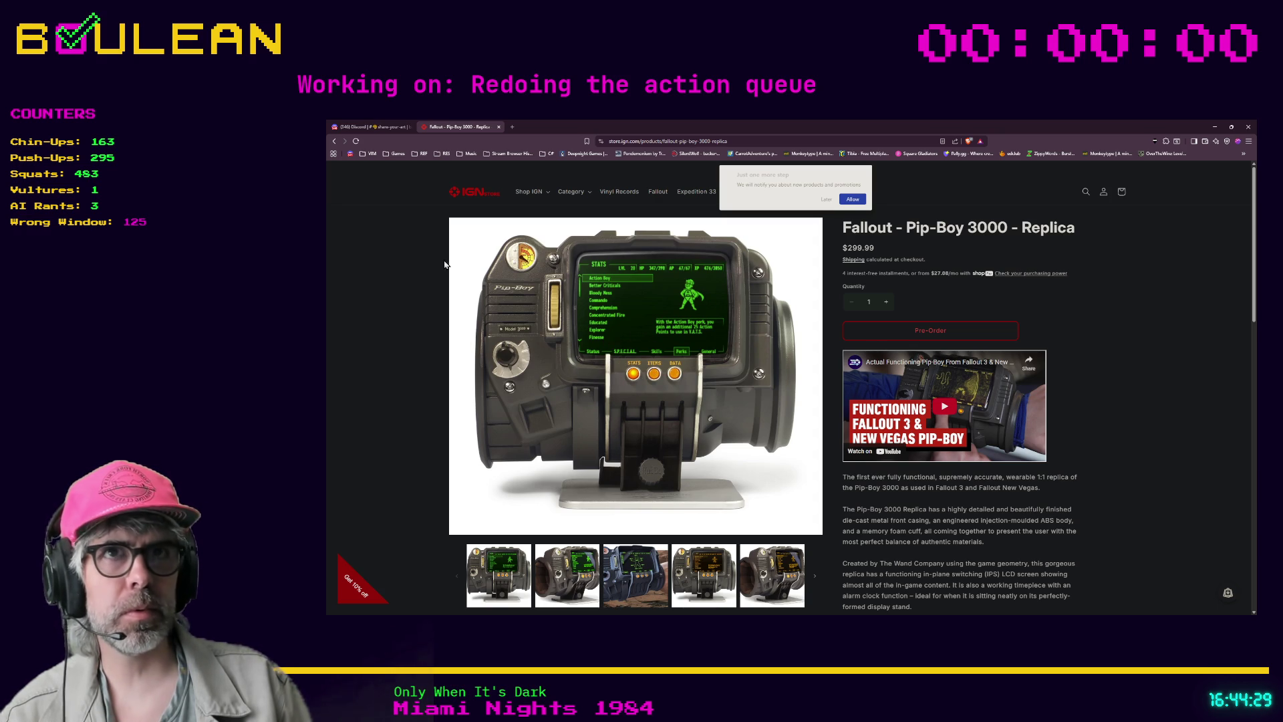
{"action": "left_click", "coordinate": [335, 141]}
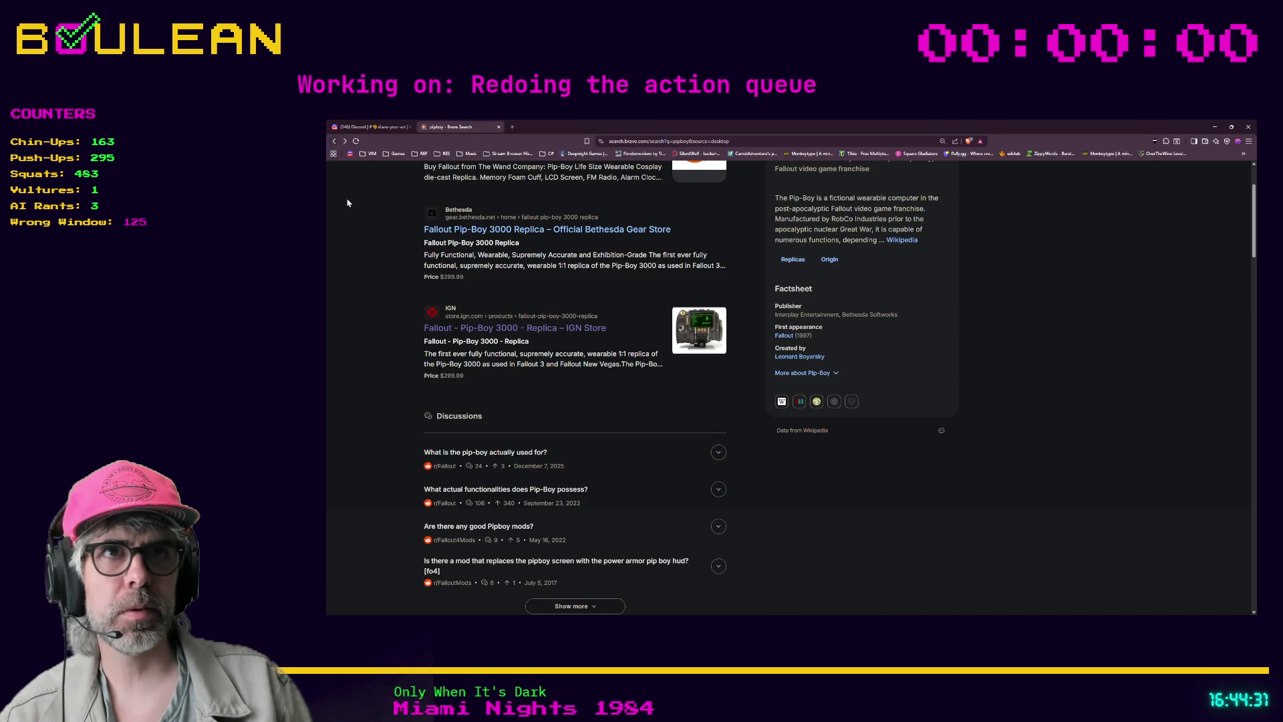
View the pipboy image results, then minimize Brave to return to Godot
{"action": "left_click", "coordinate": [494, 217]}
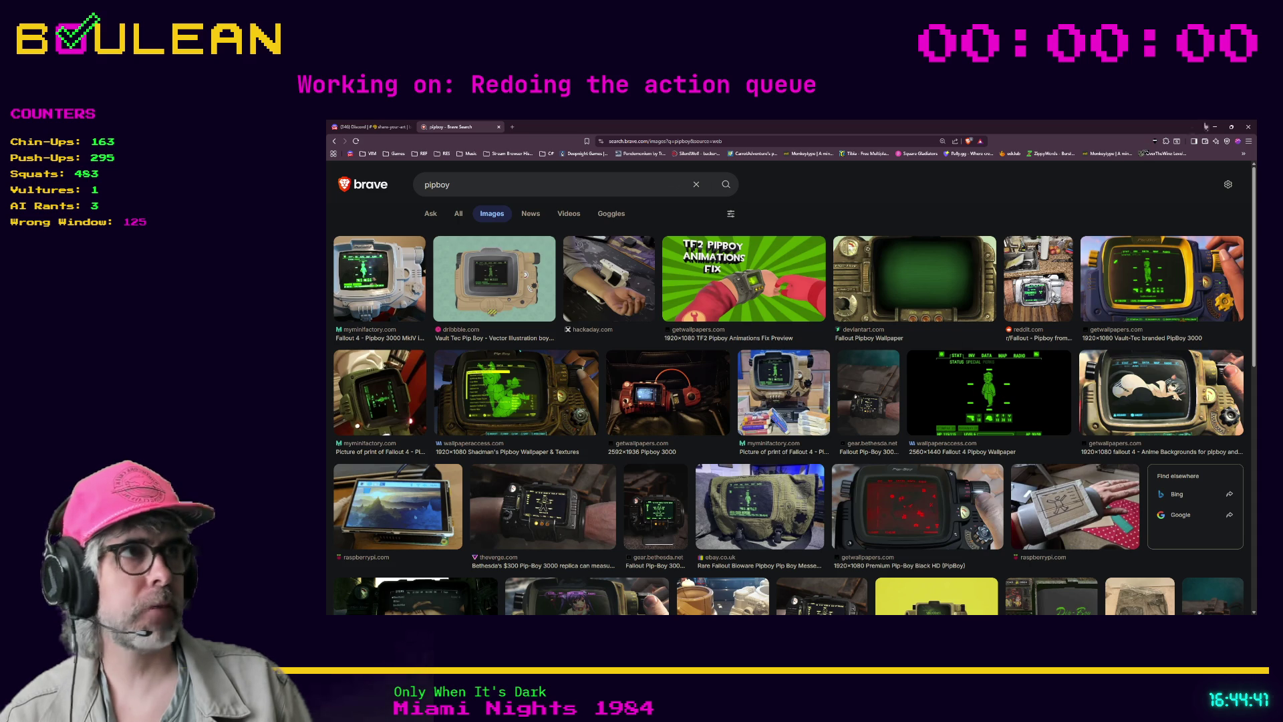
{"action": "left_click", "coordinate": [1215, 126]}
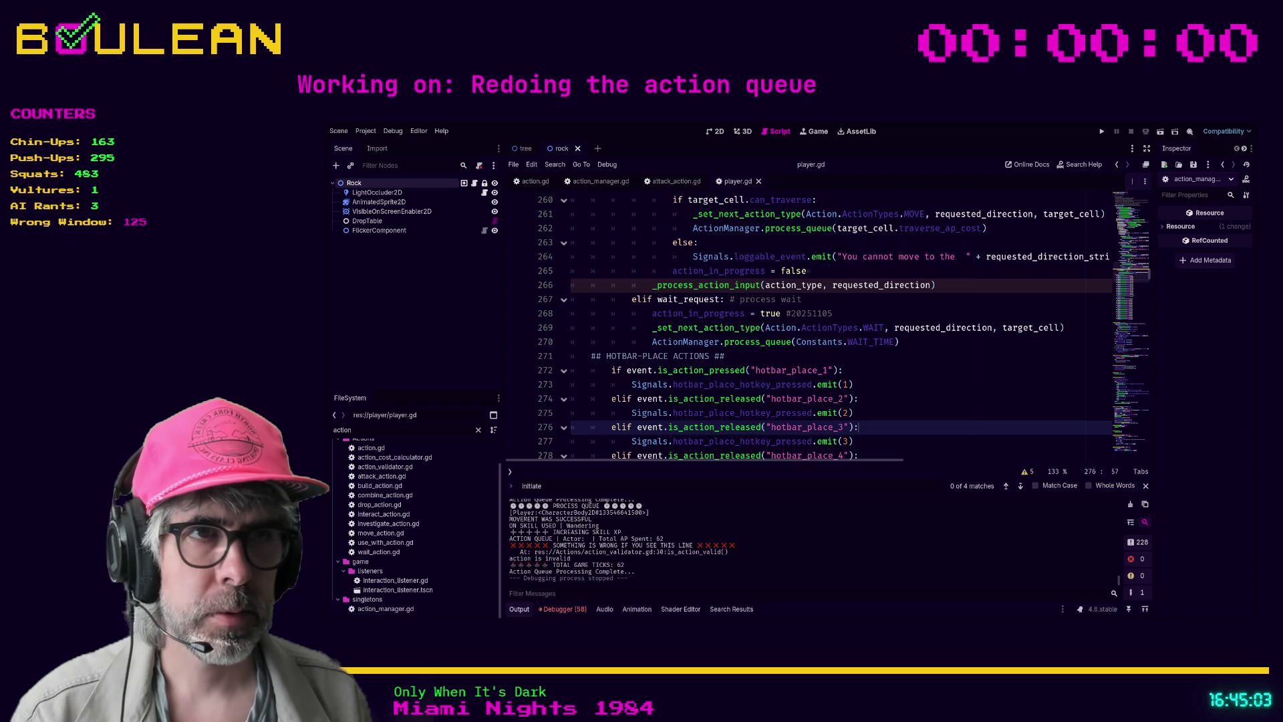
Review player.gd's wait_request and hotbar checks (lines 267–313), then run the game
{"action": "left_click", "coordinate": [911, 401]}
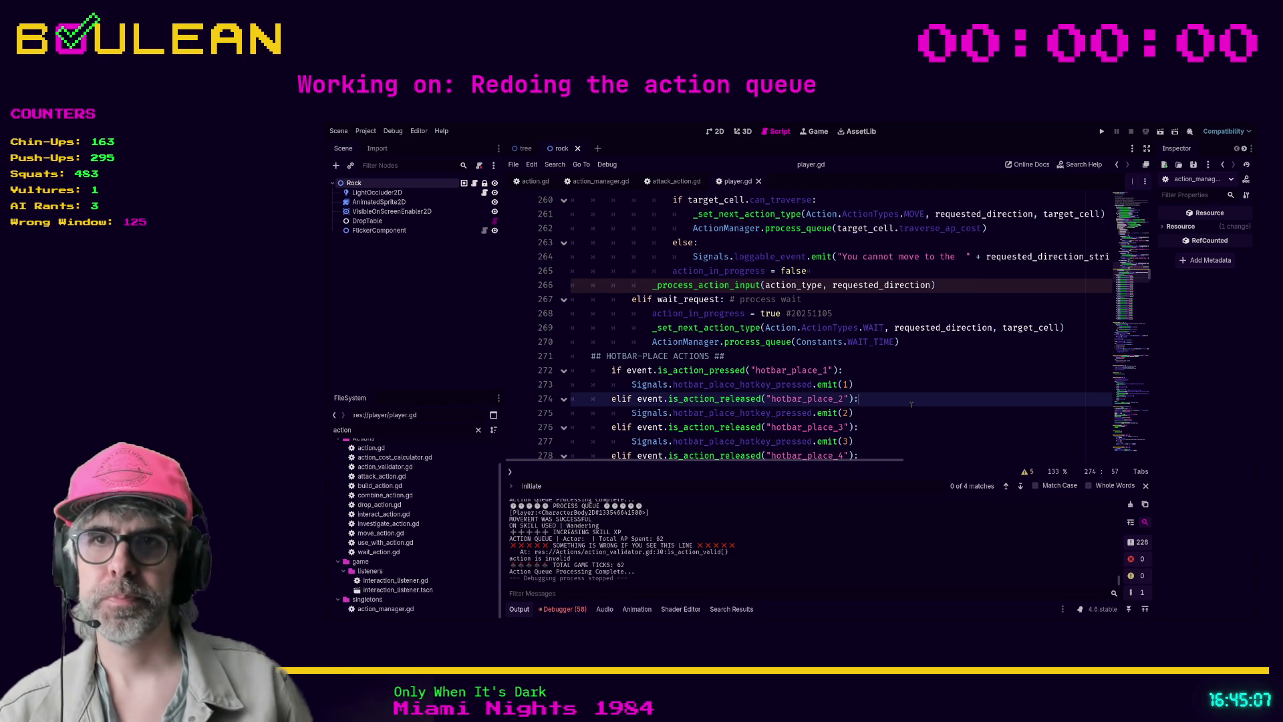
{"action": "left_click", "coordinate": [927, 383]}
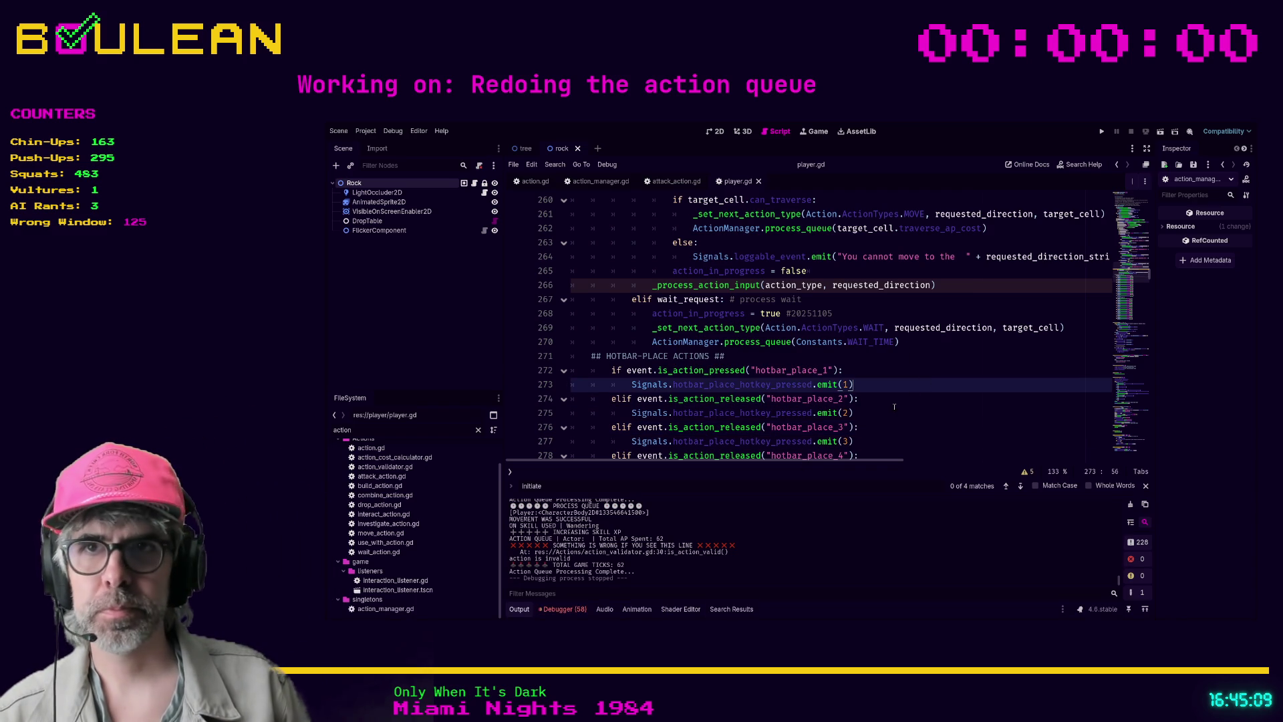
{"action": "scroll", "coordinate": [895, 408], "scroll_direction": "up", "scroll_amount": 1}
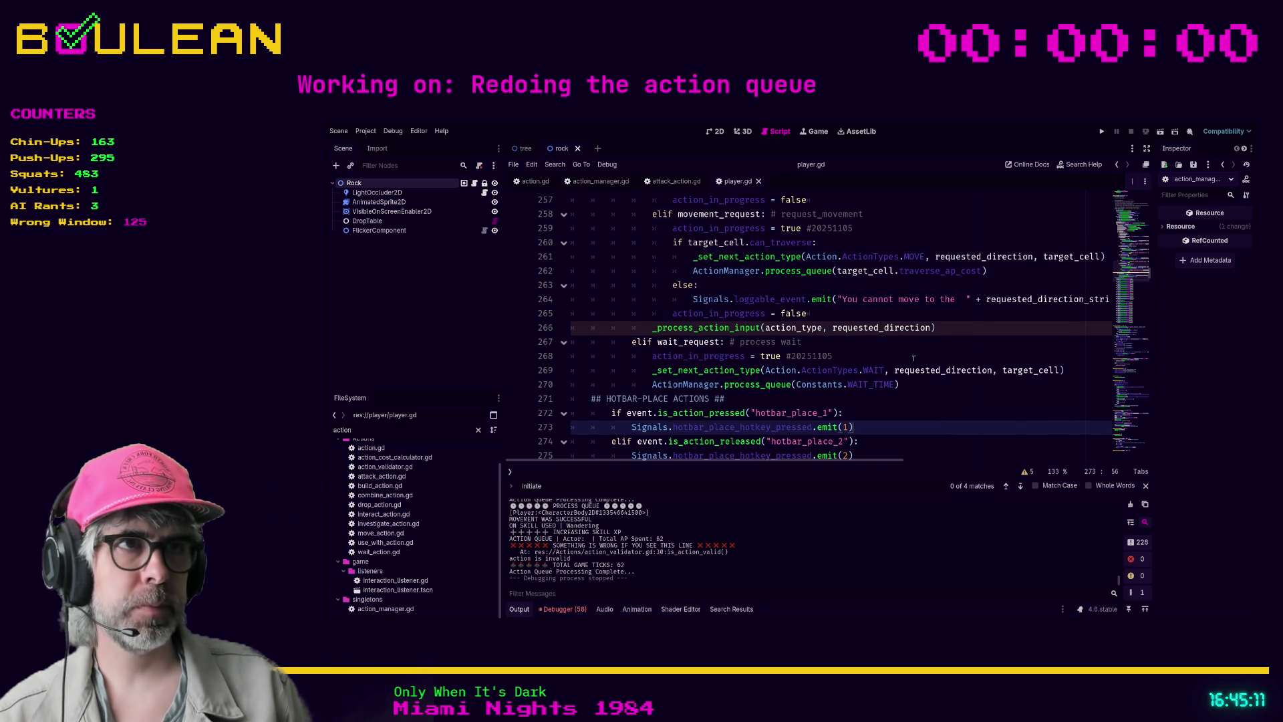
{"action": "left_click", "coordinate": [887, 342]}
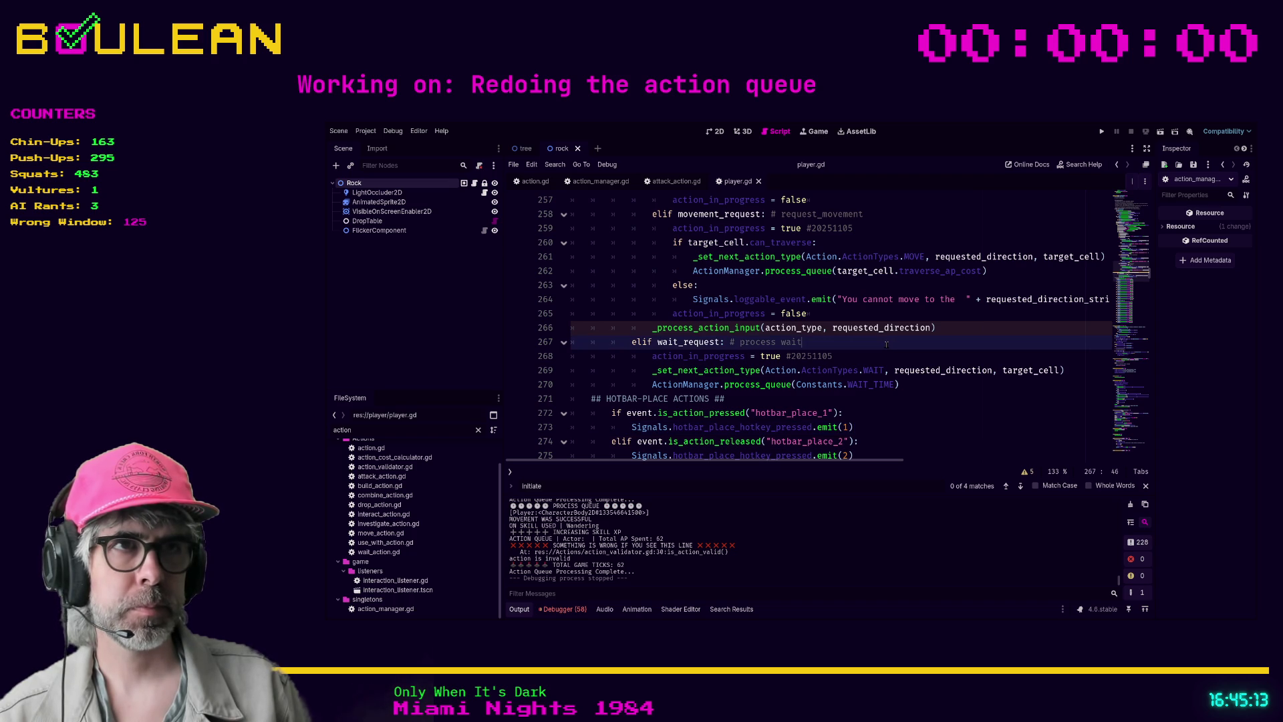
{"action": "scroll", "coordinate": [889, 361], "scroll_direction": "down", "scroll_amount": 12}
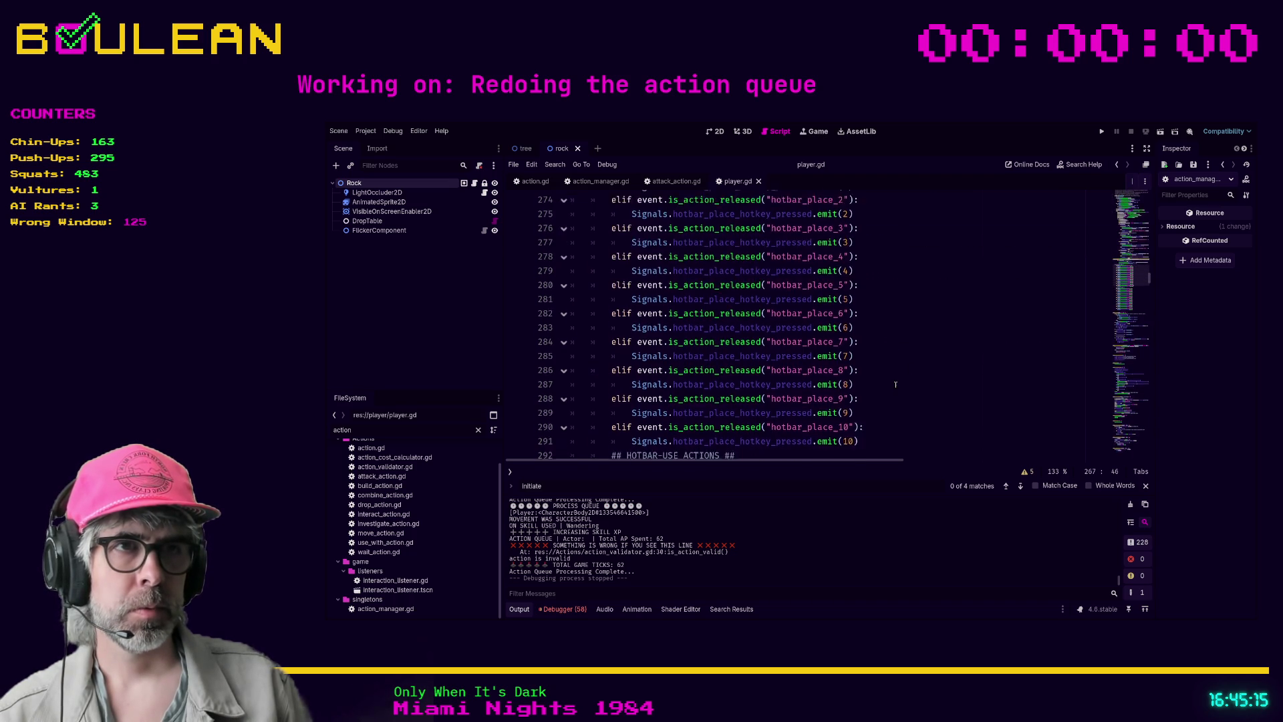
{"action": "scroll", "coordinate": [895, 385], "scroll_direction": "down", "scroll_amount": 2}
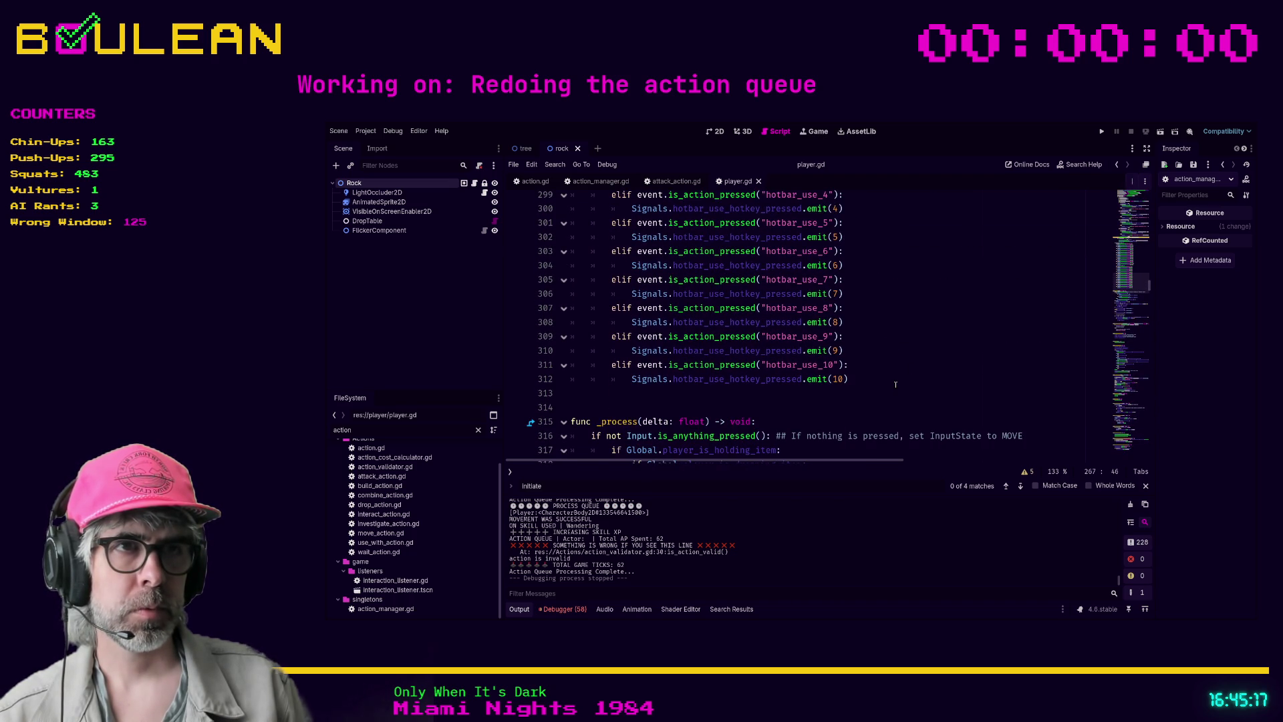
{"action": "left_click", "coordinate": [853, 404]}
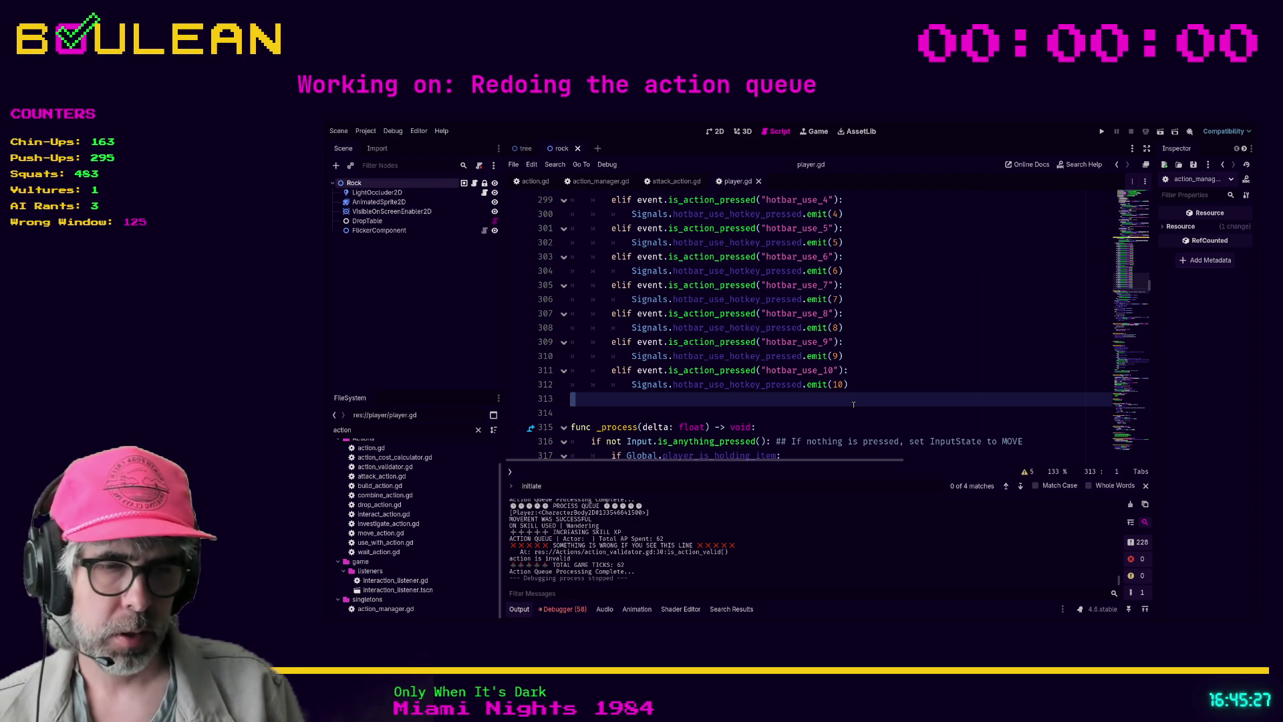
{"action": "key", "text": "F5"}
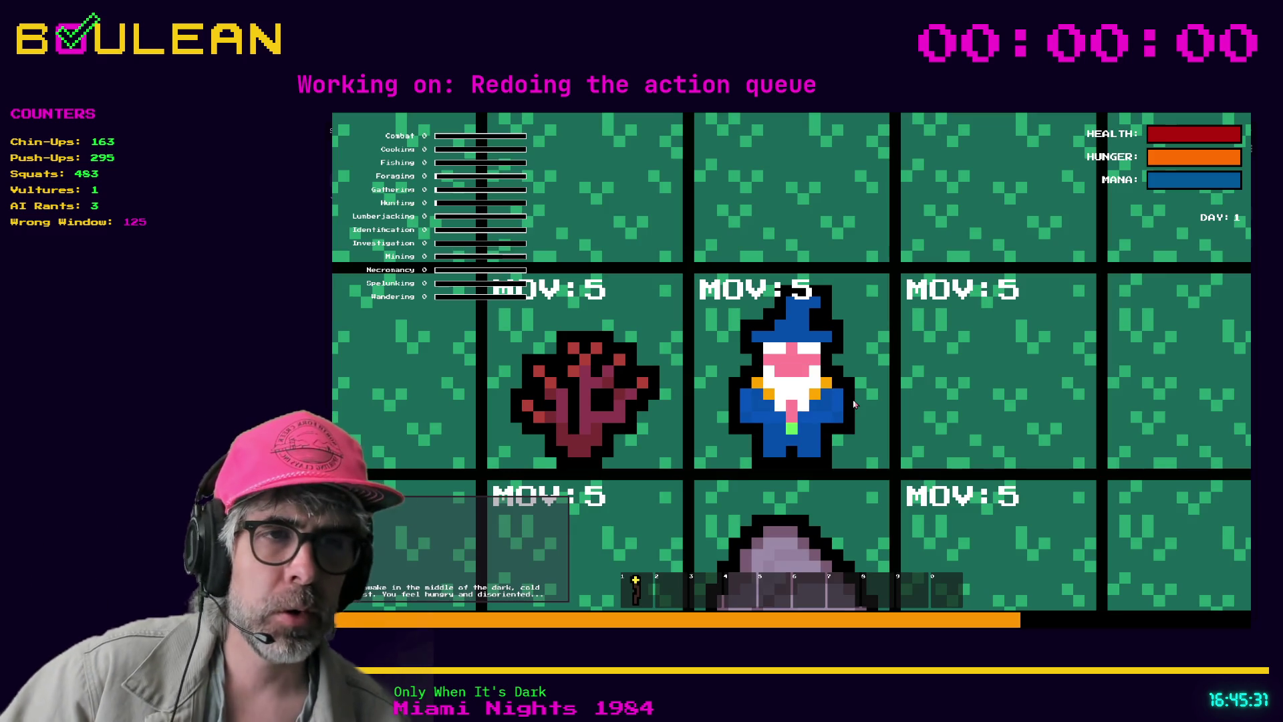
Craft a Cauldron, place it right of the wizard, then stop the game with F8
{"action": "scroll", "coordinate": [853, 404], "scroll_direction": "down", "scroll_amount": 5}
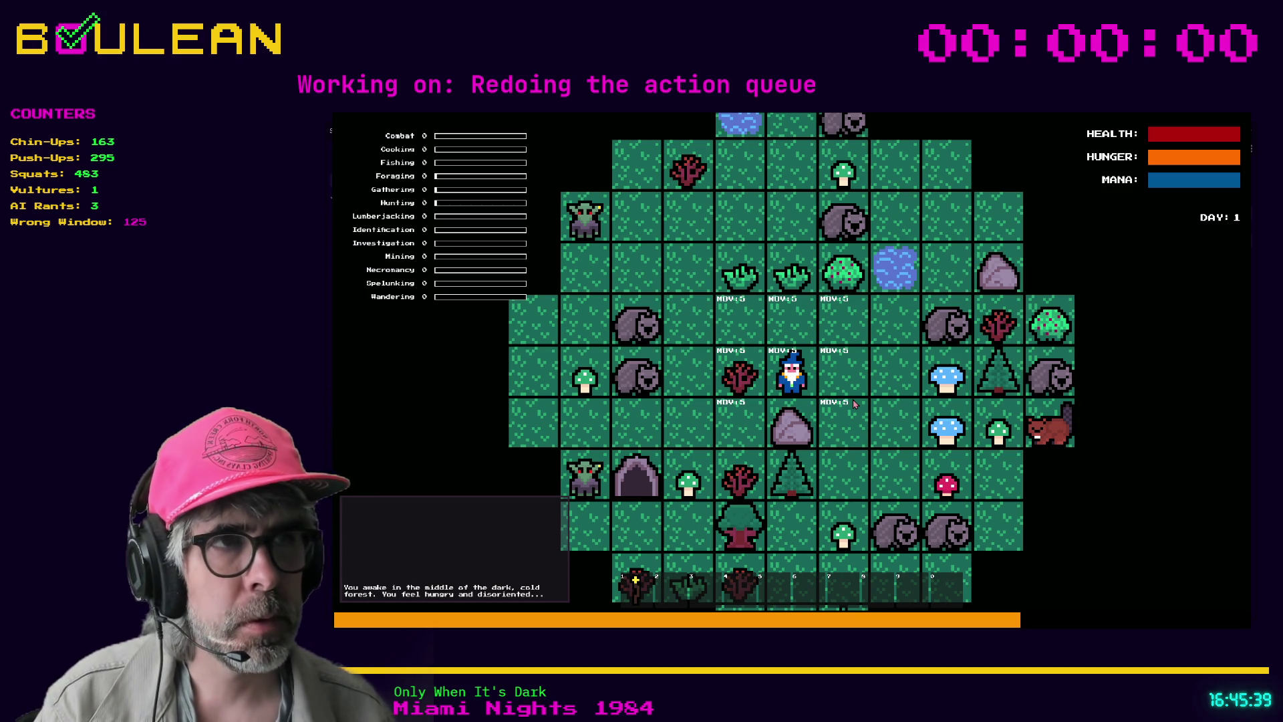
{"action": "key", "text": "c"}
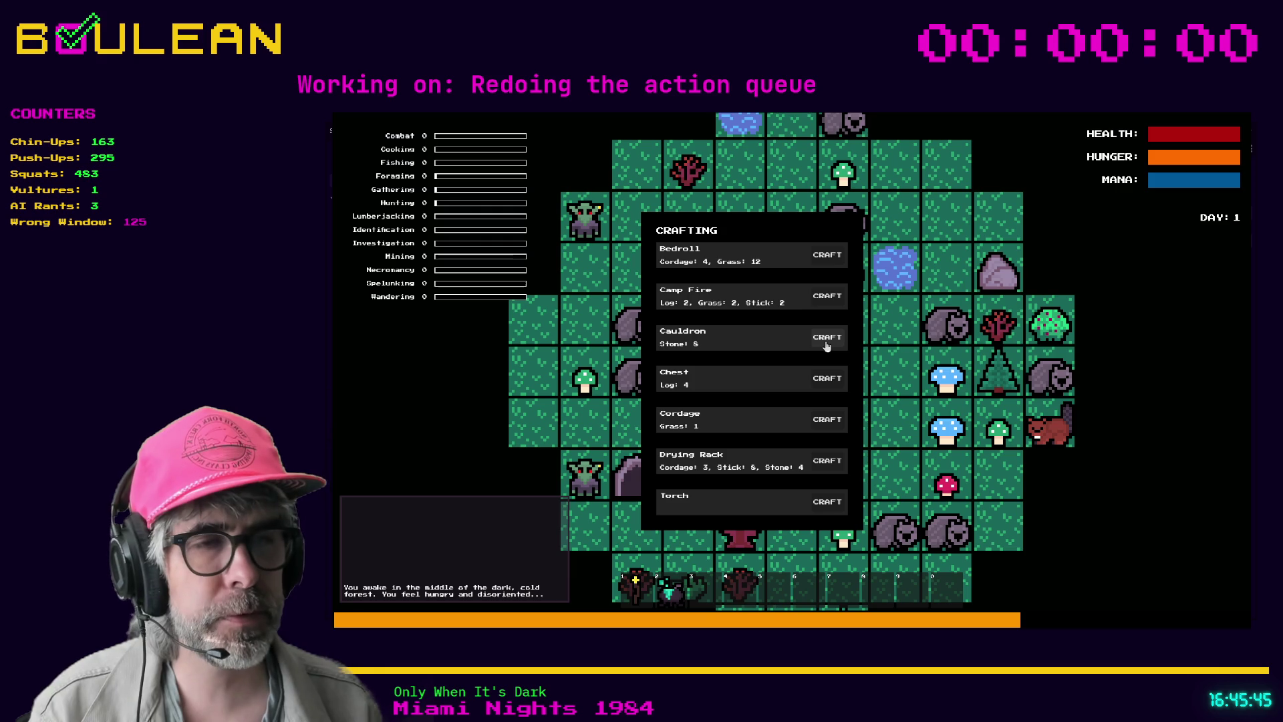
{"action": "left_click", "coordinate": [833, 345]}
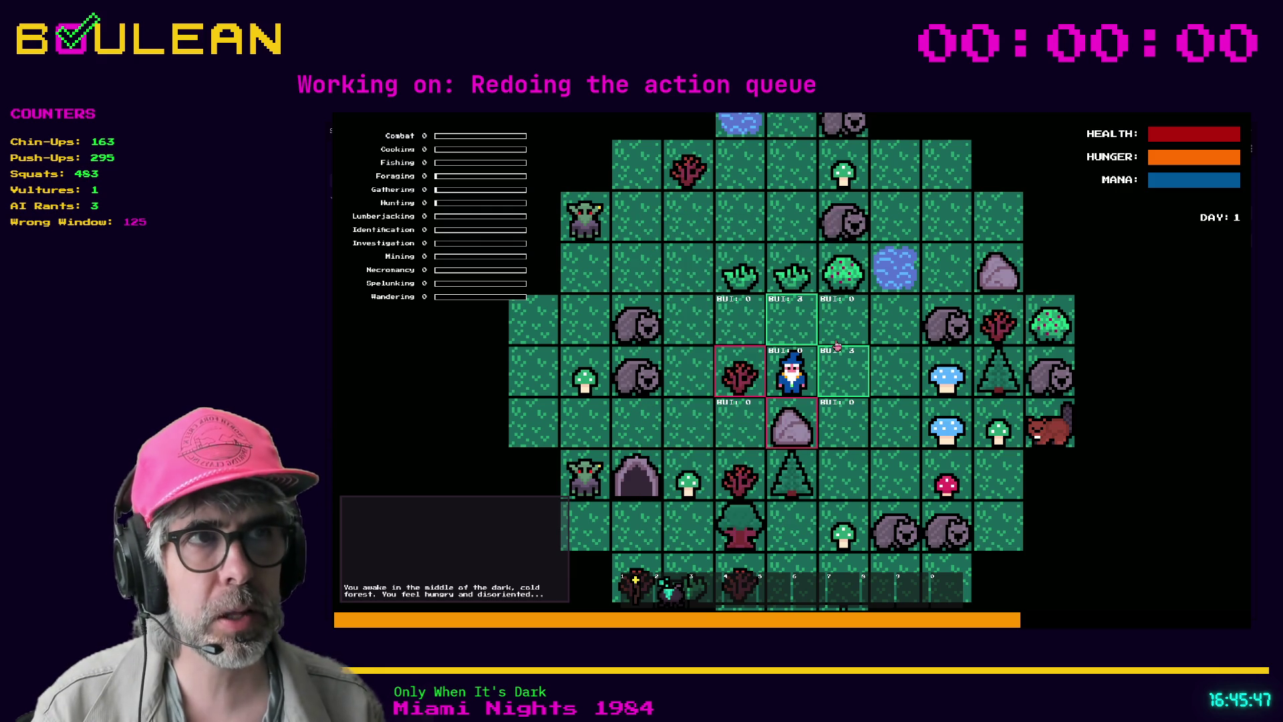
{"action": "left_click", "coordinate": [837, 347]}
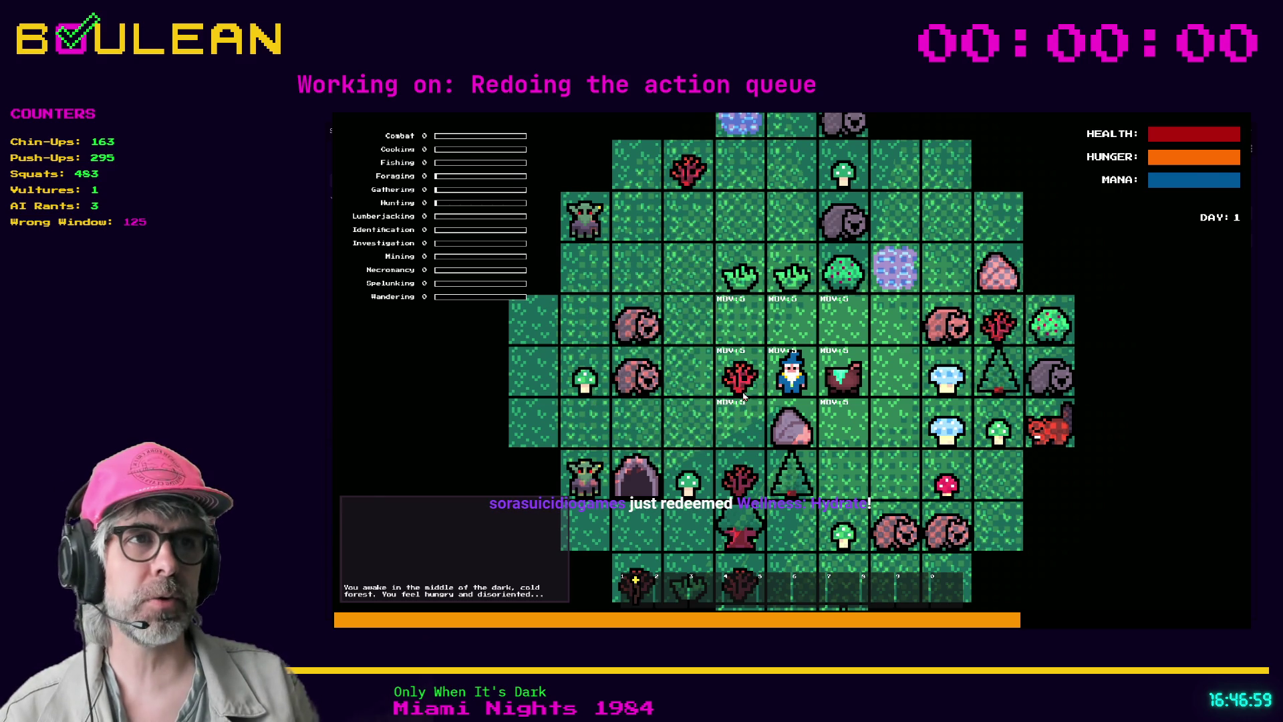
{"action": "key", "text": "F8"}
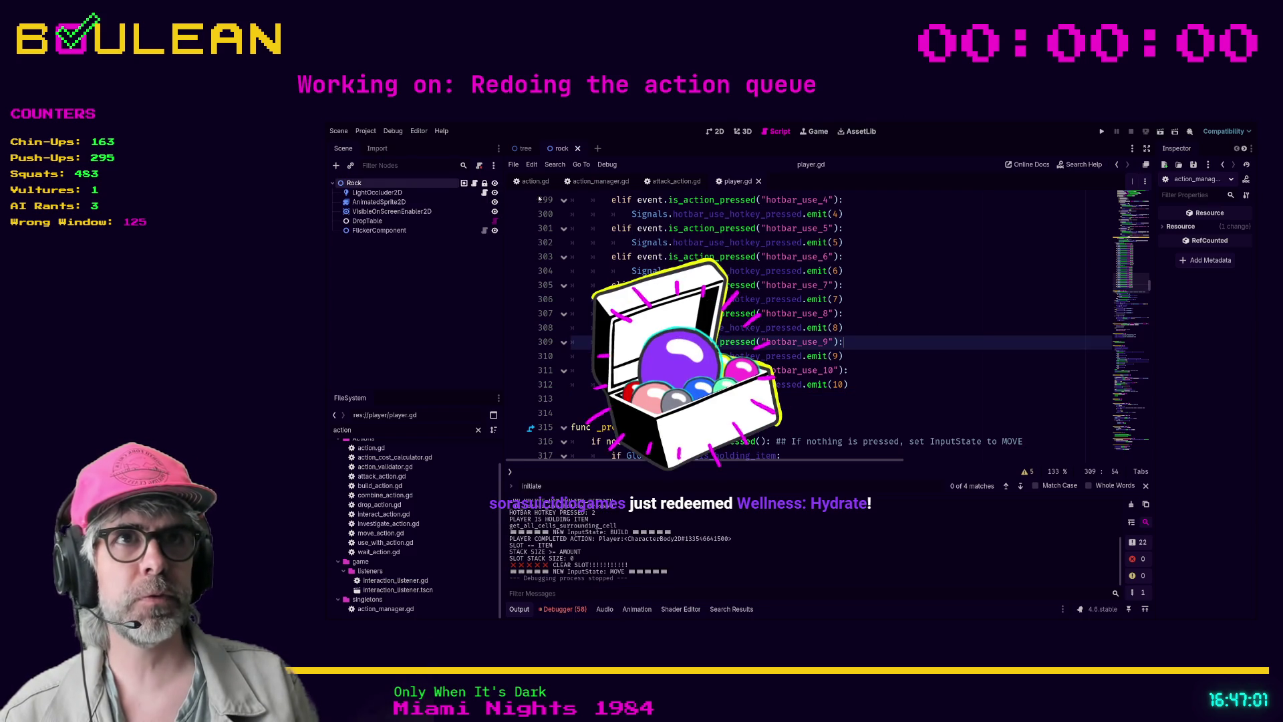
Change the FileSystem filter from 'action' to 'twitch' and open twitch_fish_item_res.gd
{"action": "double_click", "coordinate": [401, 429]}
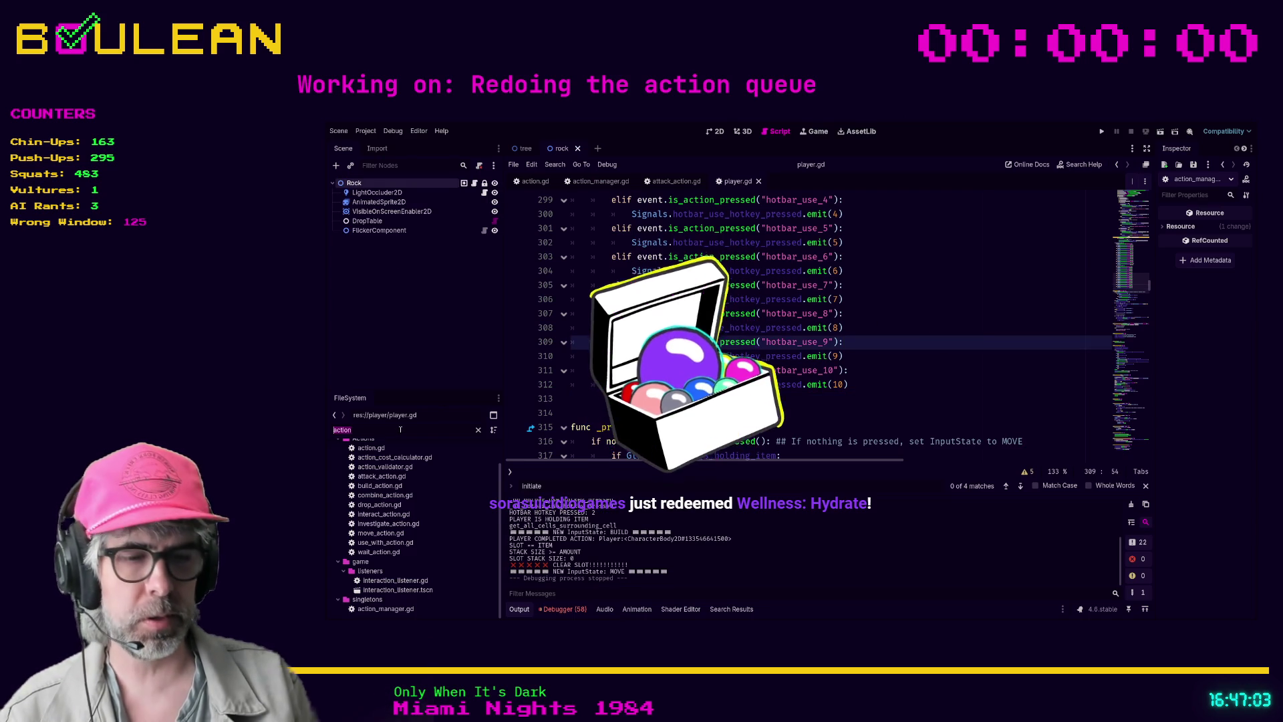
{"action": "type", "text": "twitch"}
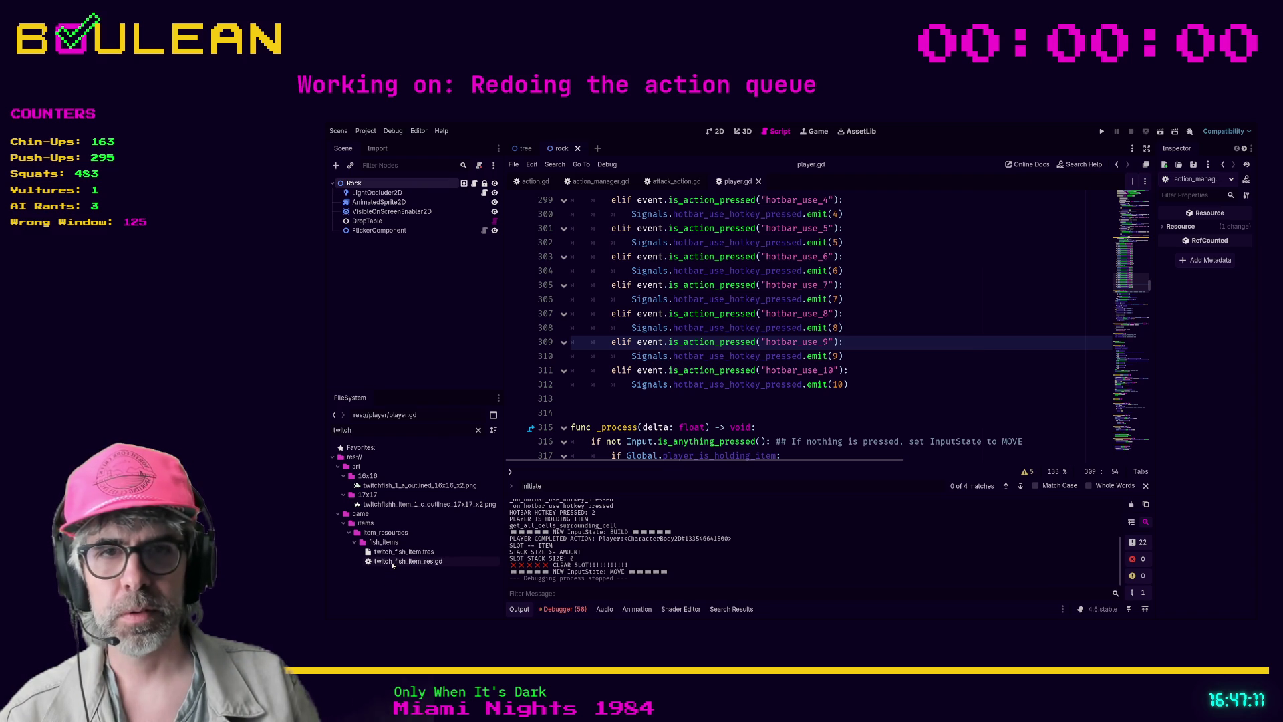
{"action": "double_click", "coordinate": [393, 562]}
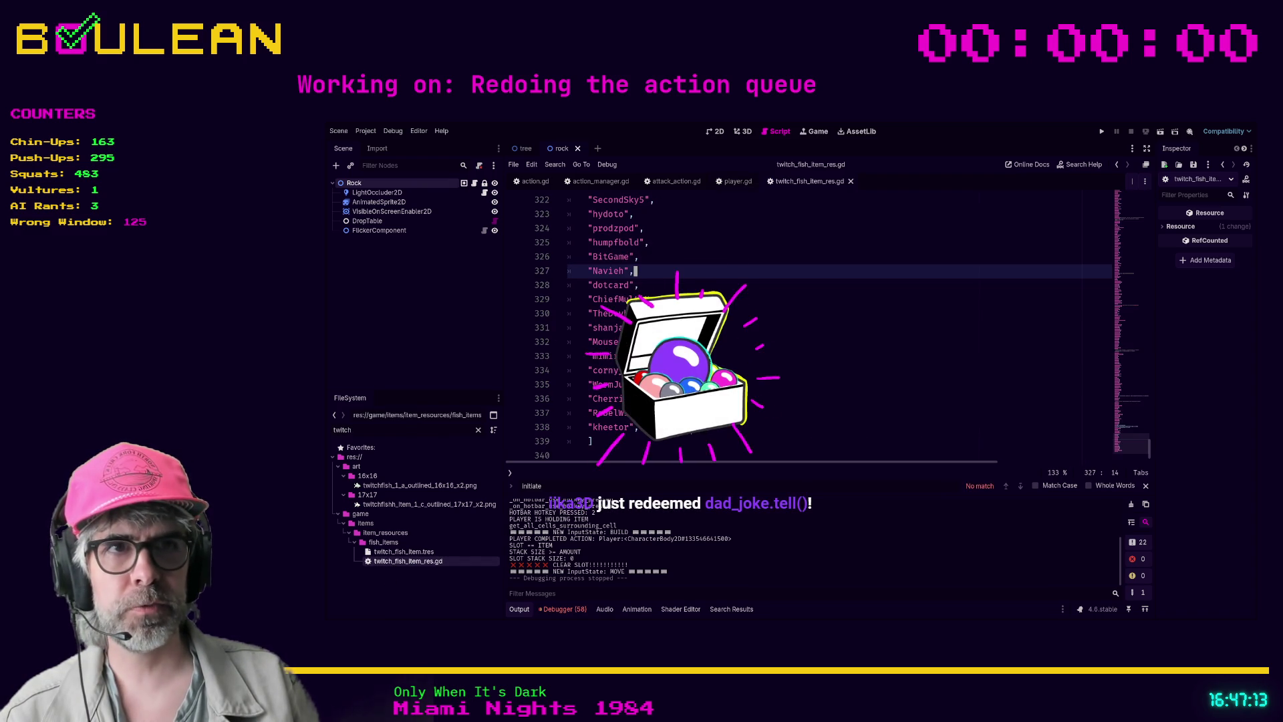
Add a new quoted viewer username, followed by a comma, on a line after the last entry on line 338
{"action": "left_click", "coordinate": [636, 427]}
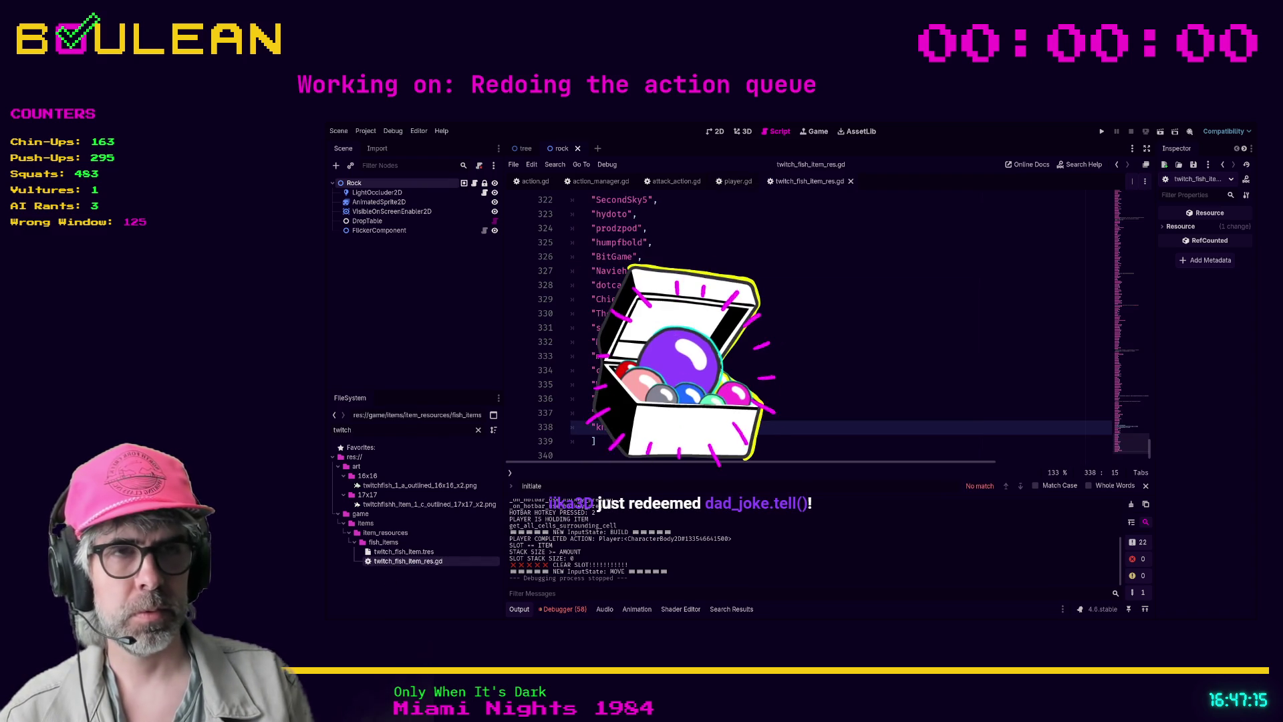
{"action": "key", "text": "Return"}
{"action": "type", "text": "\""}
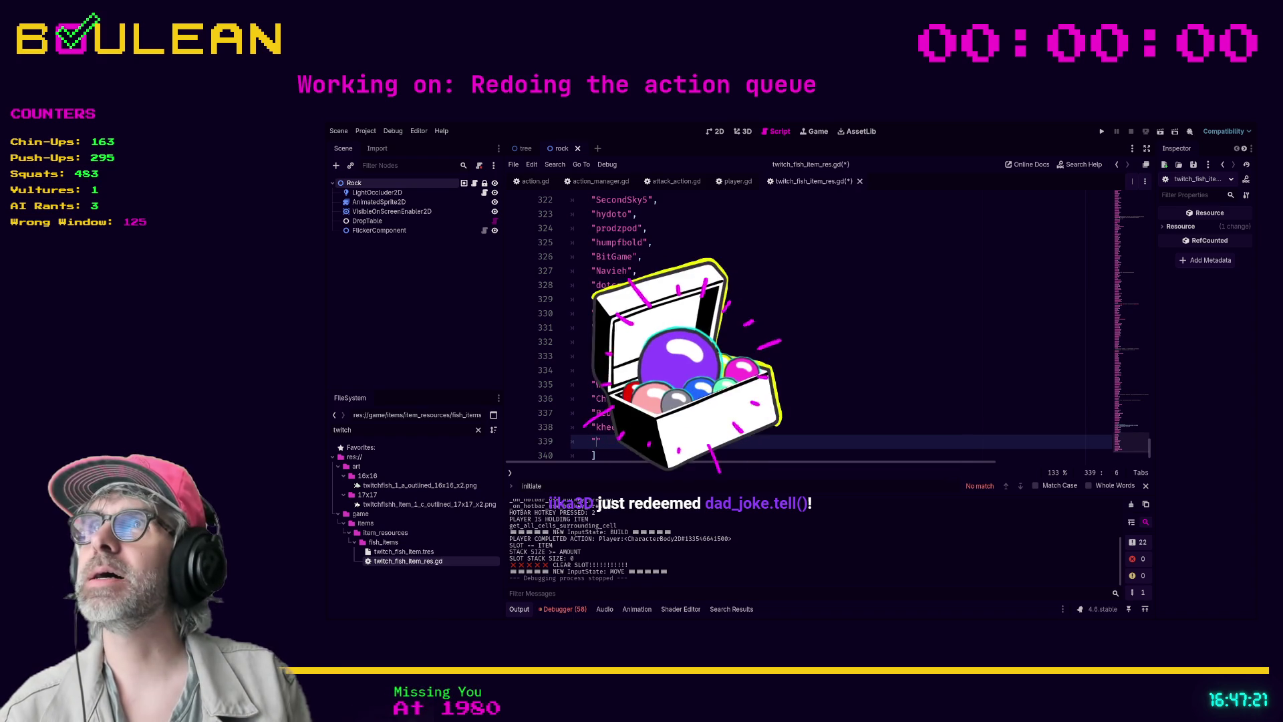
{"action": "type", "text": "Da"}
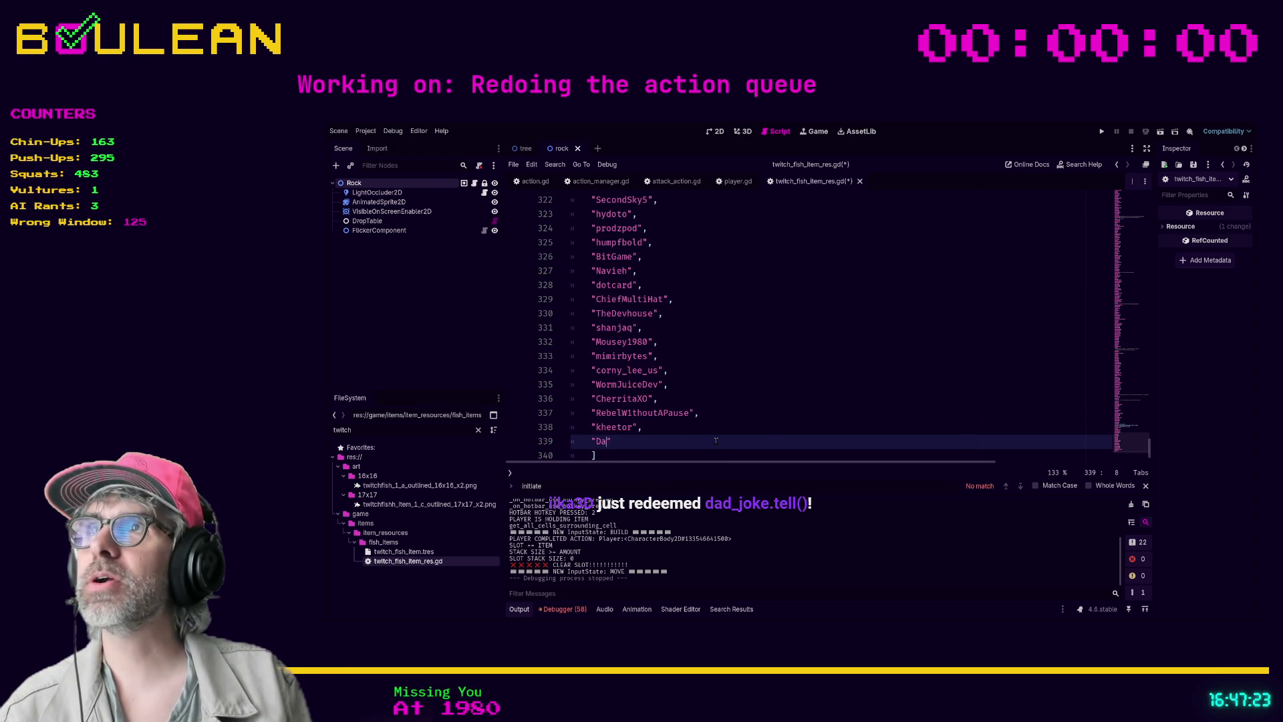
{"action": "type", "text": "rkinferno"}
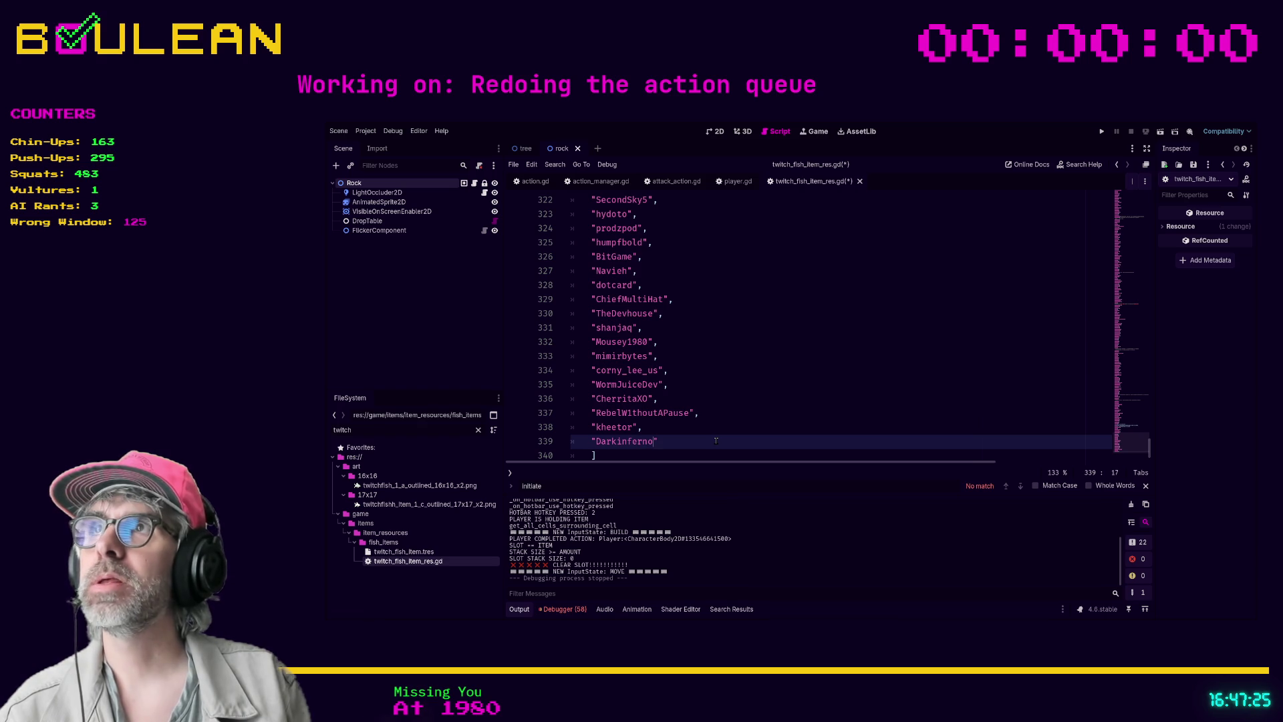
{"action": "type", "text": "X0"}
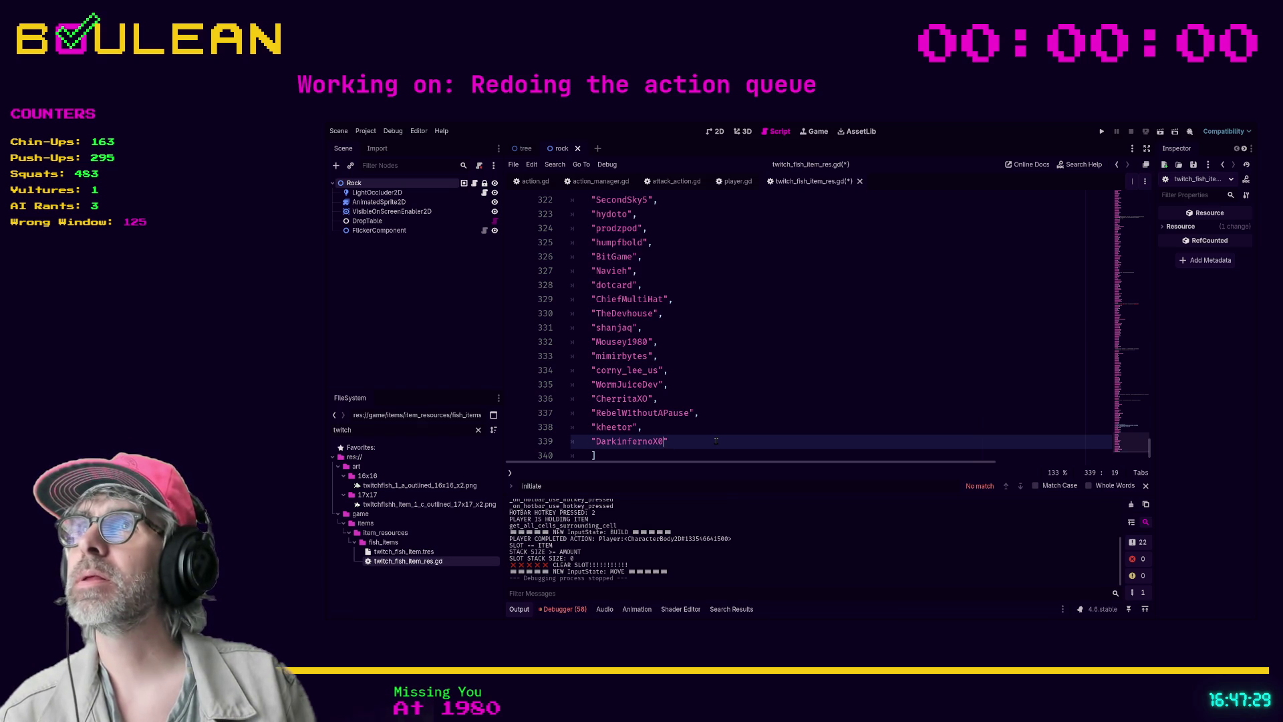
{"action": "type", "text": "\","}
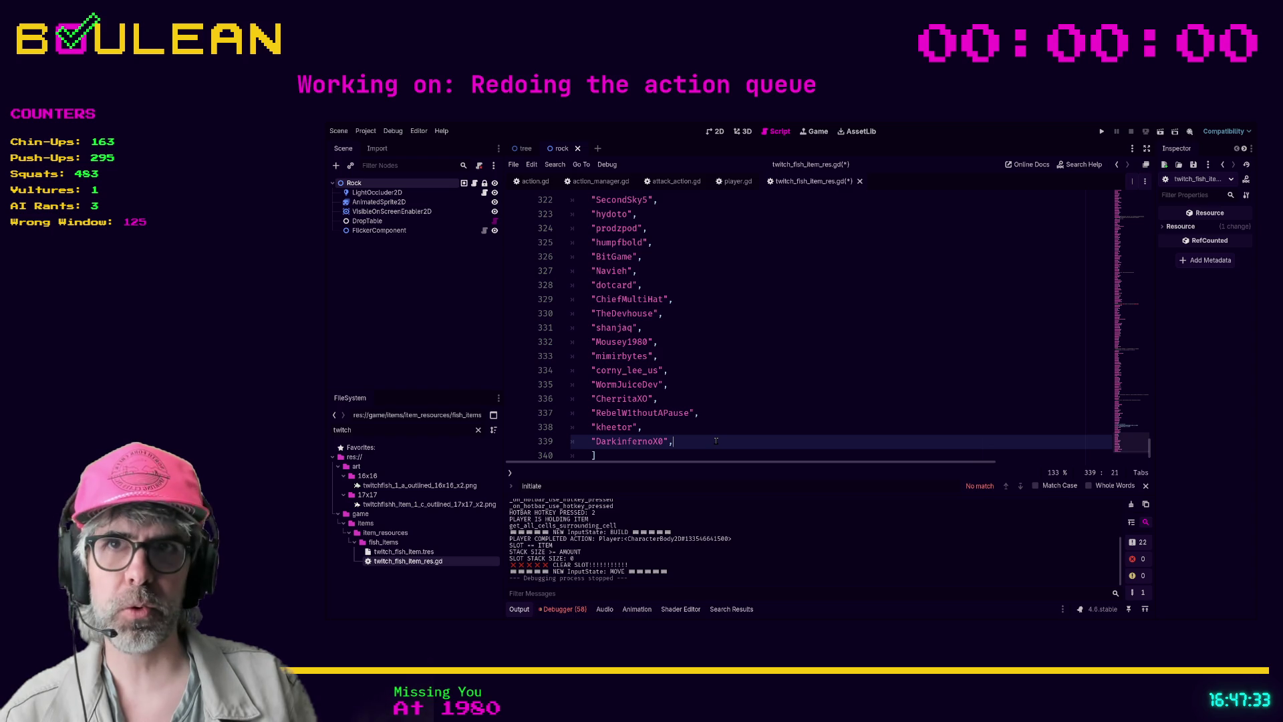
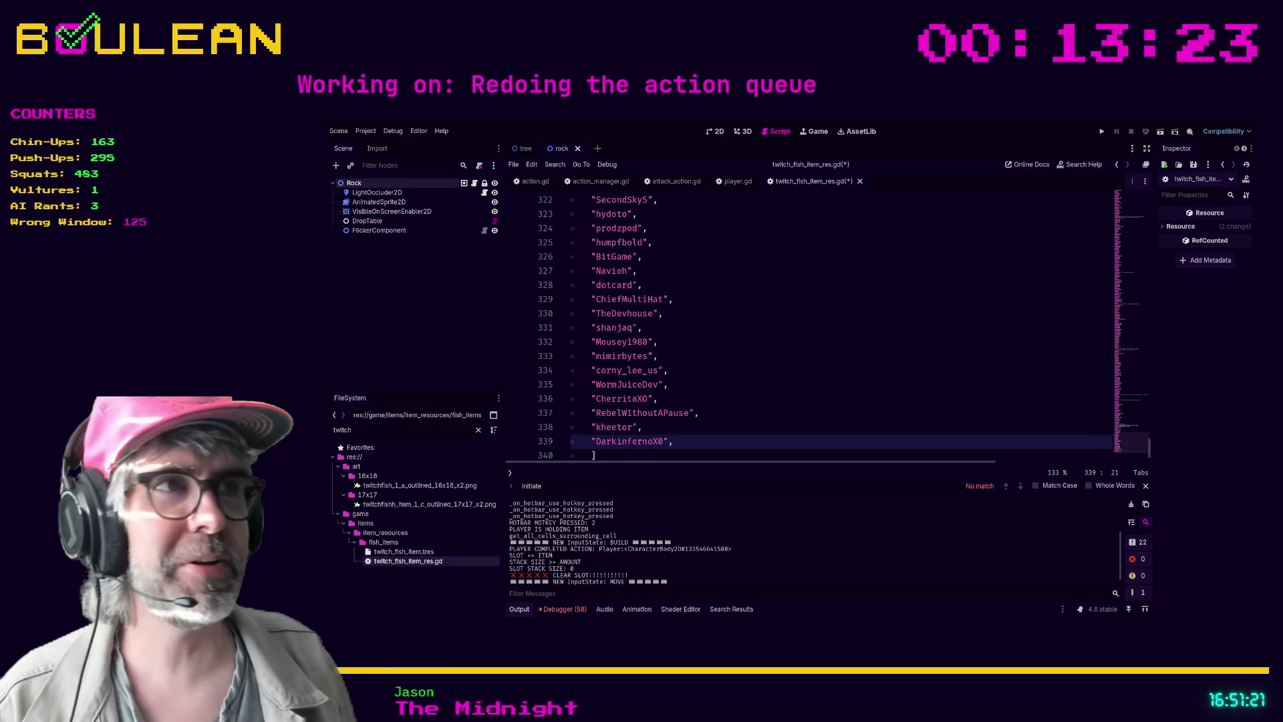
Start the roguelike project from the fish list script to playtest it
{"action": "left_click", "coordinate": [831, 360]}
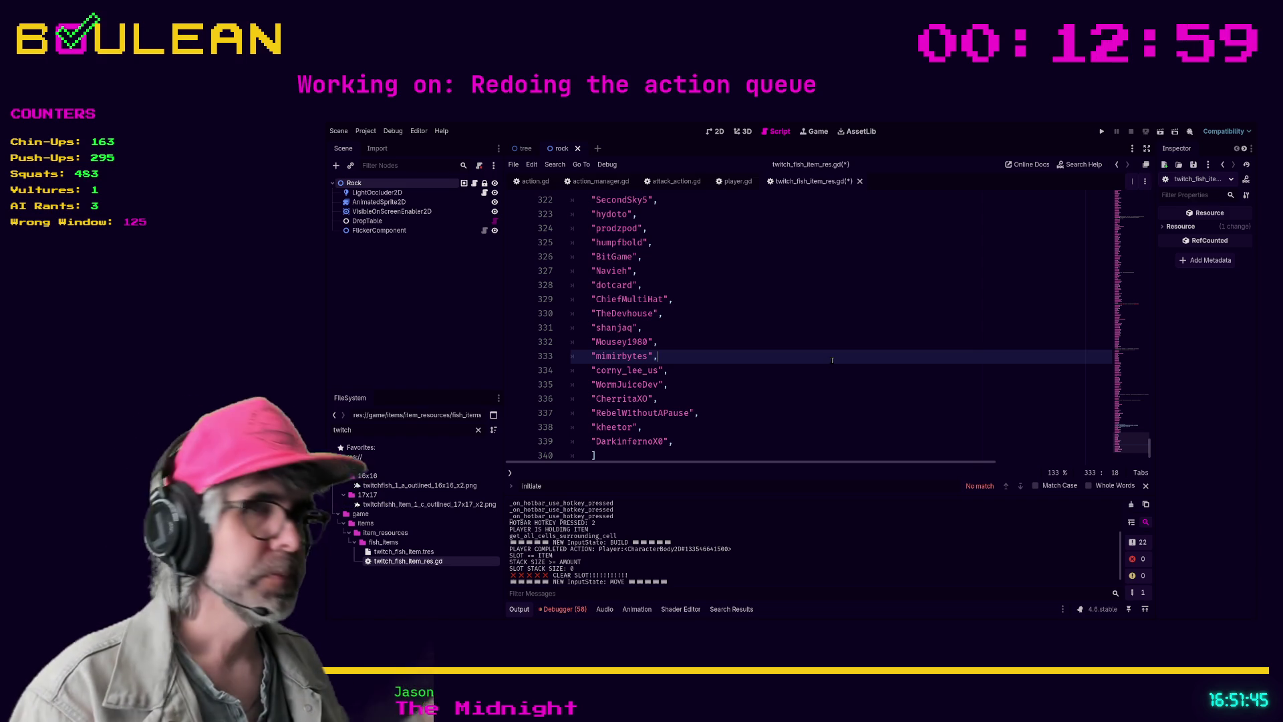
{"action": "left_click", "coordinate": [787, 401]}
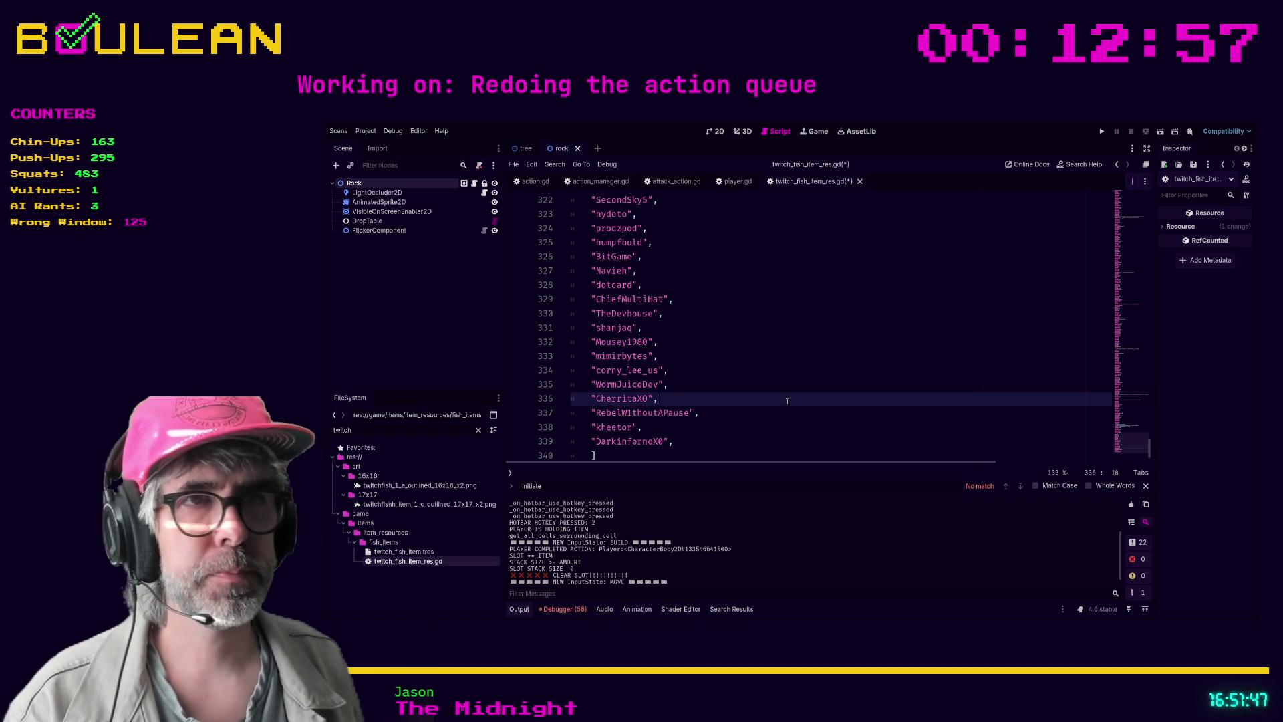
{"action": "key", "text": "F5"}
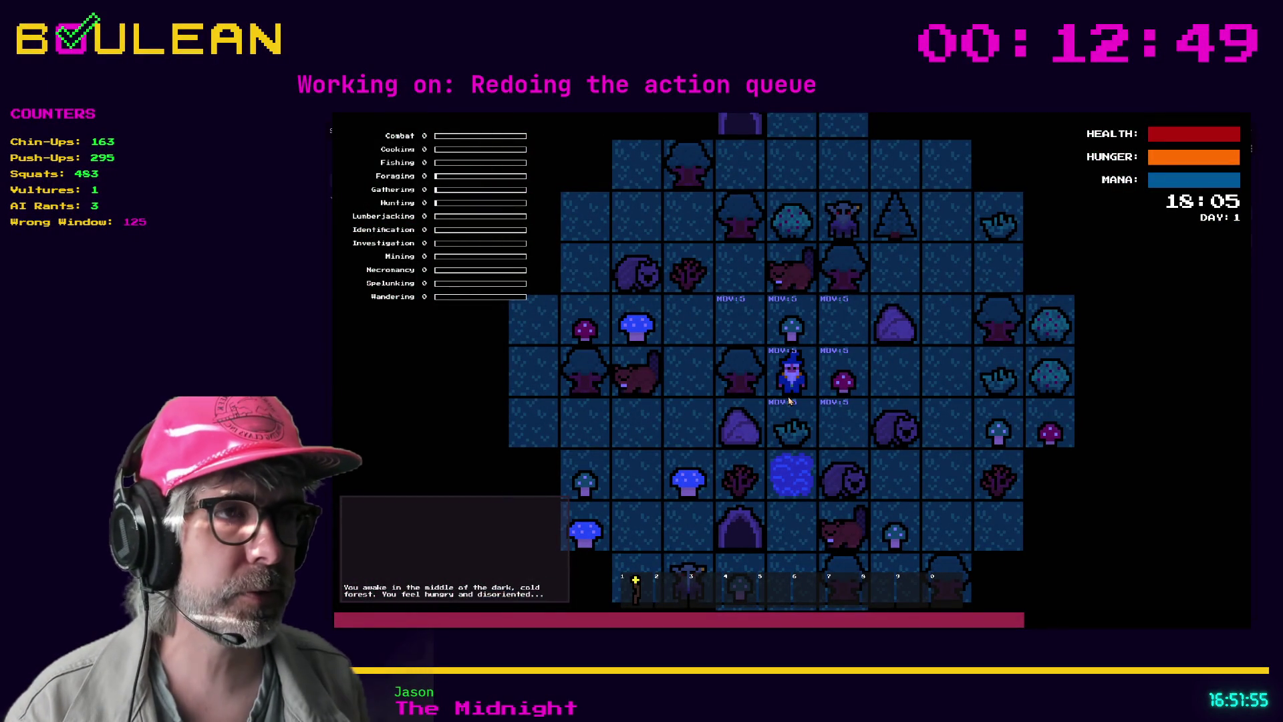
Attack the wombat below the wizard until it dies and drops raw meat
{"action": "key", "text": "Right"}
{"action": "left_click", "coordinate": [789, 401]}
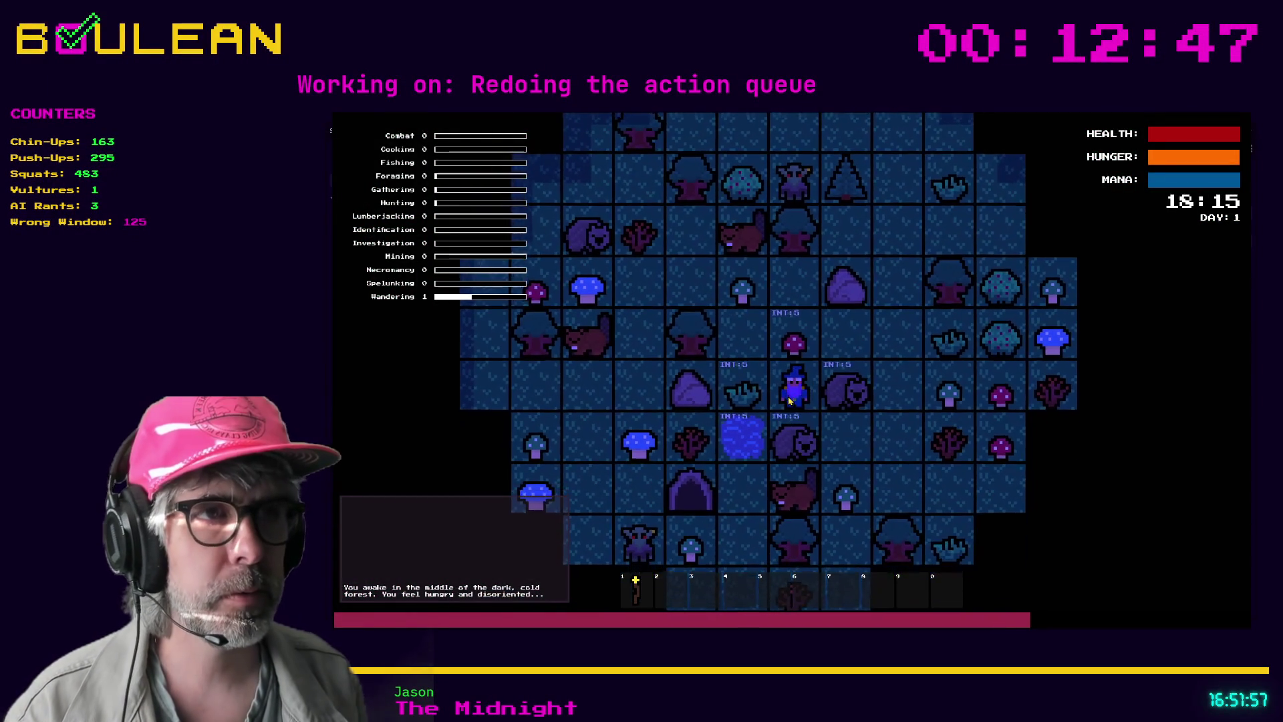
{"action": "left_click", "coordinate": [789, 401]}
{"action": "left_click", "coordinate": [789, 401]}
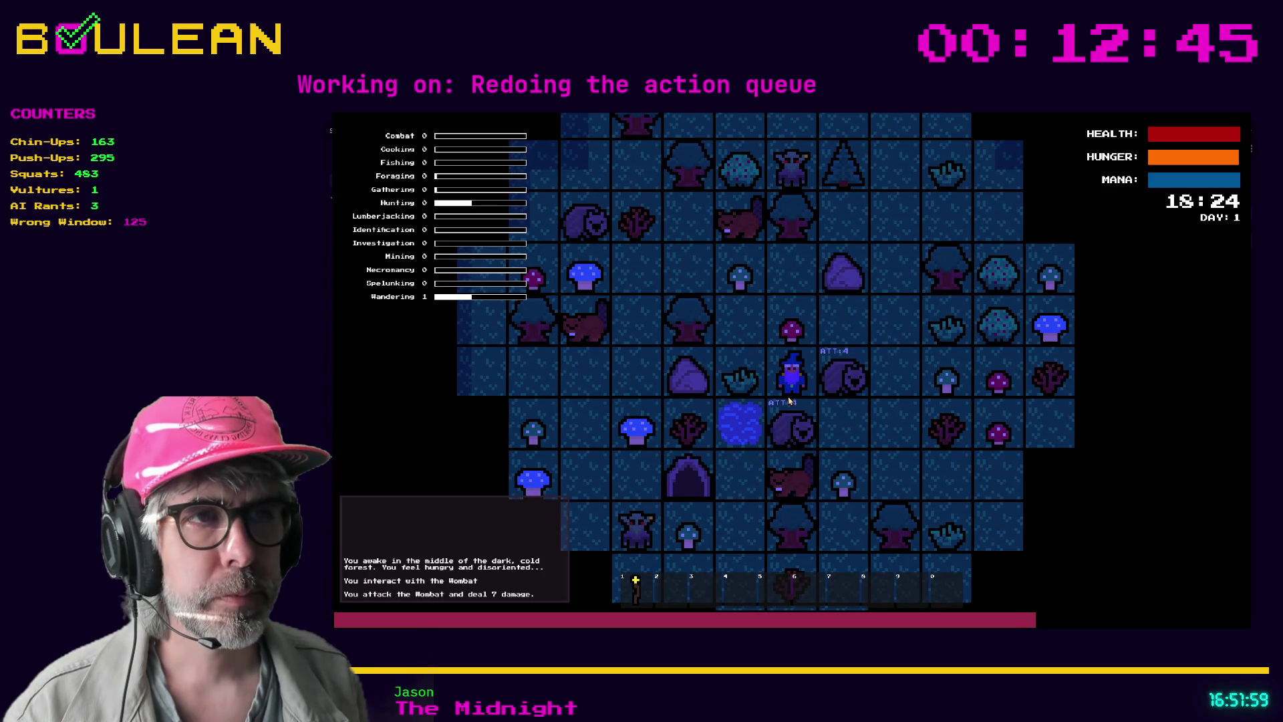
{"action": "left_click", "coordinate": [788, 401]}
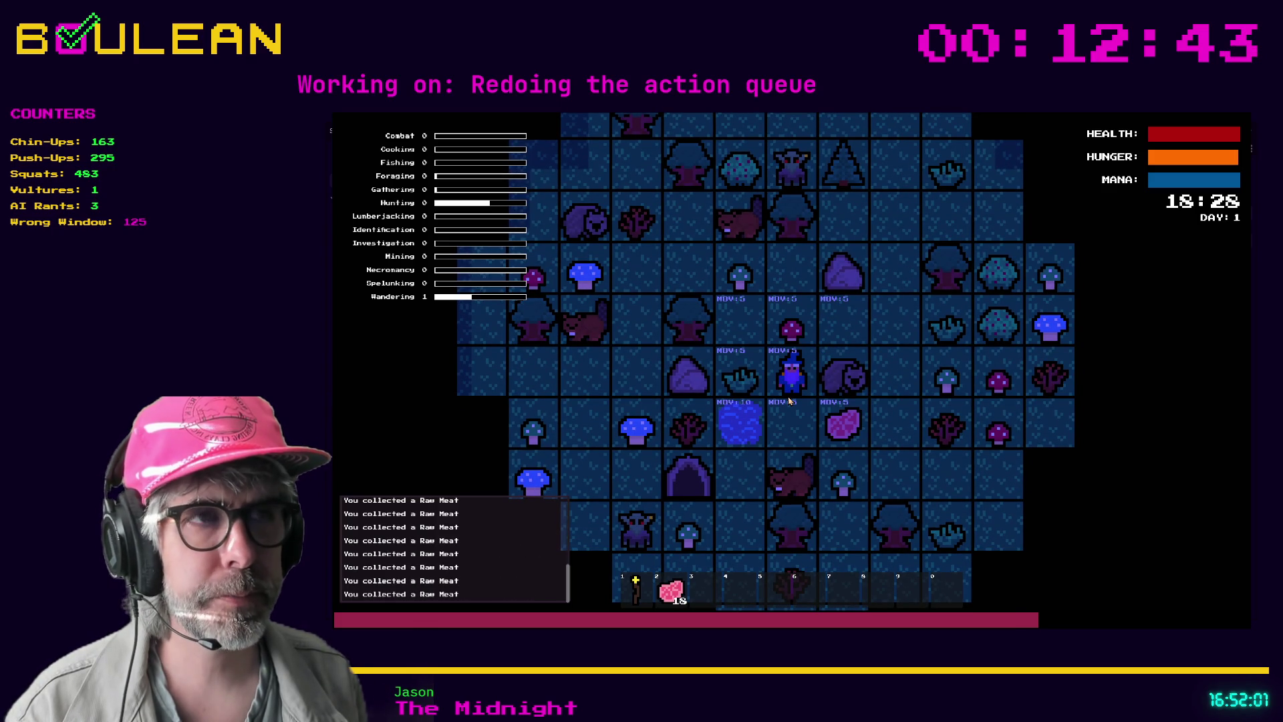
{"action": "left_click", "coordinate": [789, 400]}
{"action": "left_click", "coordinate": [789, 401]}
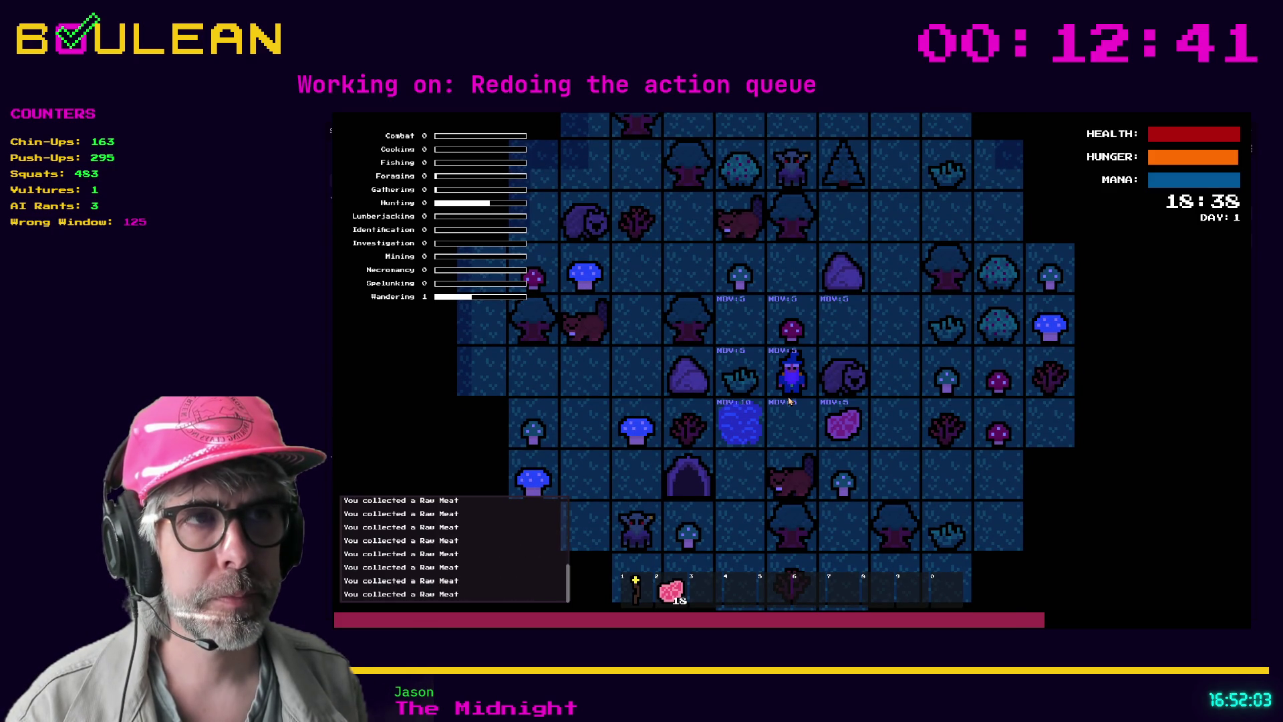
{"action": "left_click", "coordinate": [788, 401]}
Walk down to the Fishing Hole and catch a Swashbucklingfox
{"action": "left_click", "coordinate": [789, 401]}
{"action": "left_click", "coordinate": [788, 401]}
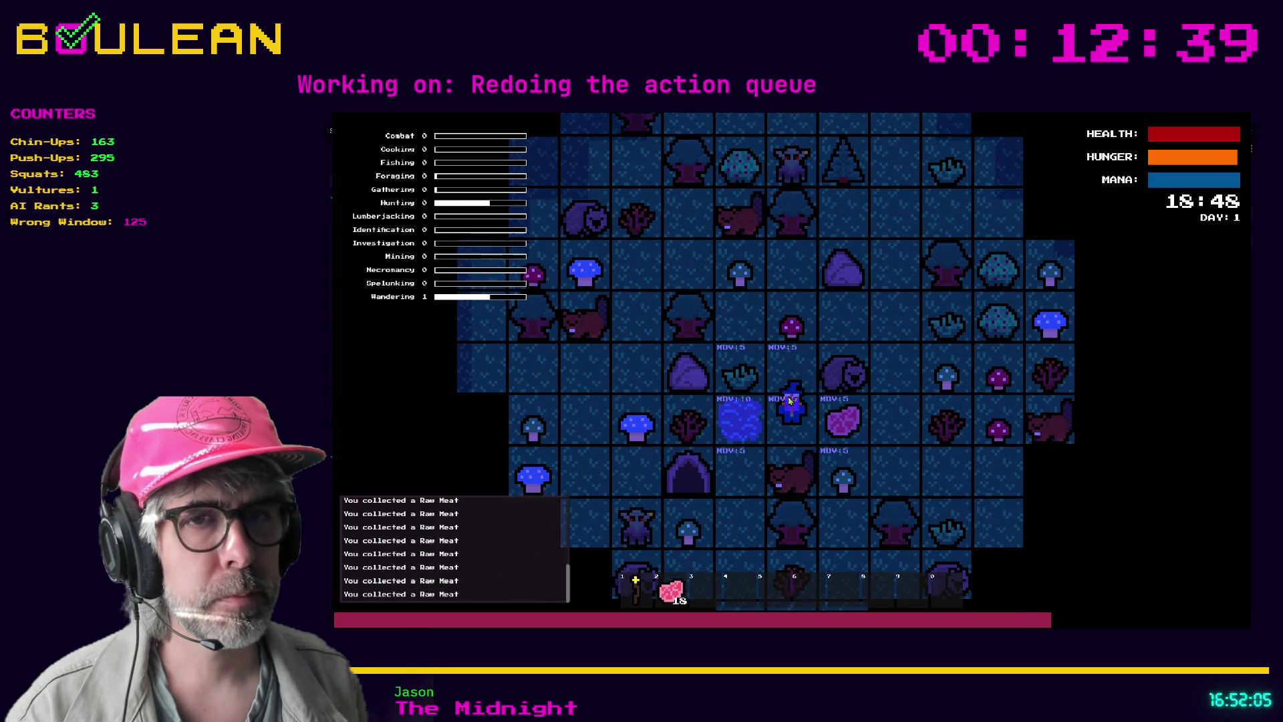
{"action": "left_click", "coordinate": [788, 401]}
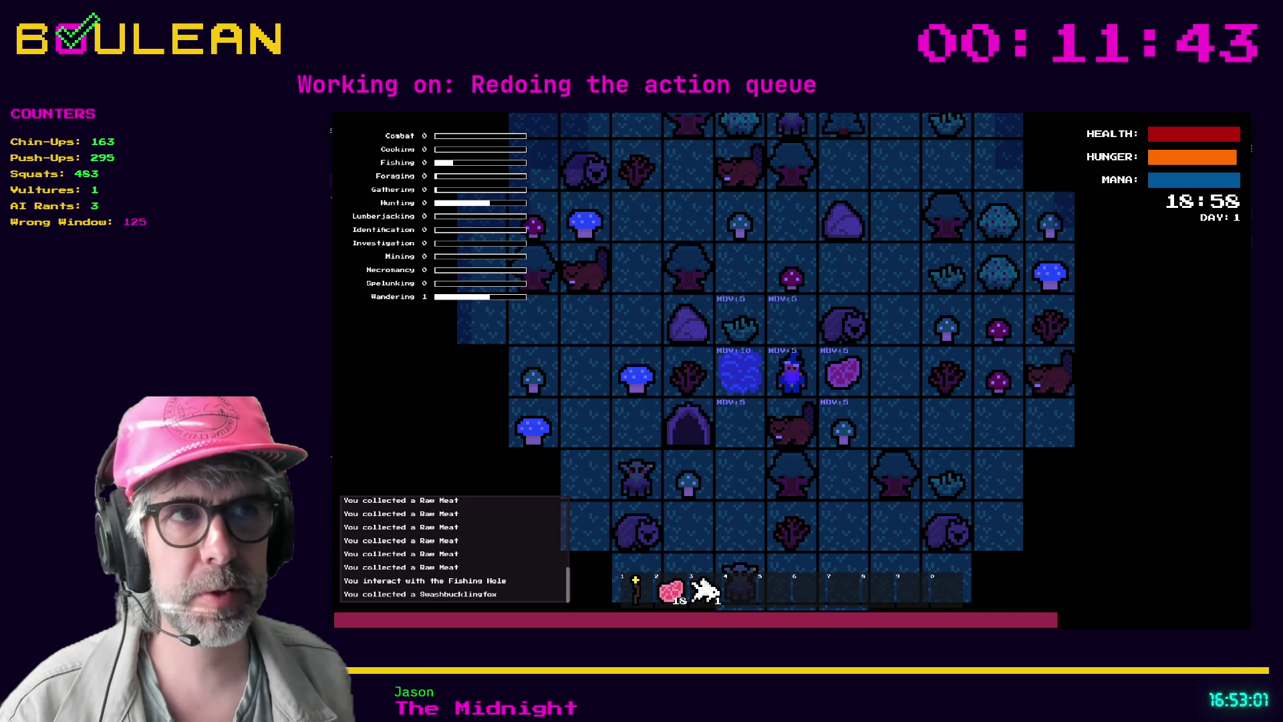
Switch to interact mode and fish at the Fishing Hole until the fish stack reaches 3
{"action": "key", "text": "i"}
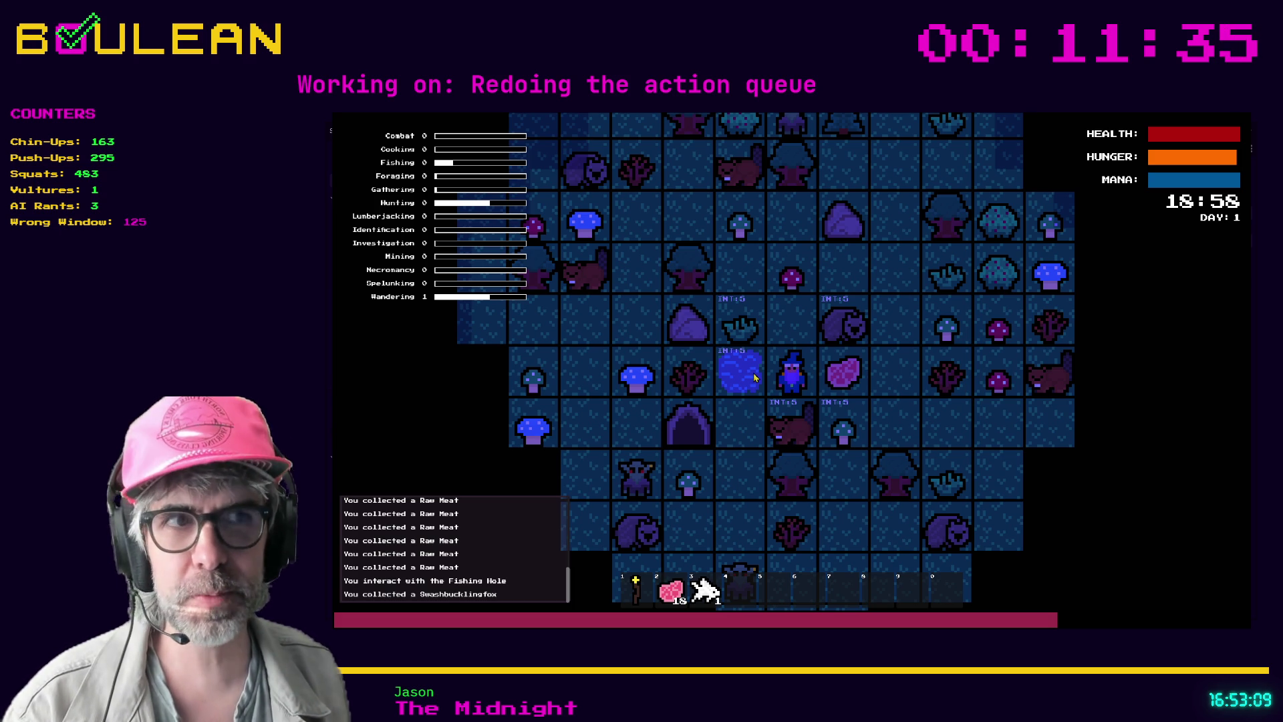
{"action": "left_click", "coordinate": [754, 378]}
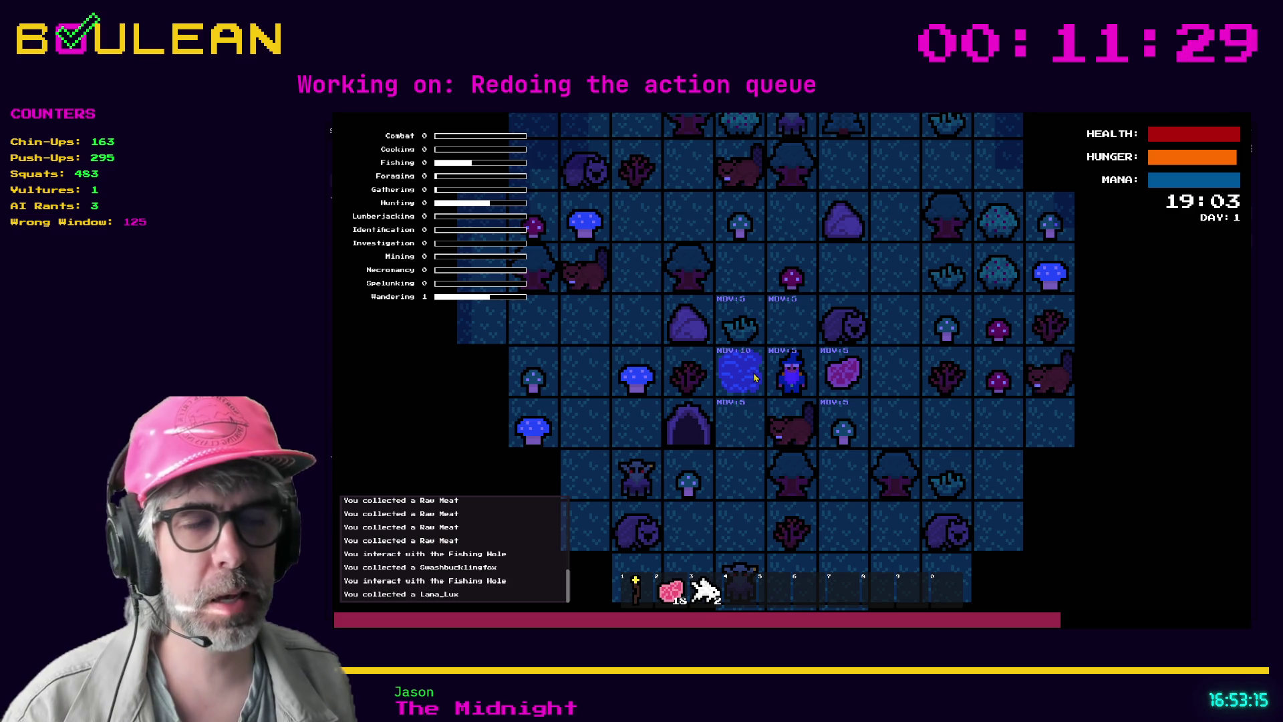
{"action": "key", "text": "shift"}
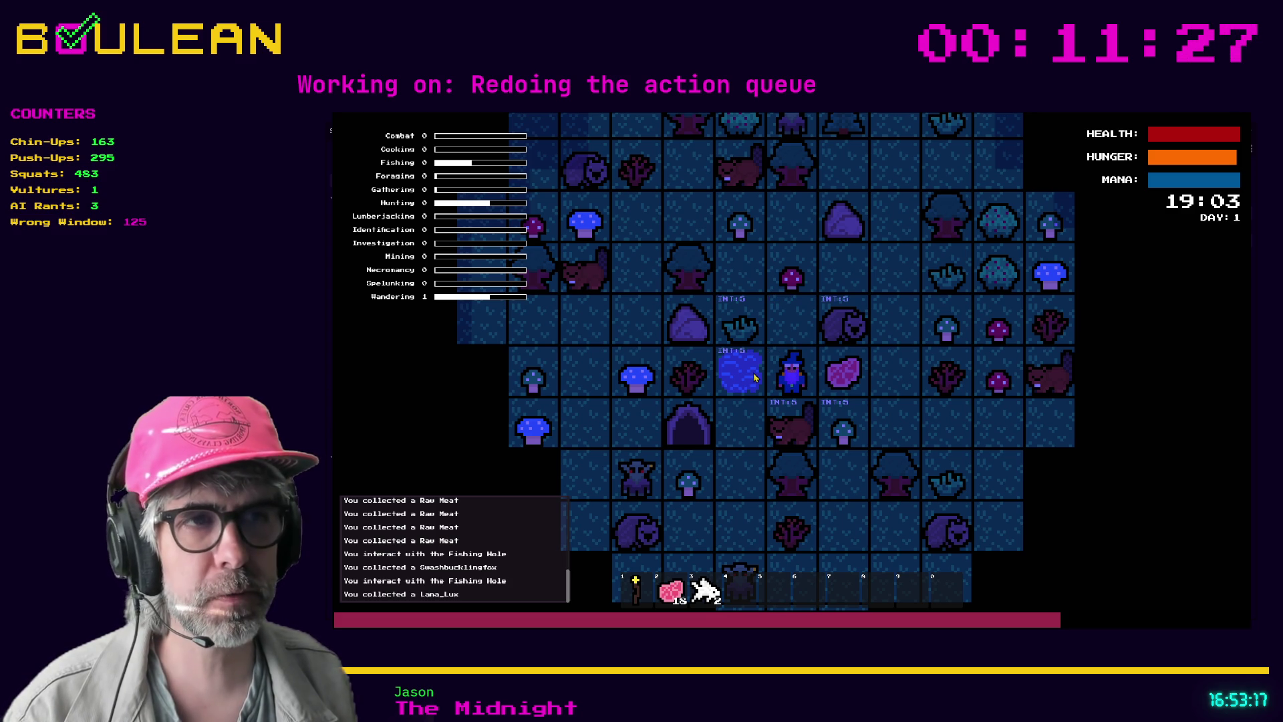
{"action": "left_click", "coordinate": [754, 378], "text": "shift"}
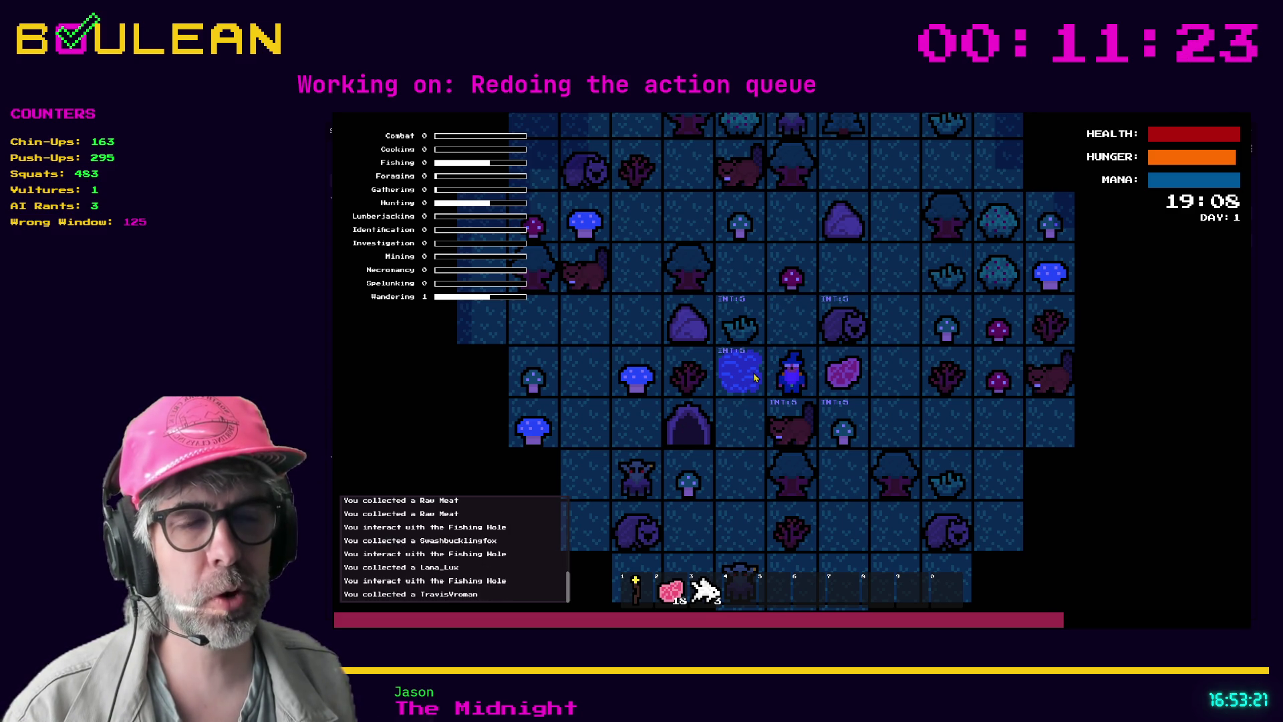
{"action": "left_click", "coordinate": [753, 377], "text": "shift"}
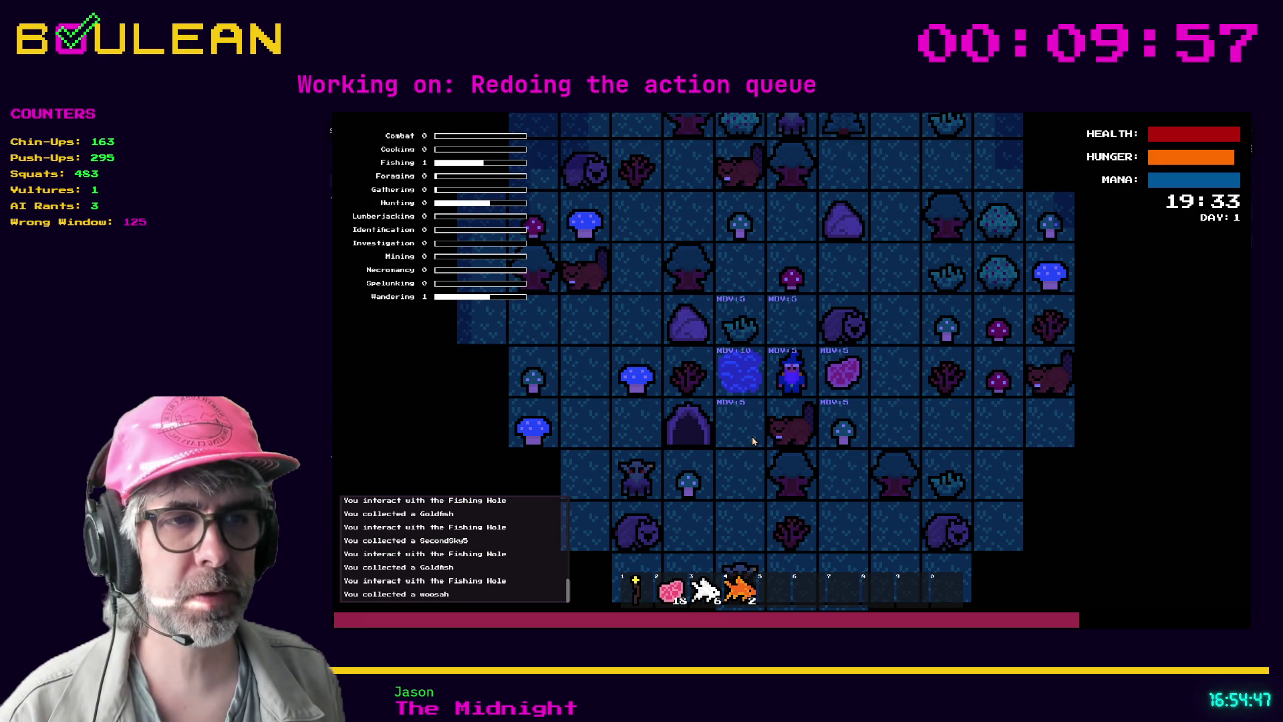
Fish five more times at the Fishing Hole, raising the fish stack to 6
{"action": "key", "text": "Left"}
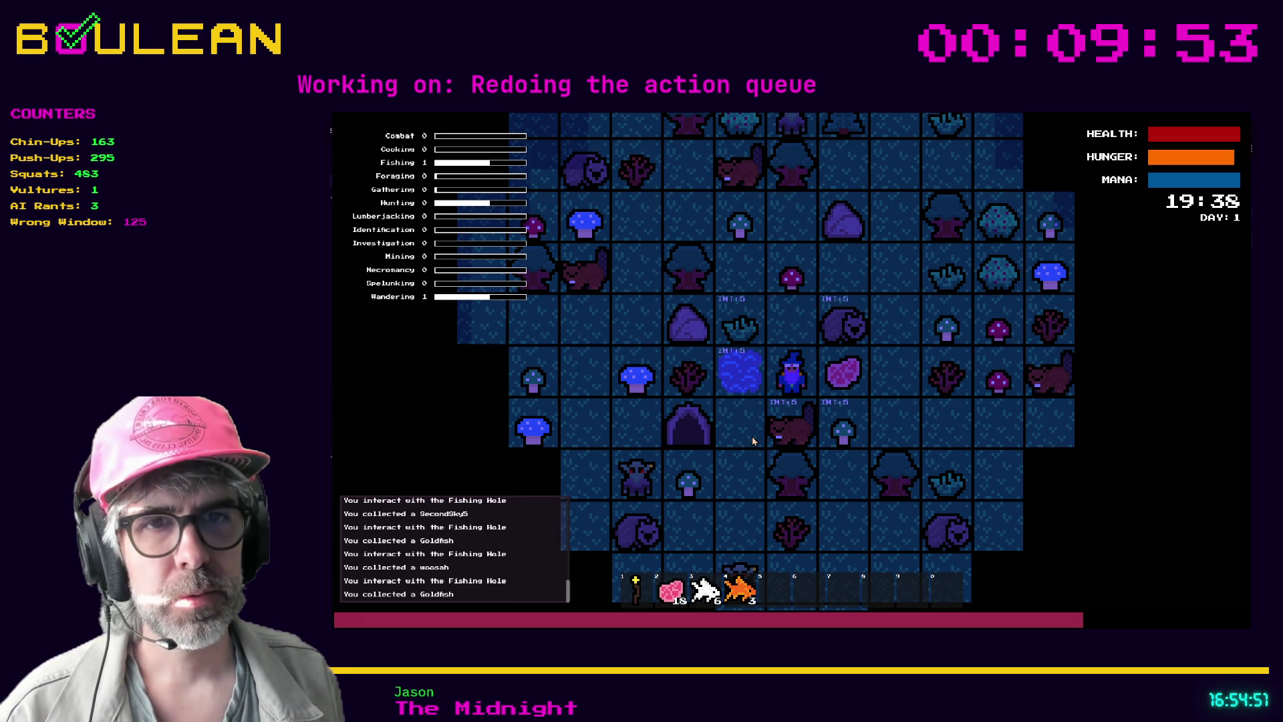
{"action": "key", "text": "Left"}
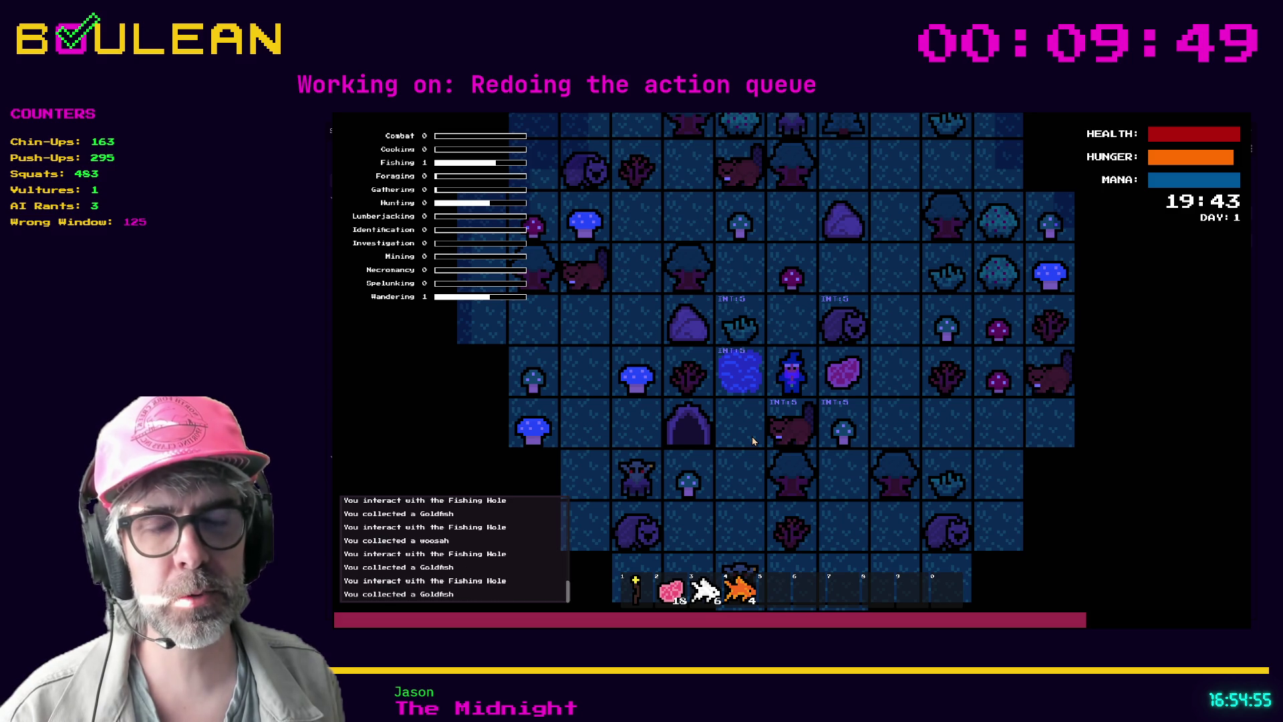
{"action": "key", "text": "Left"}
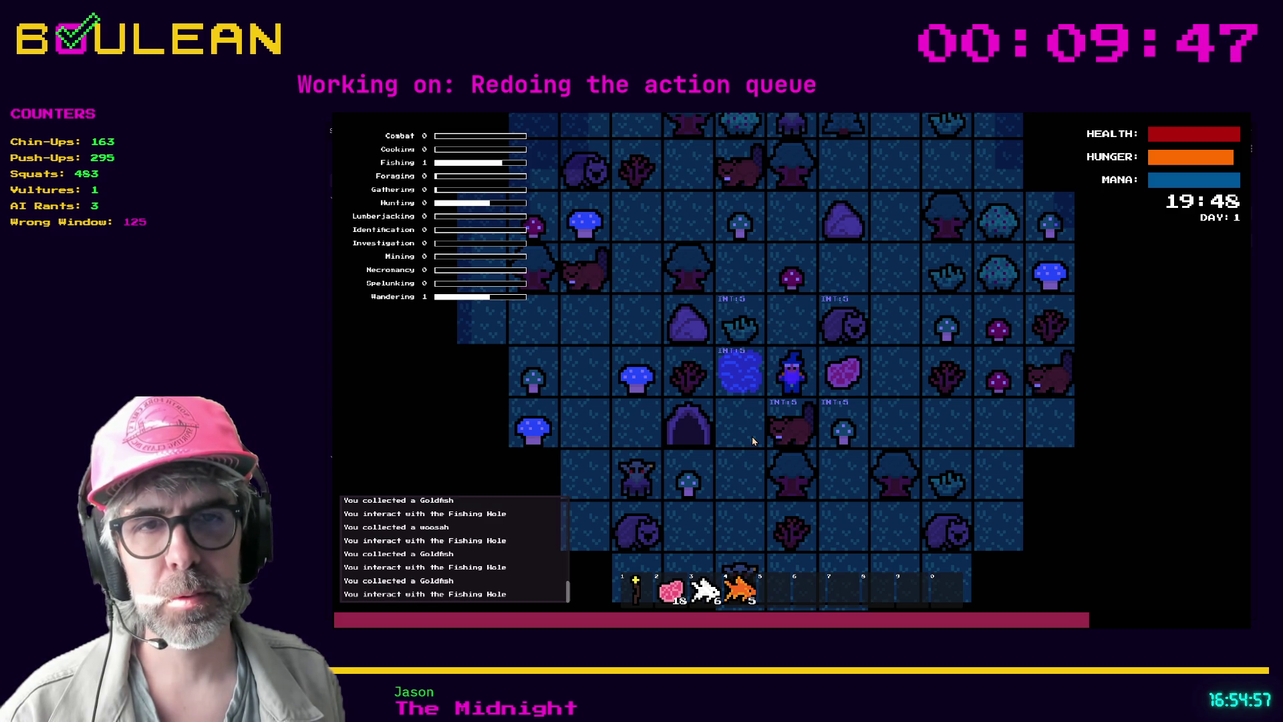
{"action": "key", "text": "Left"}
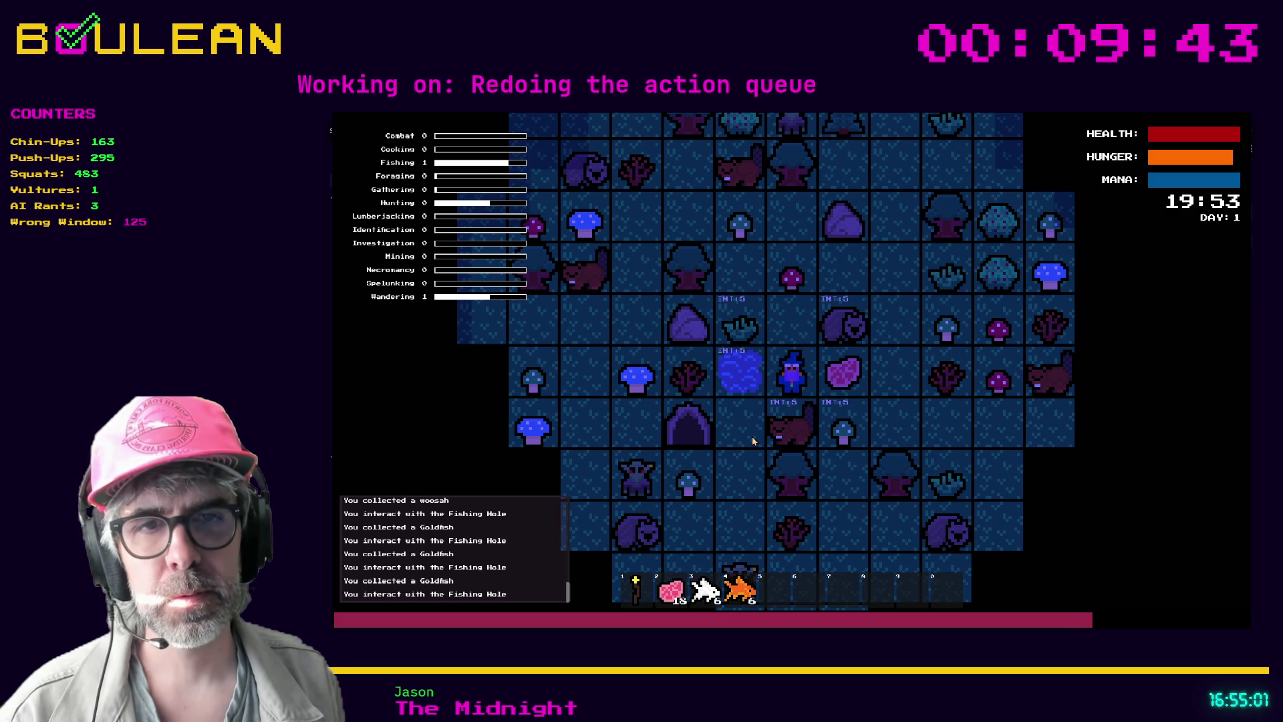
{"action": "key", "text": "Left"}
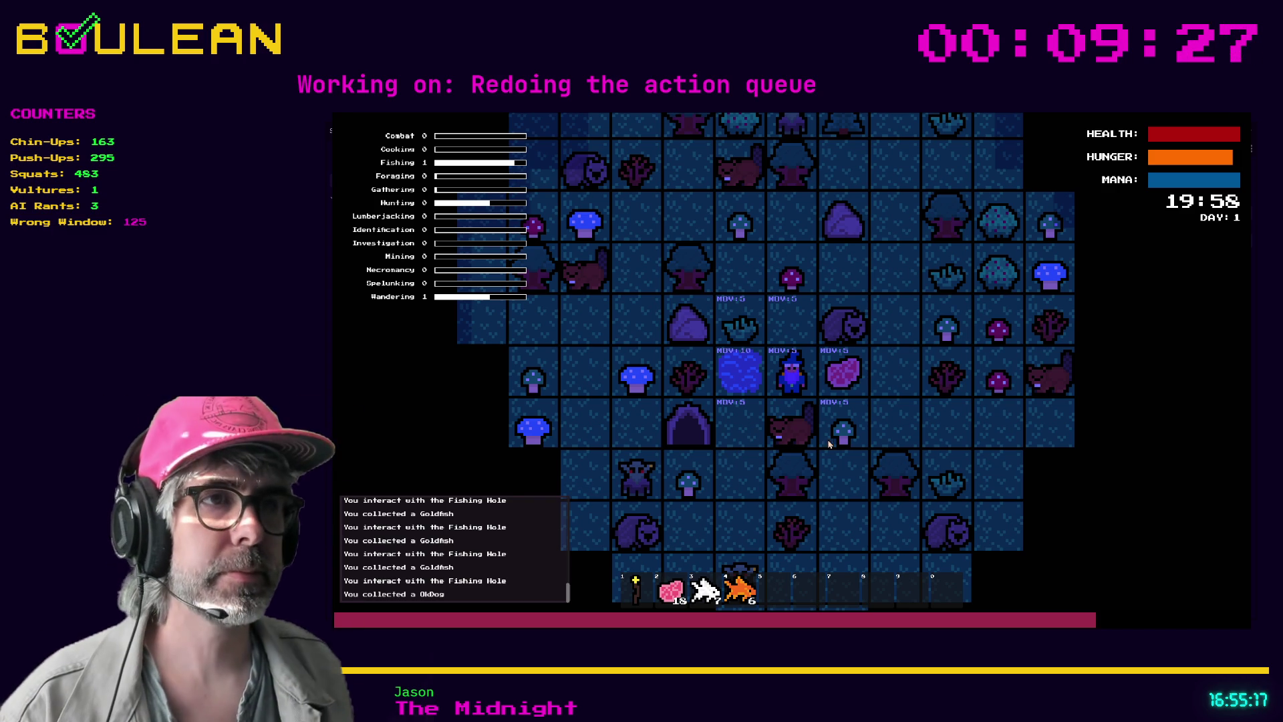
Pick up the raw meat, bringing Raw Meat to 31, and stop the game
{"action": "key", "text": "Right"}
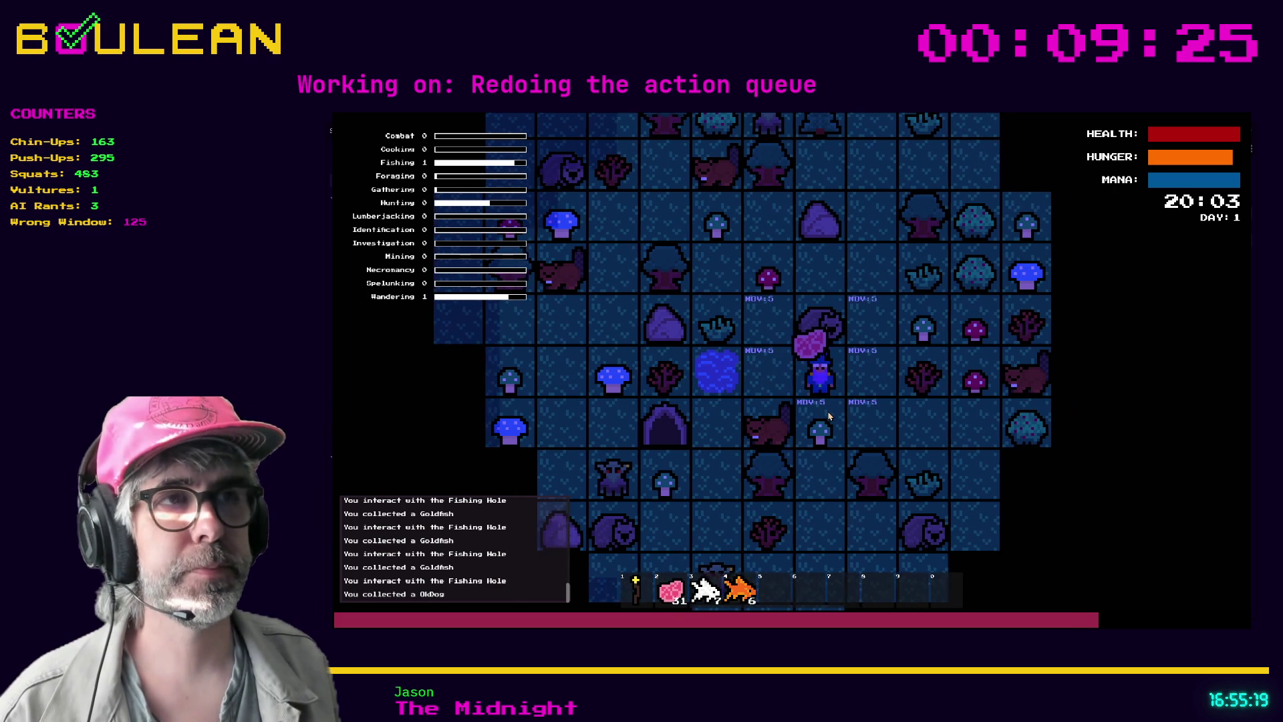
{"action": "key", "text": "Left"}
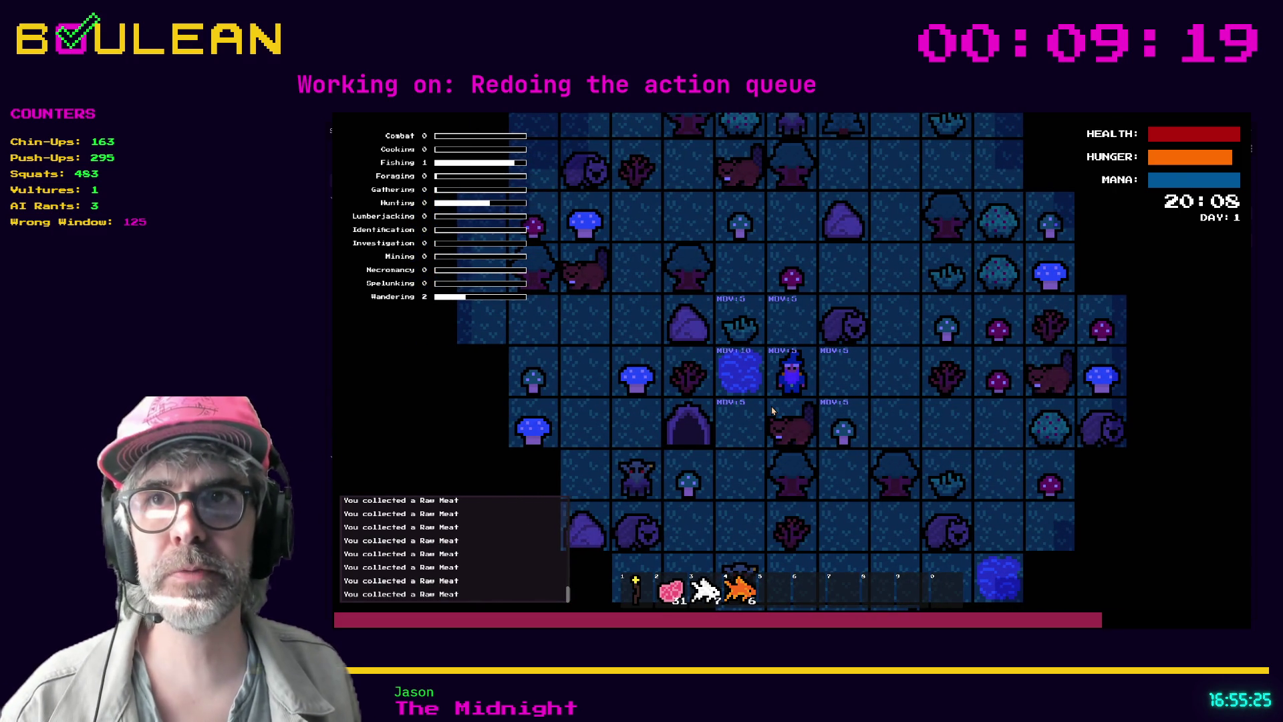
{"action": "key", "text": "Escape"}
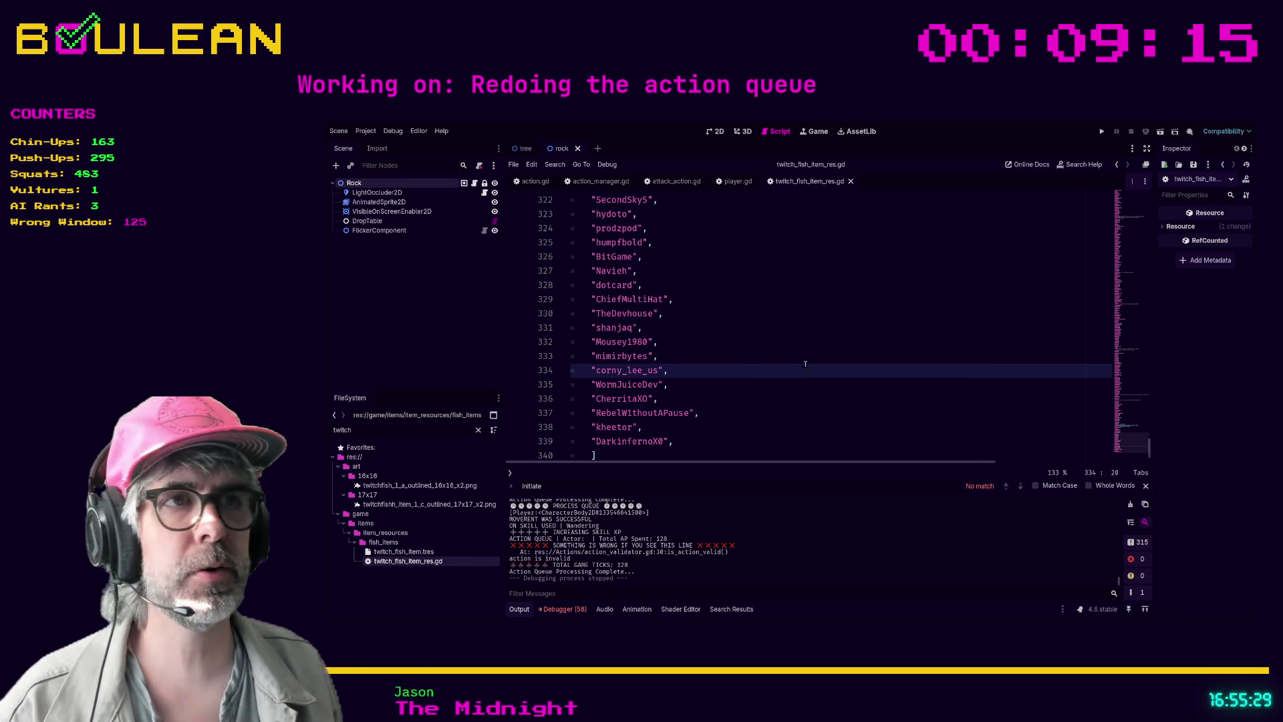
Search for the last-added follower's name and select its line and the missing-names comment
{"action": "key", "text": "ctrl+f"}
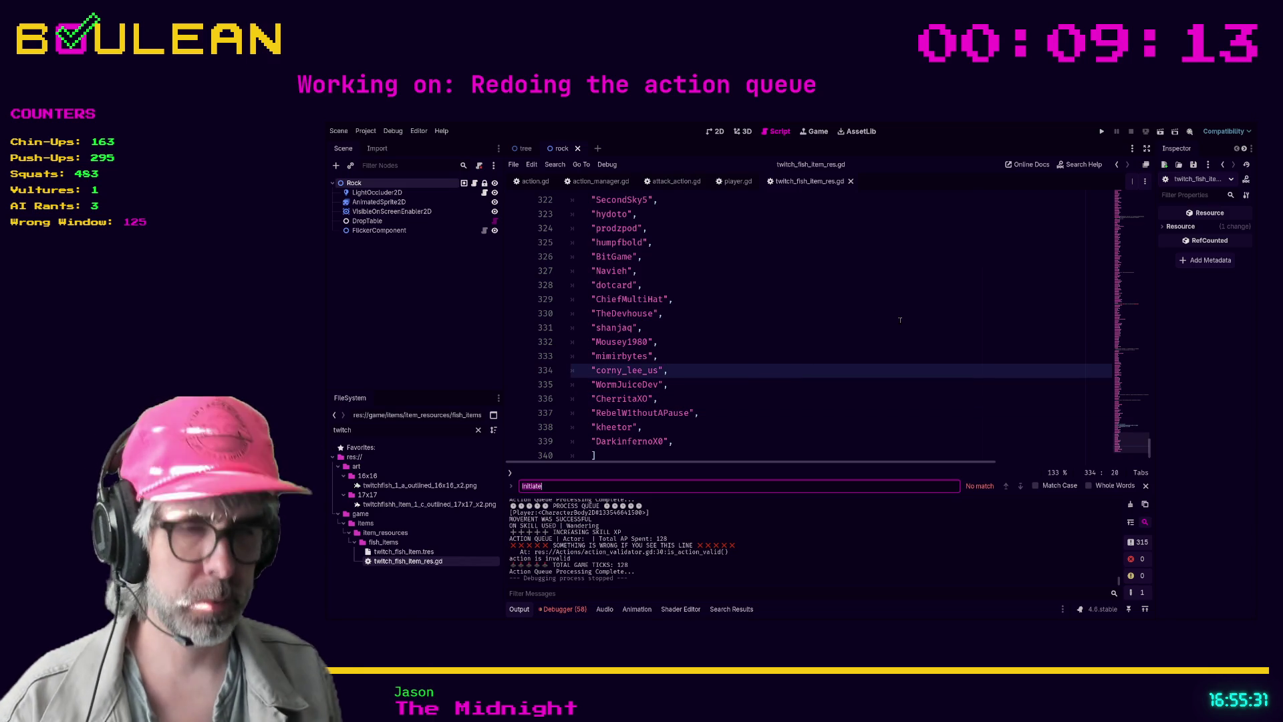
{"action": "type", "text": "woosa"}
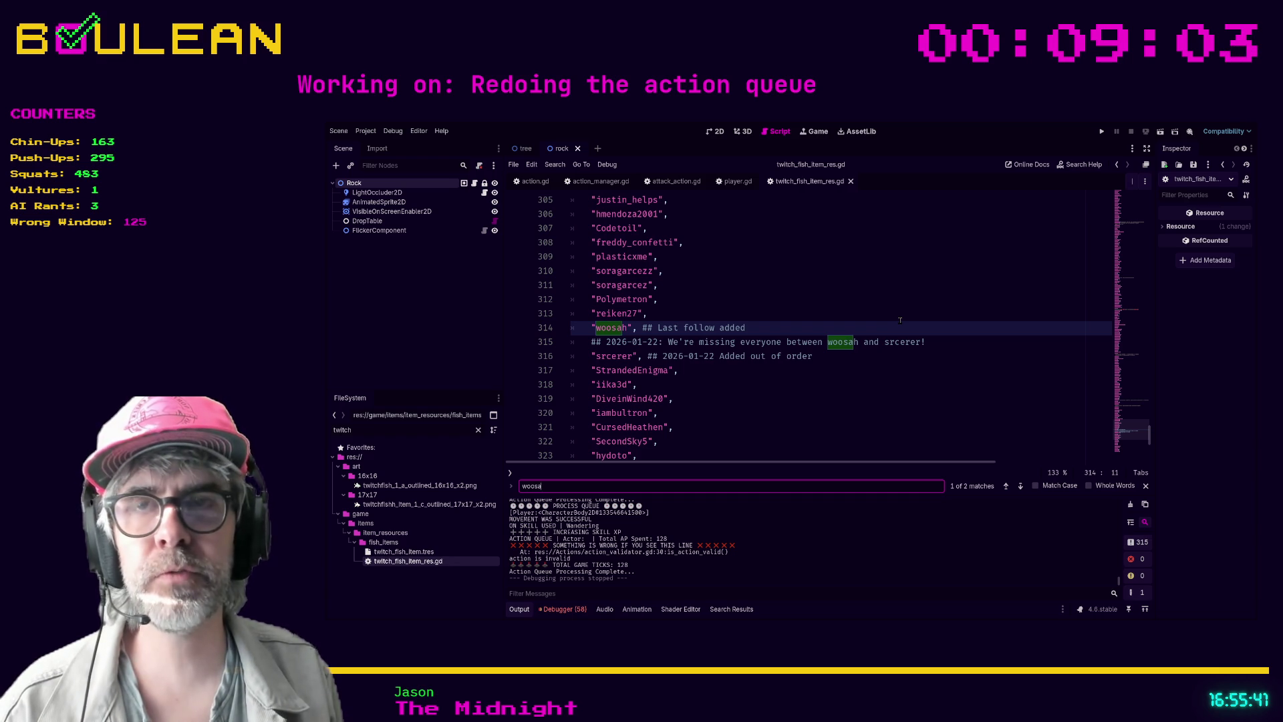
{"action": "type", "text": "h"}
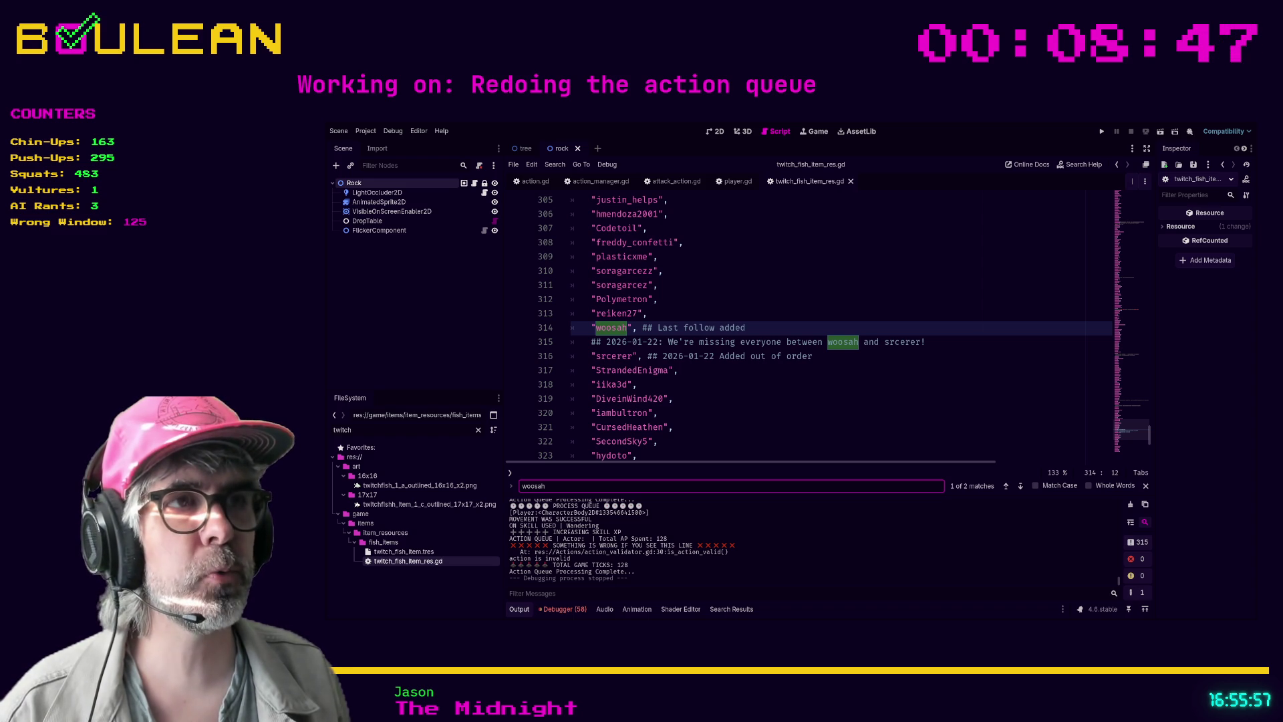
{"action": "mouse_move", "coordinate": [925, 341]}
{"action": "left_mouse_down"}
{"action": "mouse_move", "coordinate": [668, 337]}
{"action": "mouse_move", "coordinate": [582, 320]}
{"action": "mouse_move", "coordinate": [574, 337]}
{"action": "left_mouse_up"}
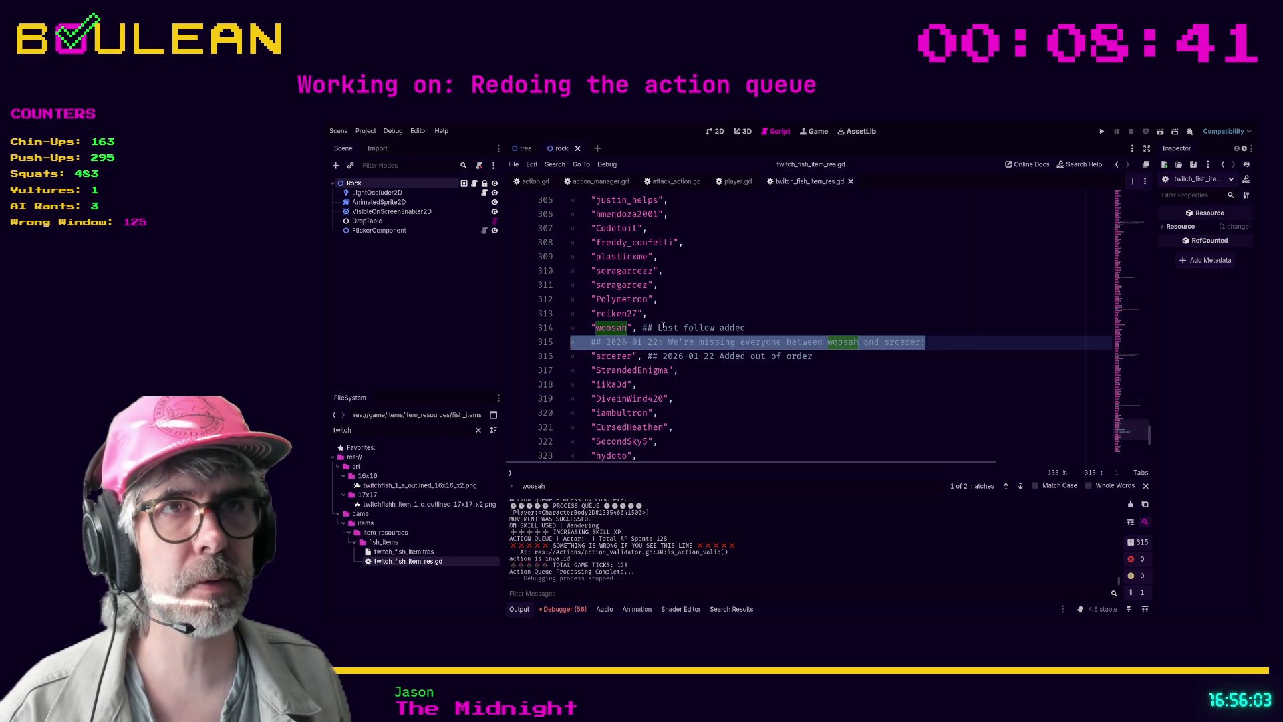
{"action": "left_click", "coordinate": [691, 314]}
Jump to the follower name on line 314 and lengthen its ending with extra letters
{"action": "key", "text": "ctrl+f"}
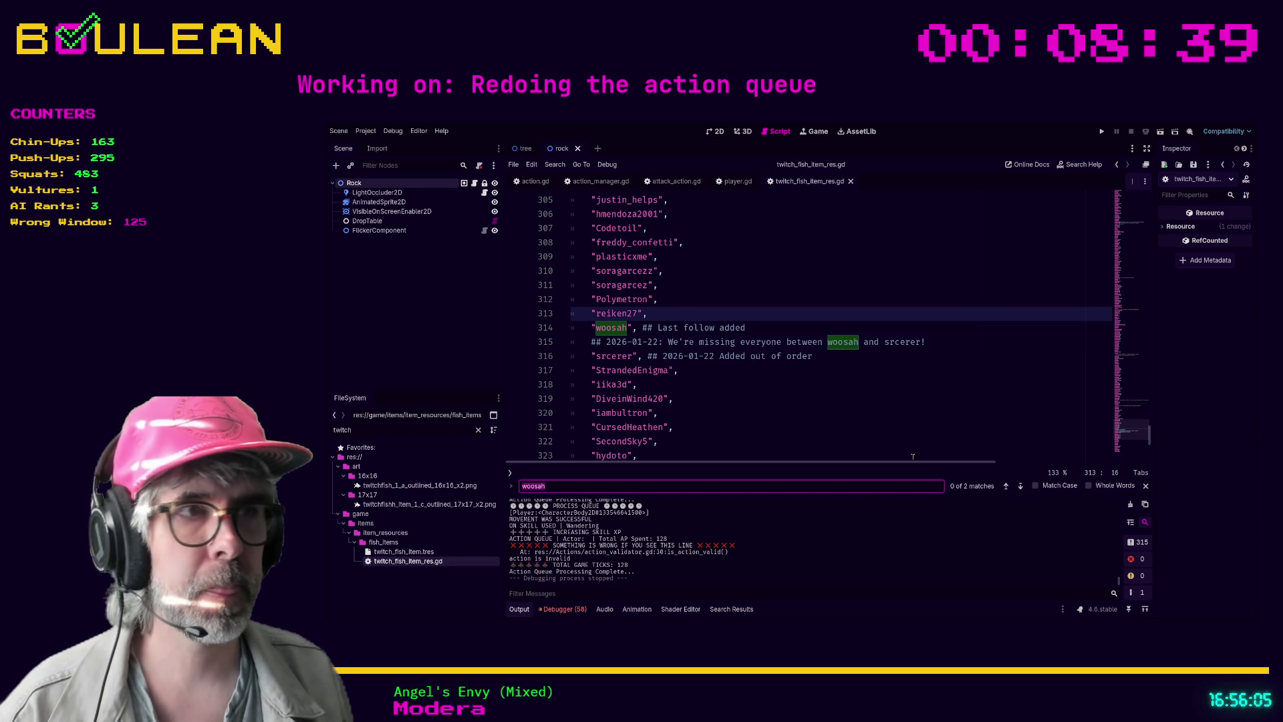
{"action": "left_click", "coordinate": [1005, 485]}
{"action": "left_click", "coordinate": [1006, 485]}
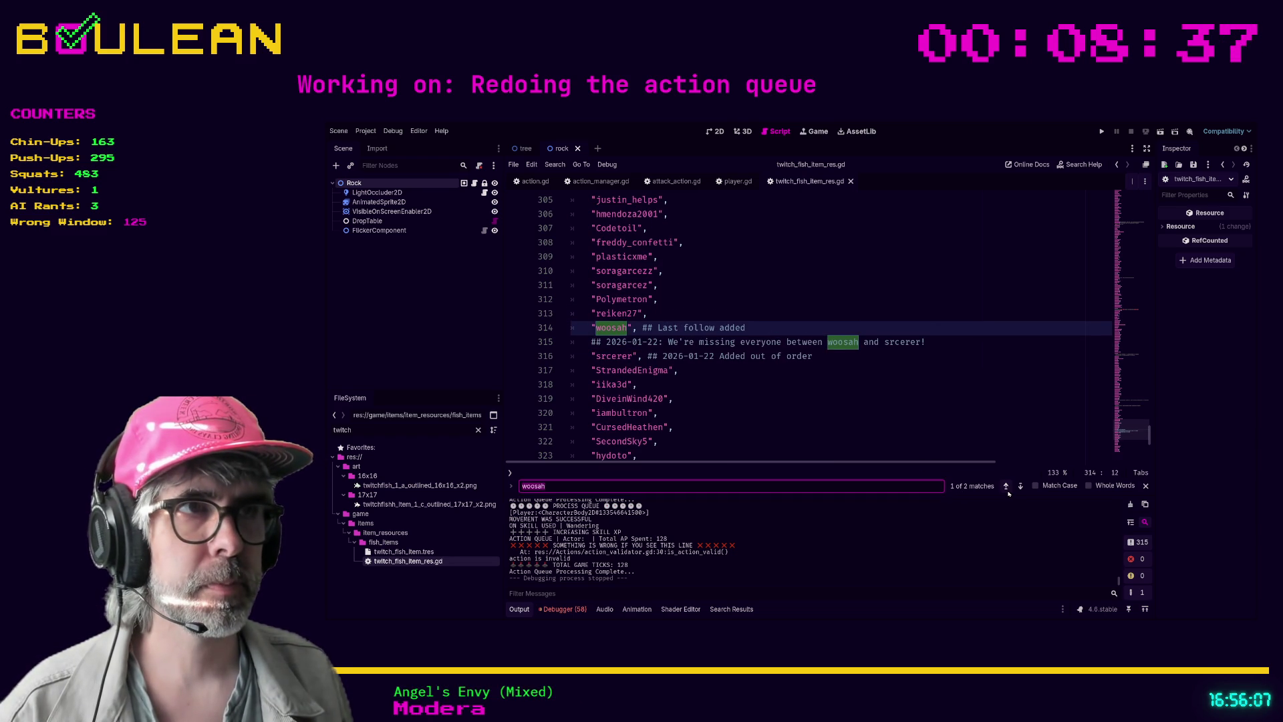
{"action": "left_click", "coordinate": [608, 327]}
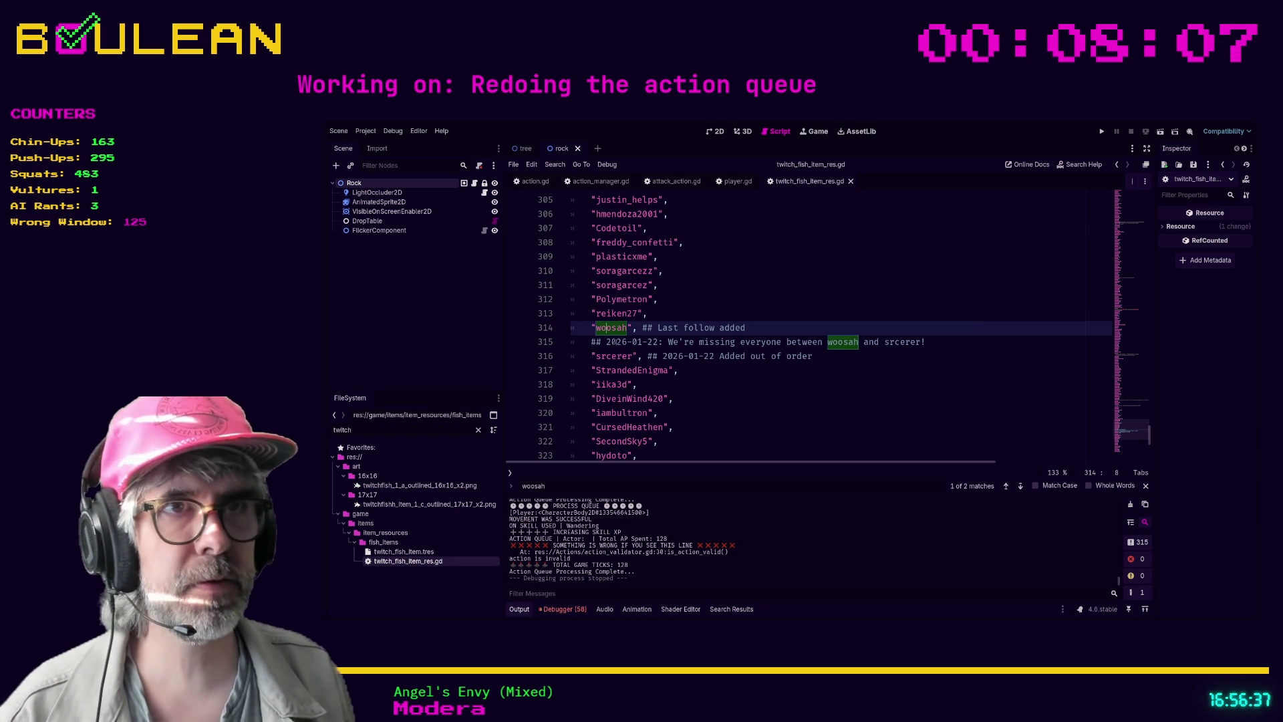
{"action": "key", "text": "Right"}
{"action": "key", "text": "Right"}
{"action": "key", "text": "Right"}
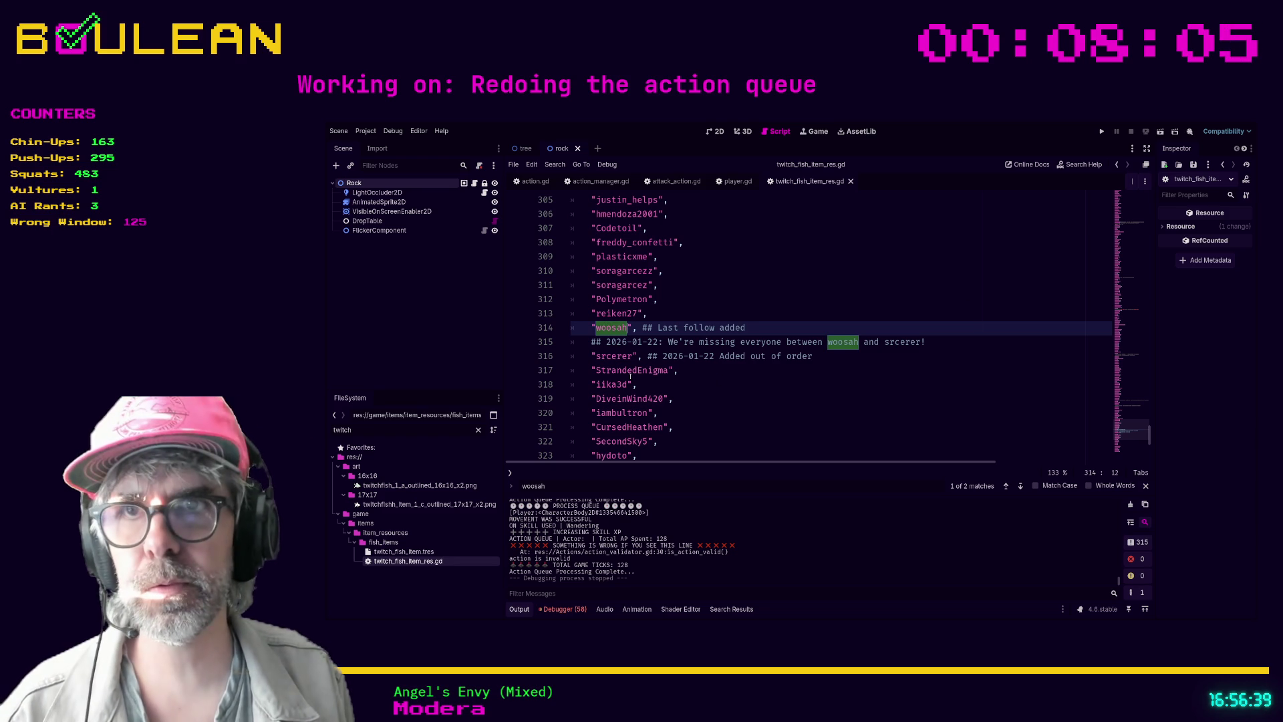
{"action": "key", "text": "BackSpace"}
{"action": "key", "text": "BackSpace"}
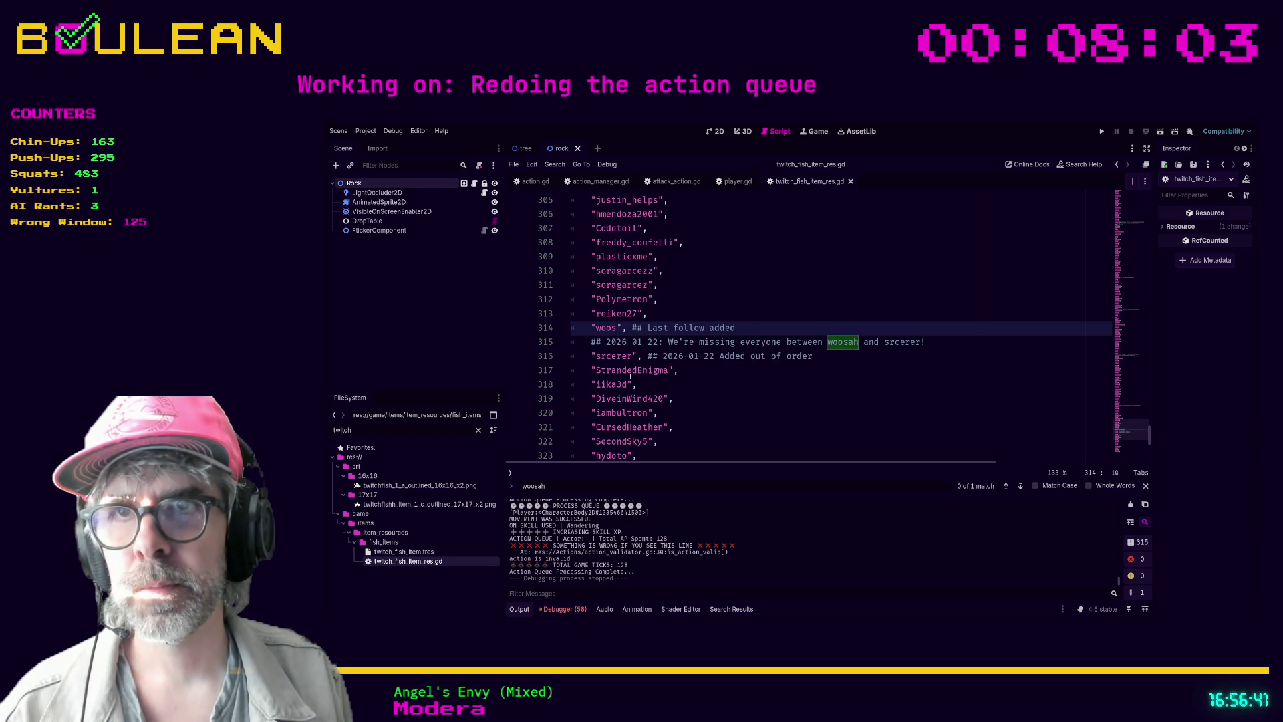
{"action": "type", "text": "aaahh"}
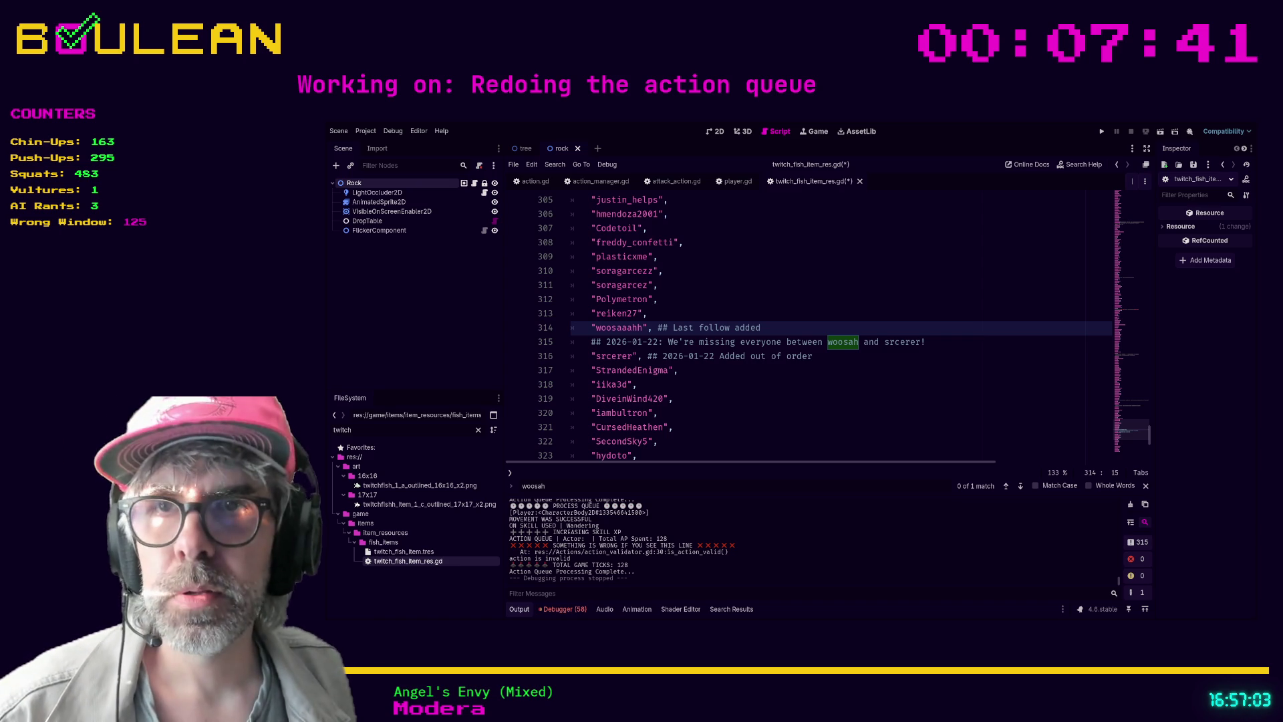
Search the name list for a repeated follower name to check for duplicates
{"action": "left_click", "coordinate": [770, 405]}
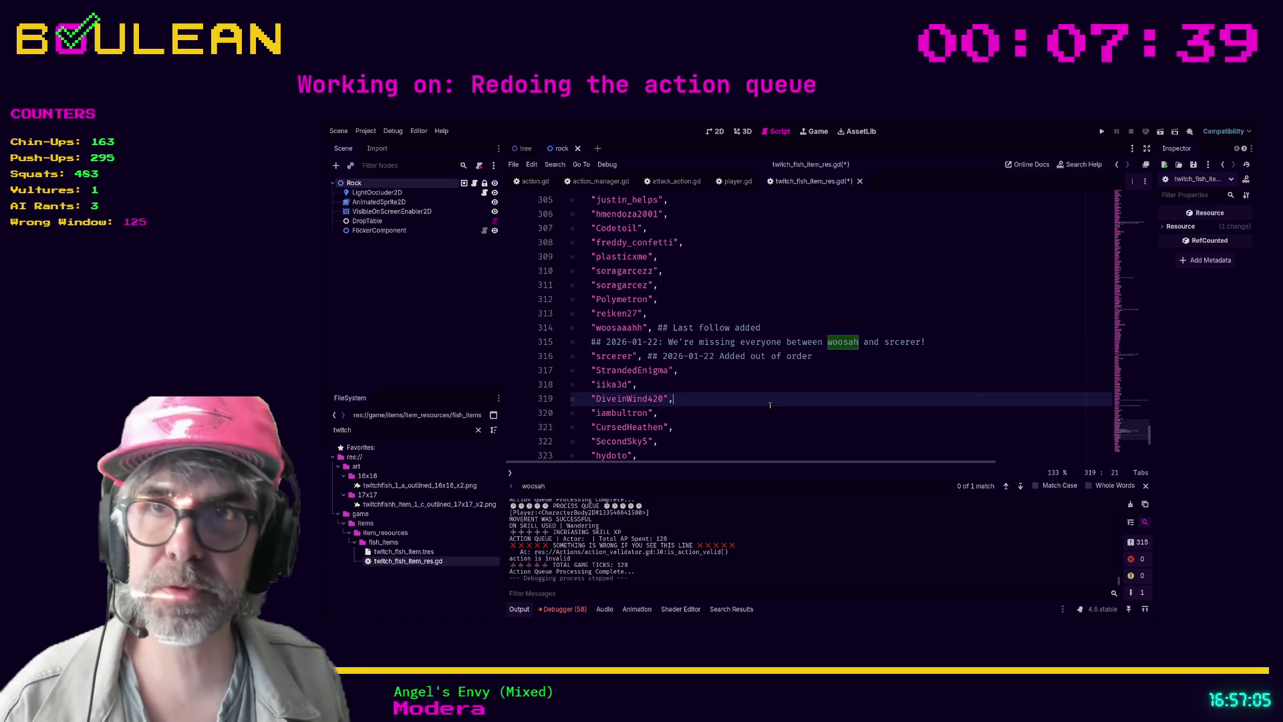
{"action": "key", "text": "ctrl+f"}
{"action": "type", "text": "sorag"}
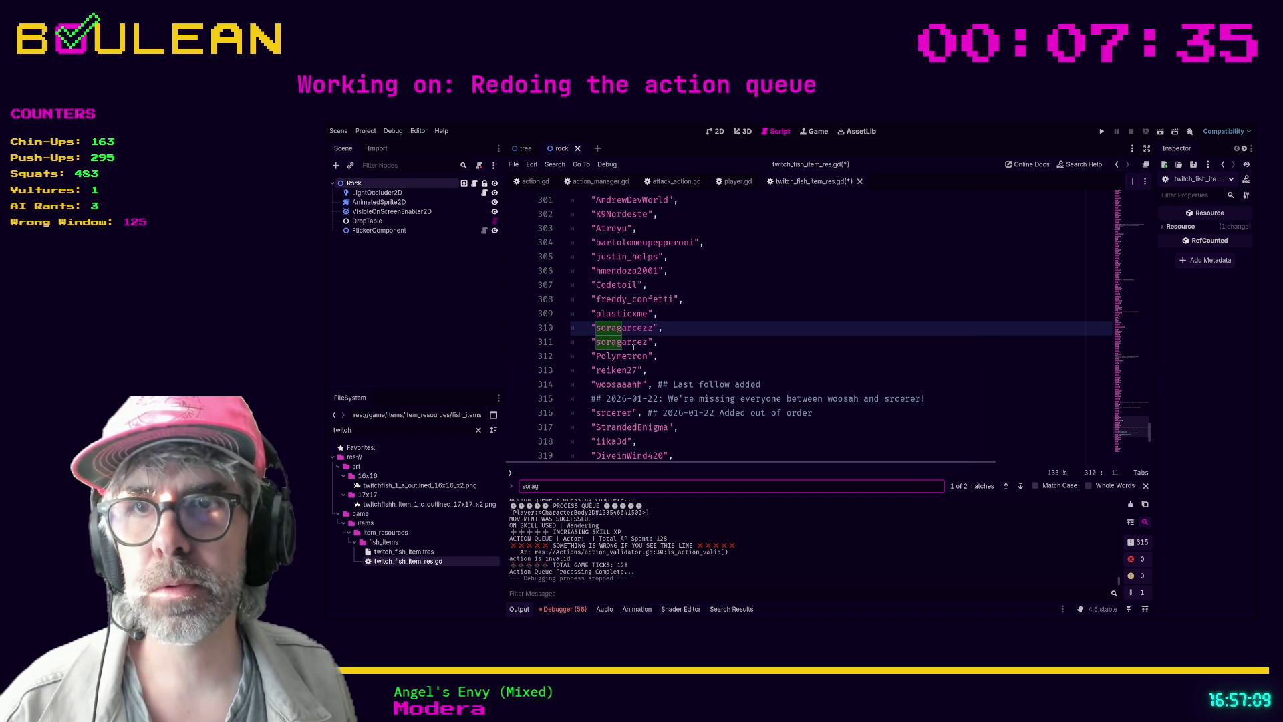
{"action": "left_click", "coordinate": [628, 328]}
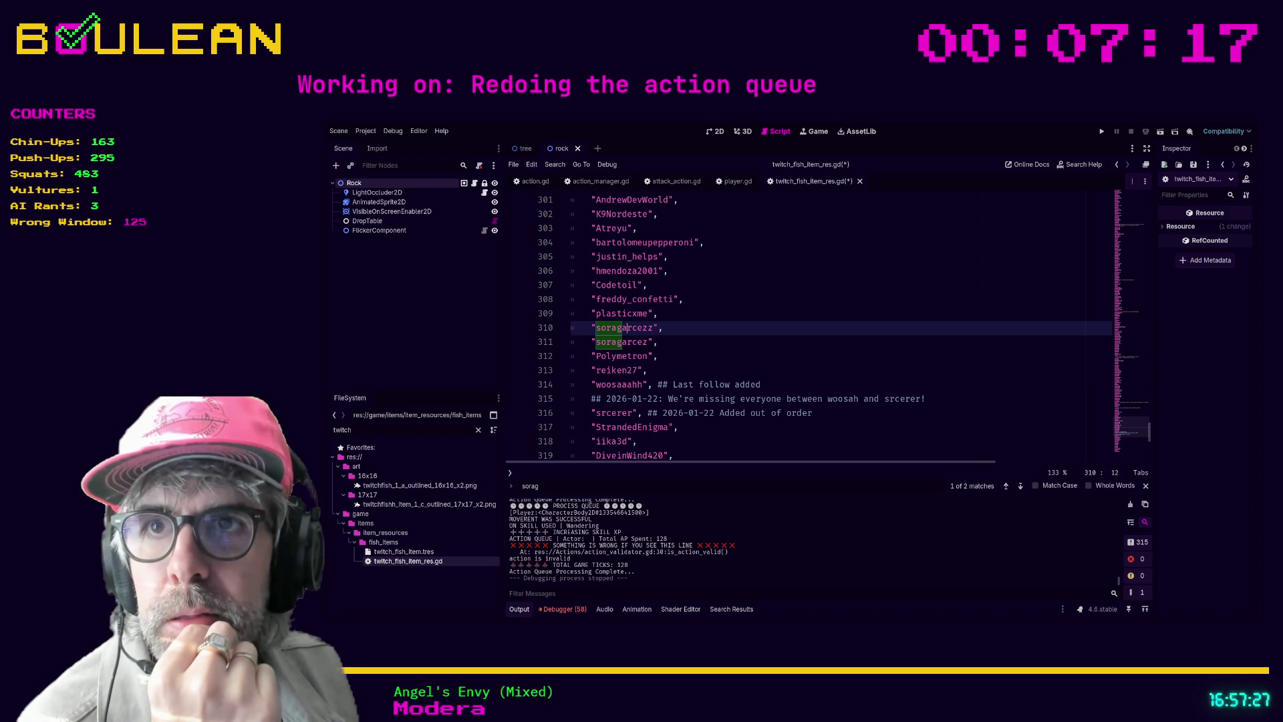
{"action": "left_click", "coordinate": [759, 455]}
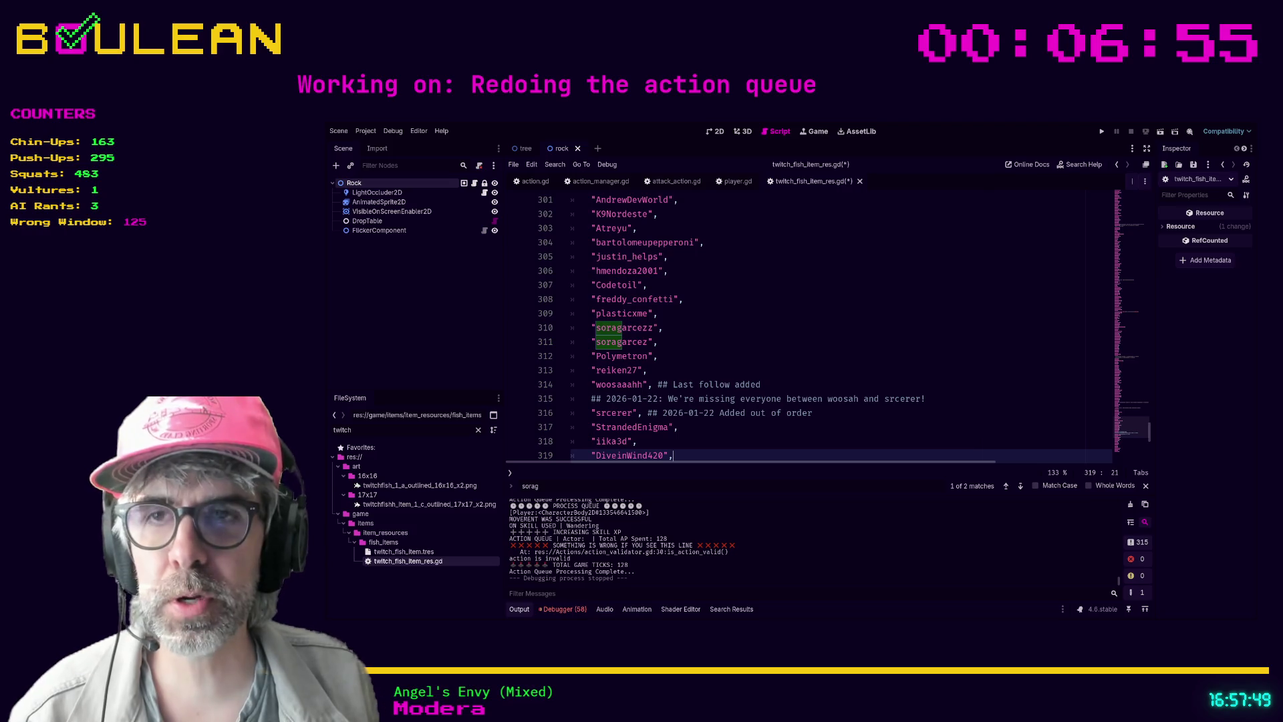
Review the end of the name list at line 339 and save the script
{"action": "scroll", "coordinate": [759, 395], "scroll_direction": "down", "scroll_amount": 3}
{"action": "scroll", "coordinate": [759, 394], "scroll_direction": "down", "scroll_amount": 5}
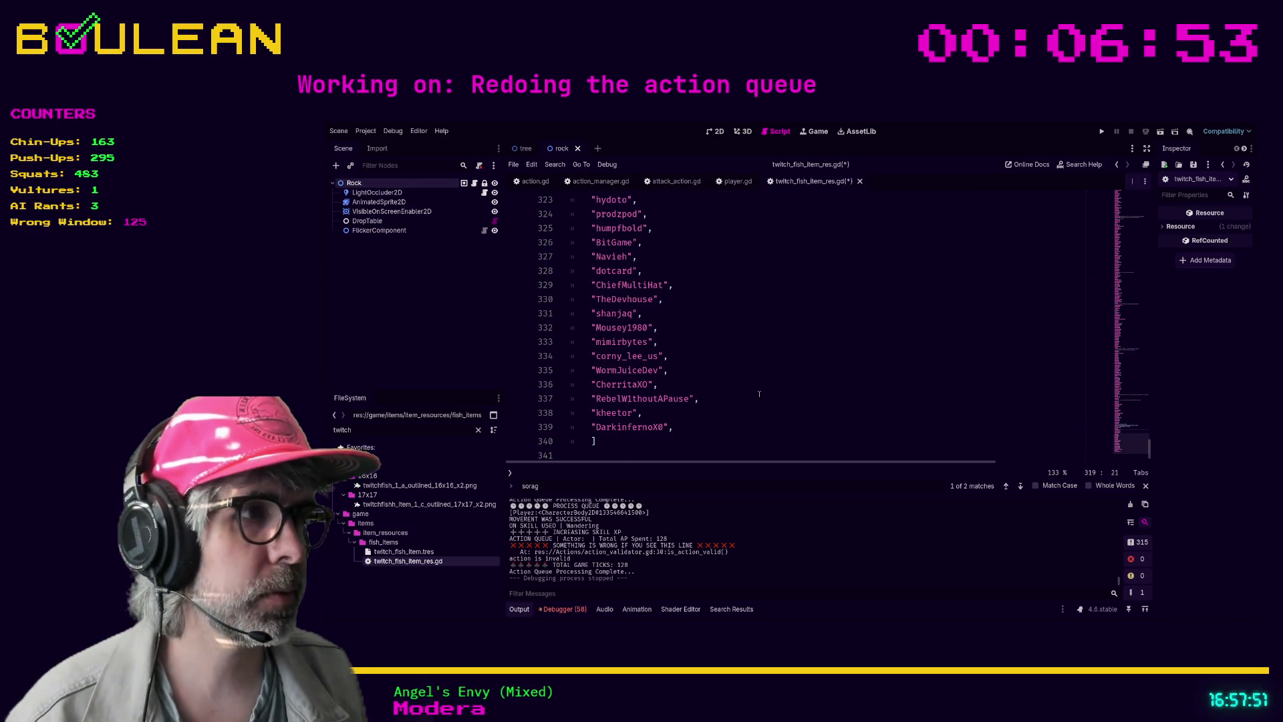
{"action": "left_click", "coordinate": [751, 443]}
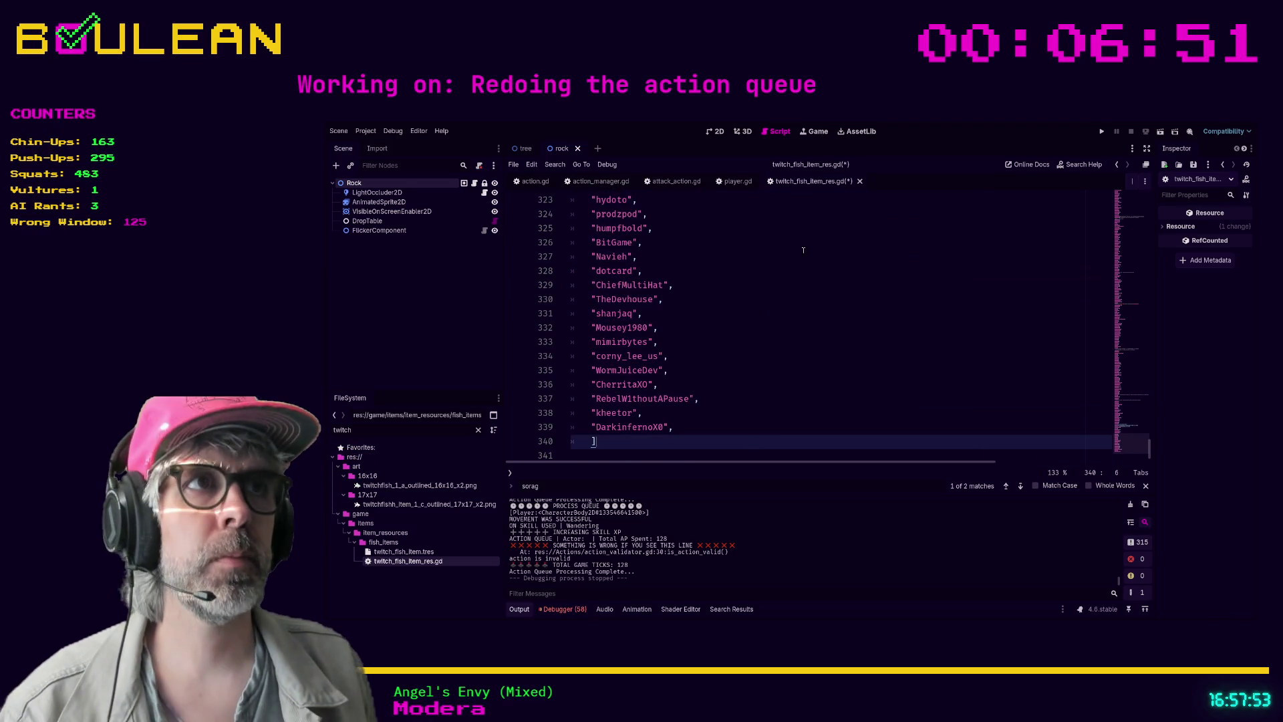
{"action": "left_click", "coordinate": [840, 291]}
{"action": "key", "text": "ctrl+s"}
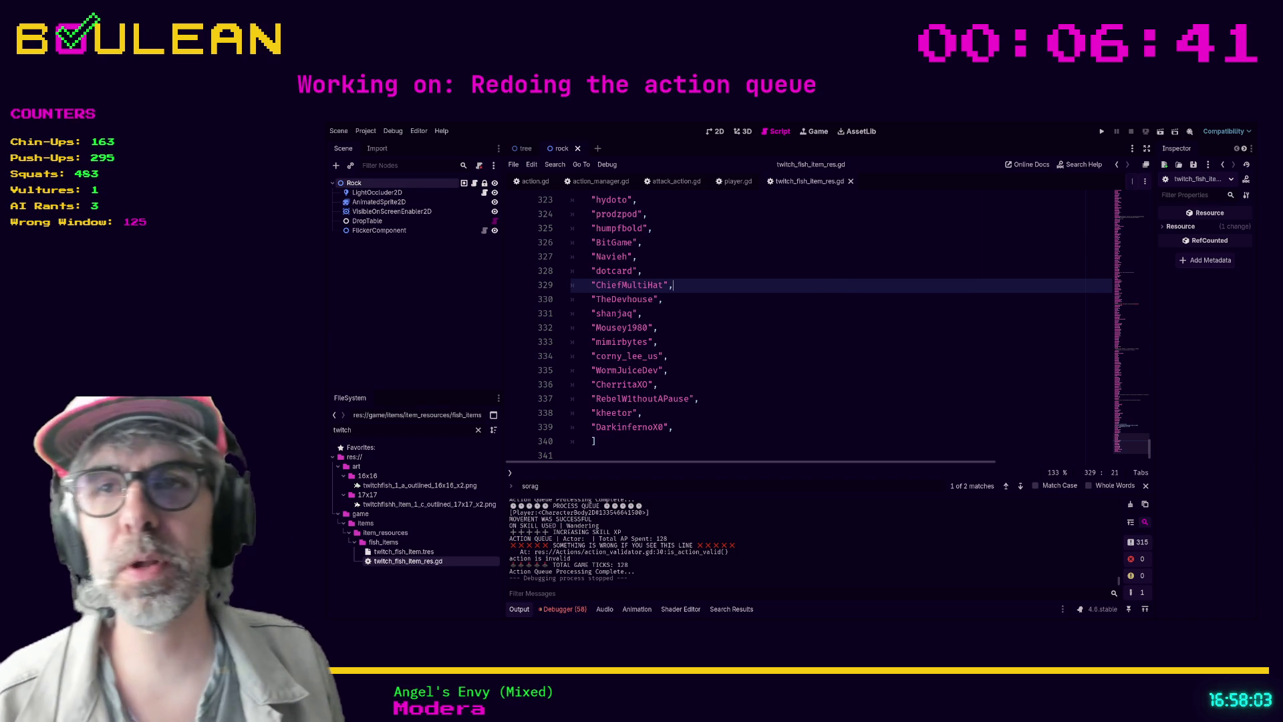
{"action": "left_click", "coordinate": [754, 428]}
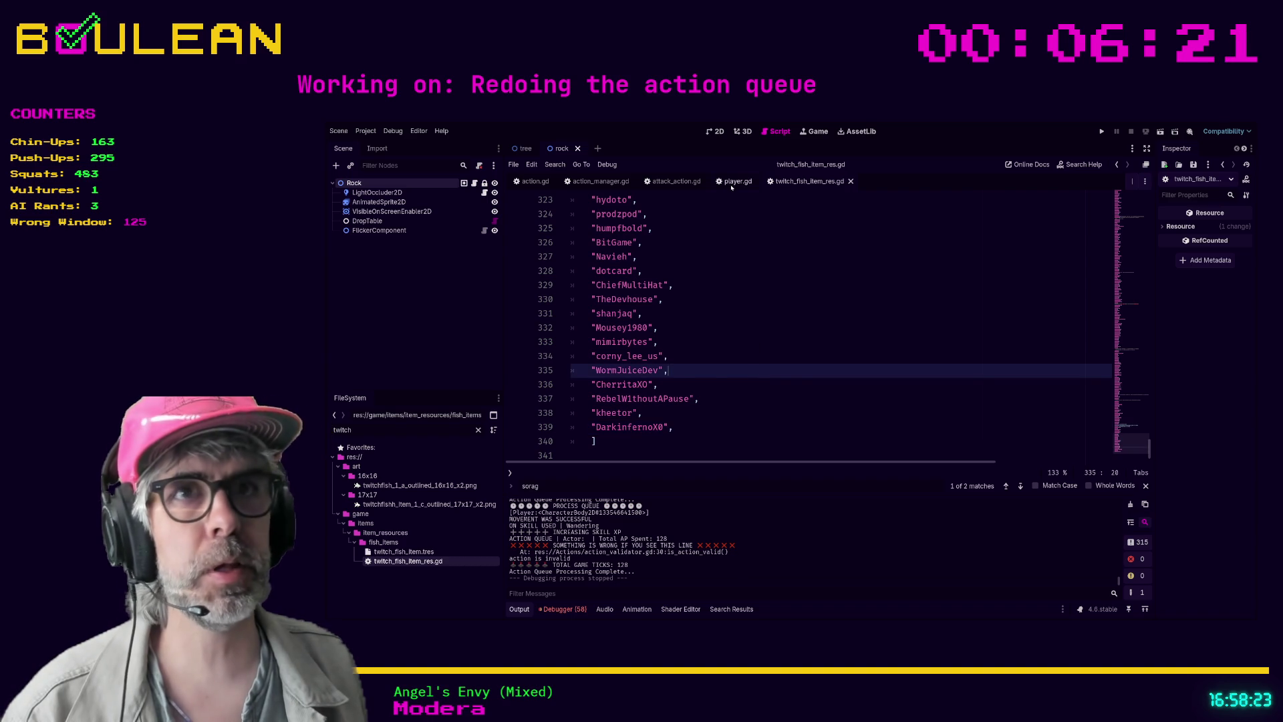
In player.gd, search for 'initiate' and find the pass under the WAIT action case
{"action": "left_click", "coordinate": [733, 184]}
{"action": "scroll", "coordinate": [819, 270], "scroll_direction": "down", "scroll_amount": 3}
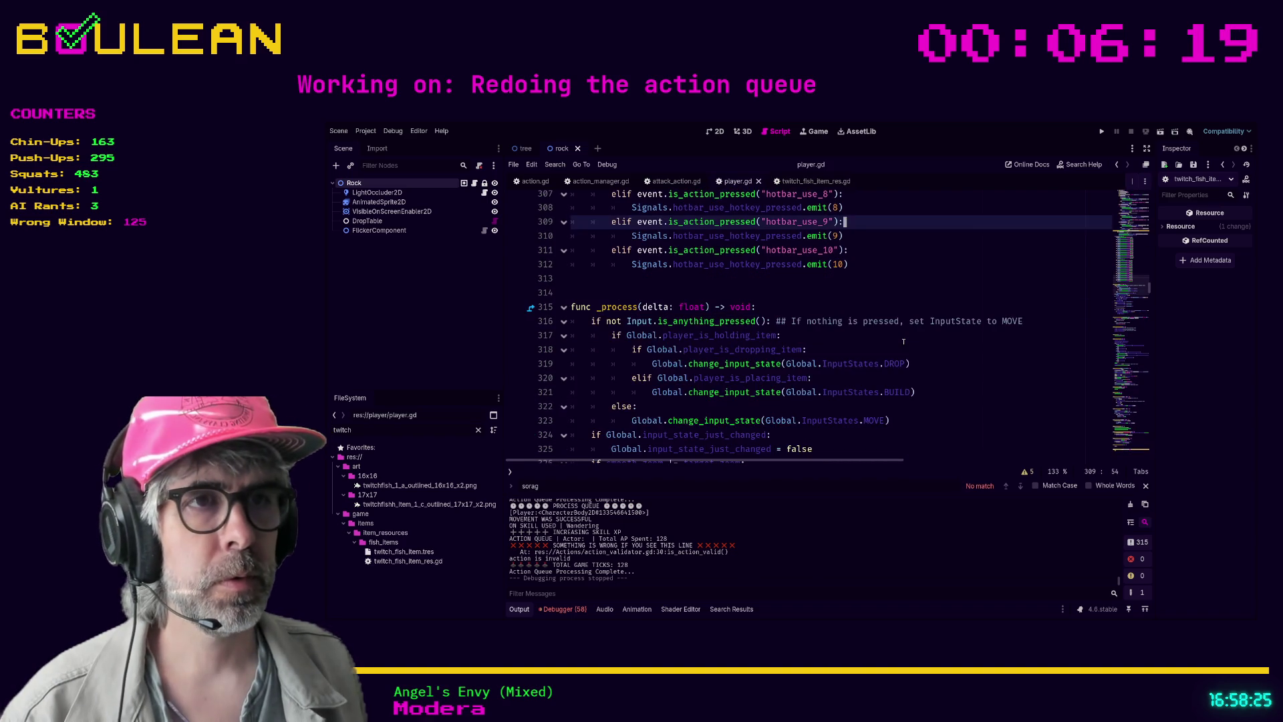
{"action": "left_click_drag", "start_coordinate": [925, 371], "coordinate": [927, 360]}
{"action": "key", "text": "ctrl+f"}
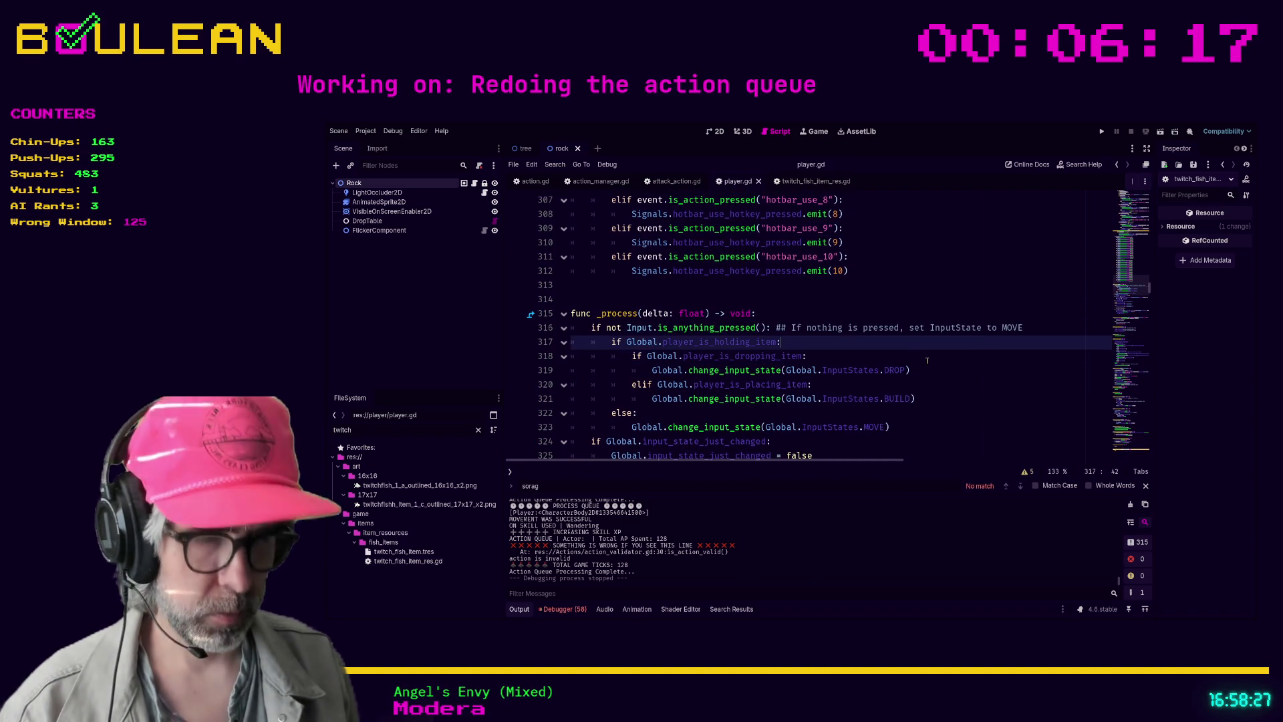
{"action": "type", "text": "initiate"}
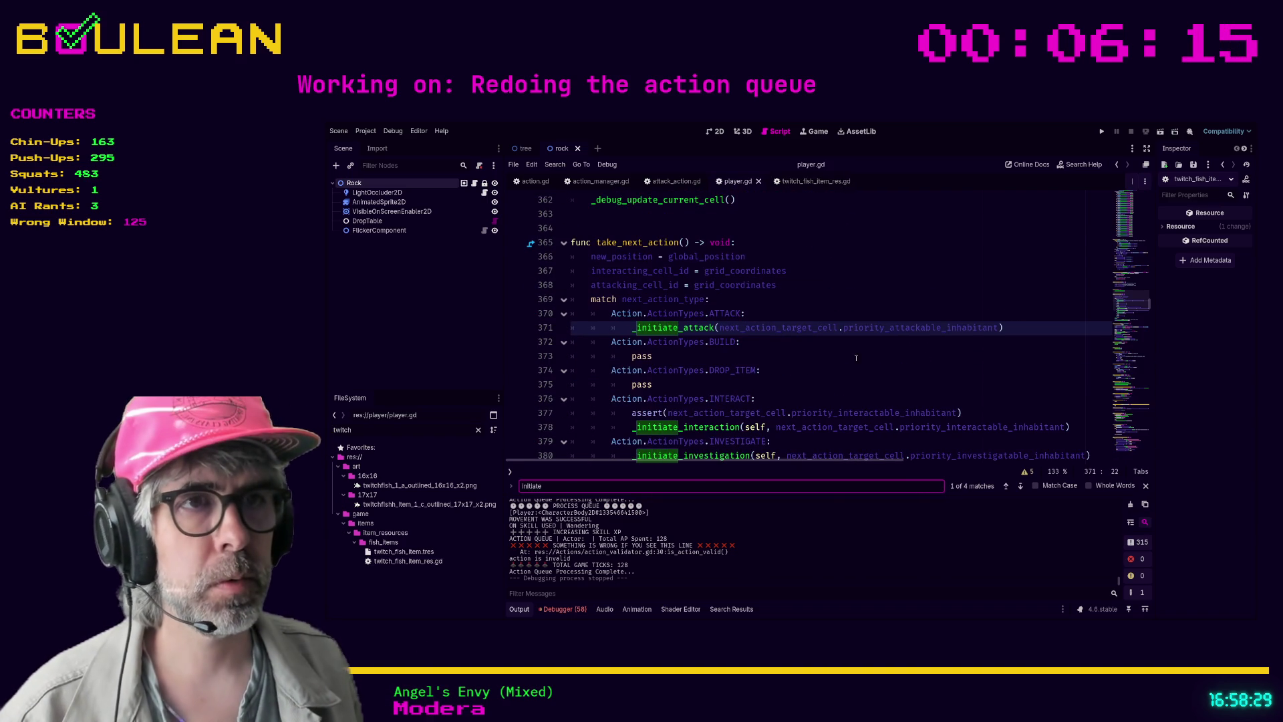
{"action": "scroll", "coordinate": [871, 353], "scroll_direction": "down", "scroll_amount": 6}
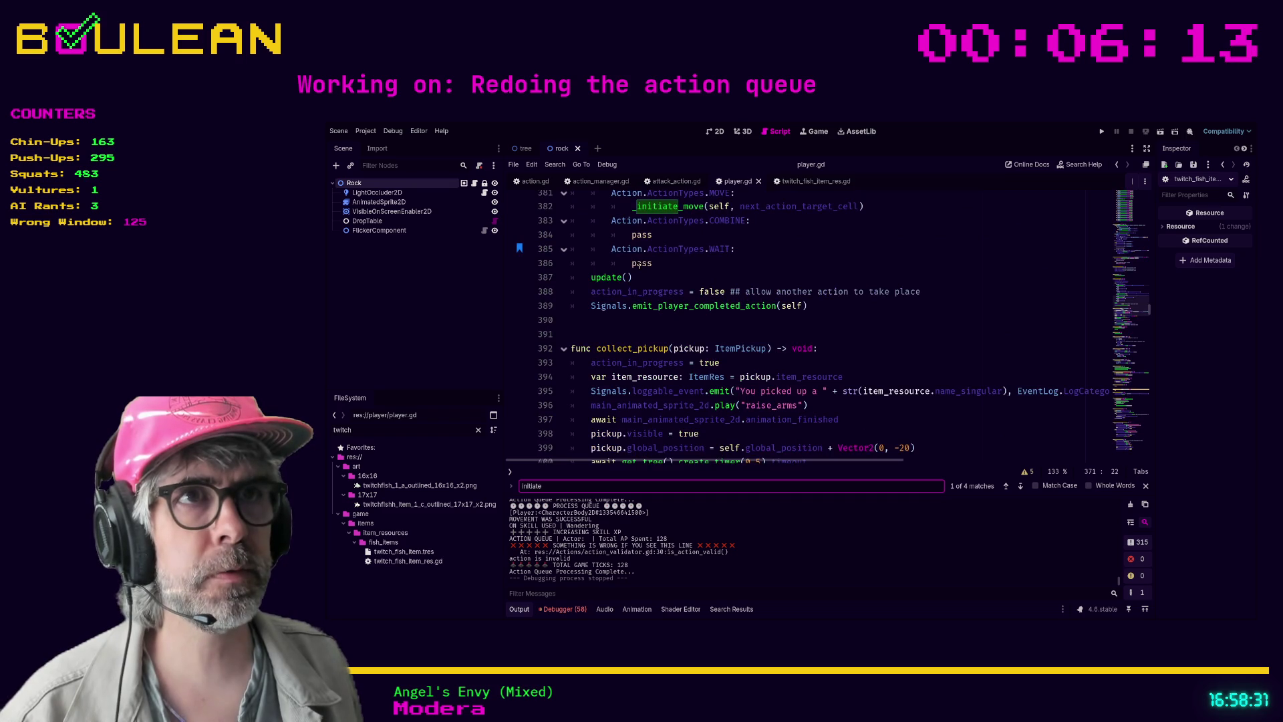
{"action": "double_click", "coordinate": [640, 264]}
Add two ## comments explaining WAIT has no initiate function and only moves time ahead
{"action": "key", "text": "End"}
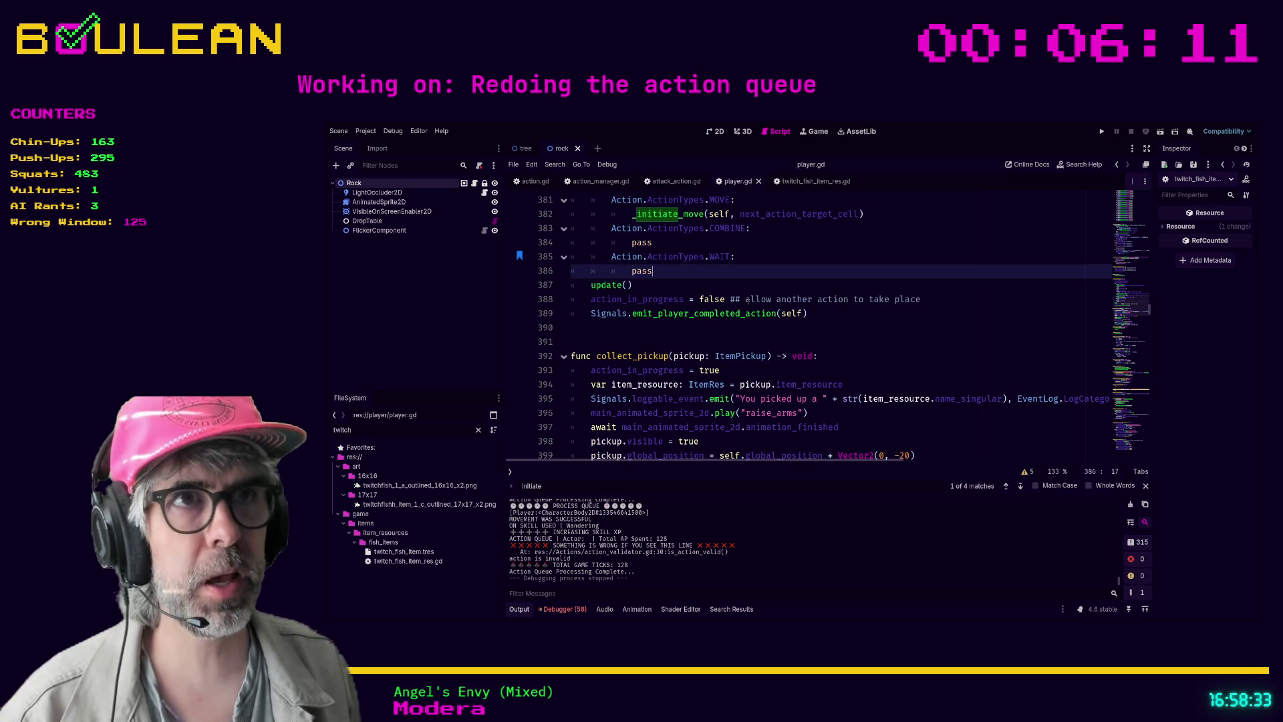
{"action": "key", "text": "Return"}
{"action": "type", "text": "## The wait command does not ha"}
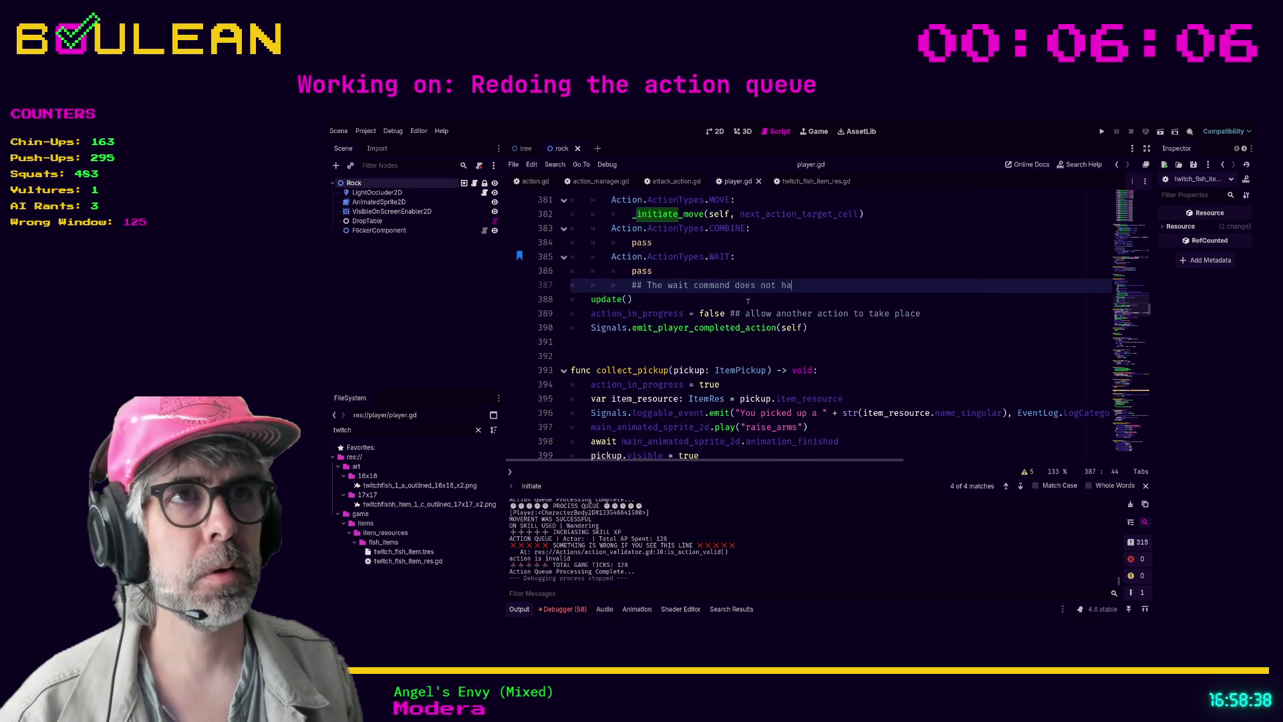
{"action": "key", "text": "BackSpace"}
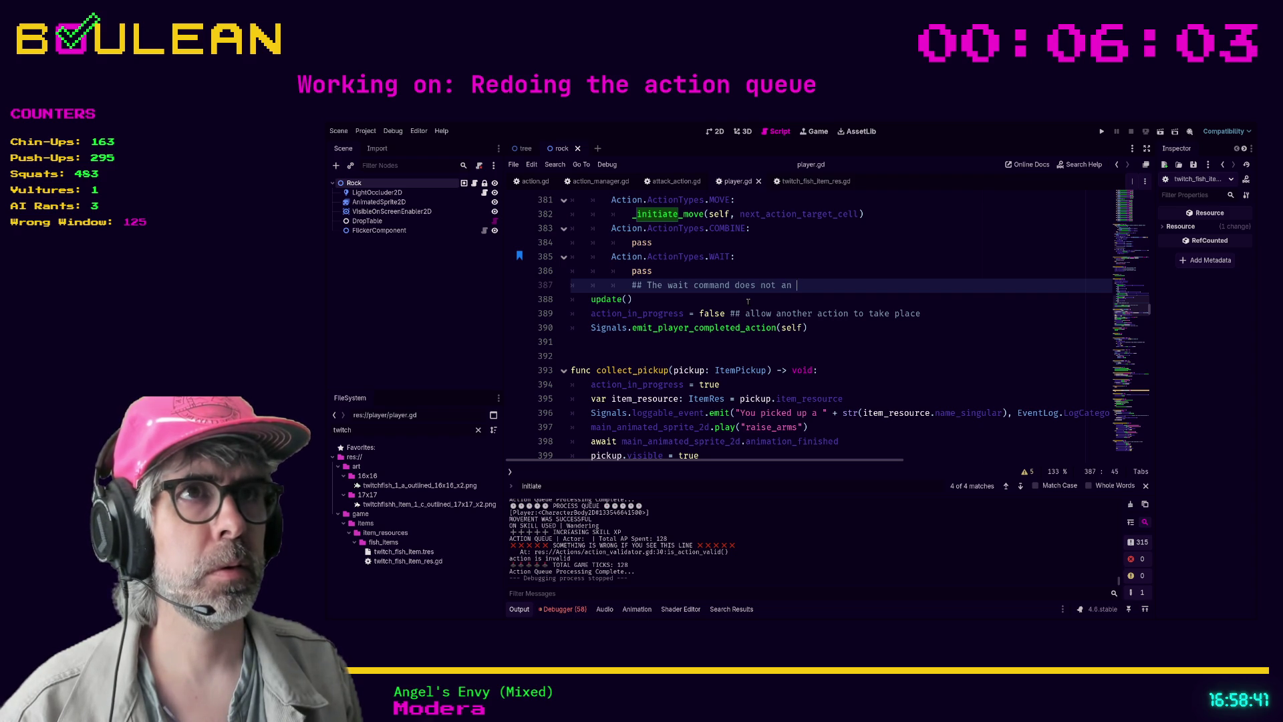
{"action": "type", "text": "\"initiate"}
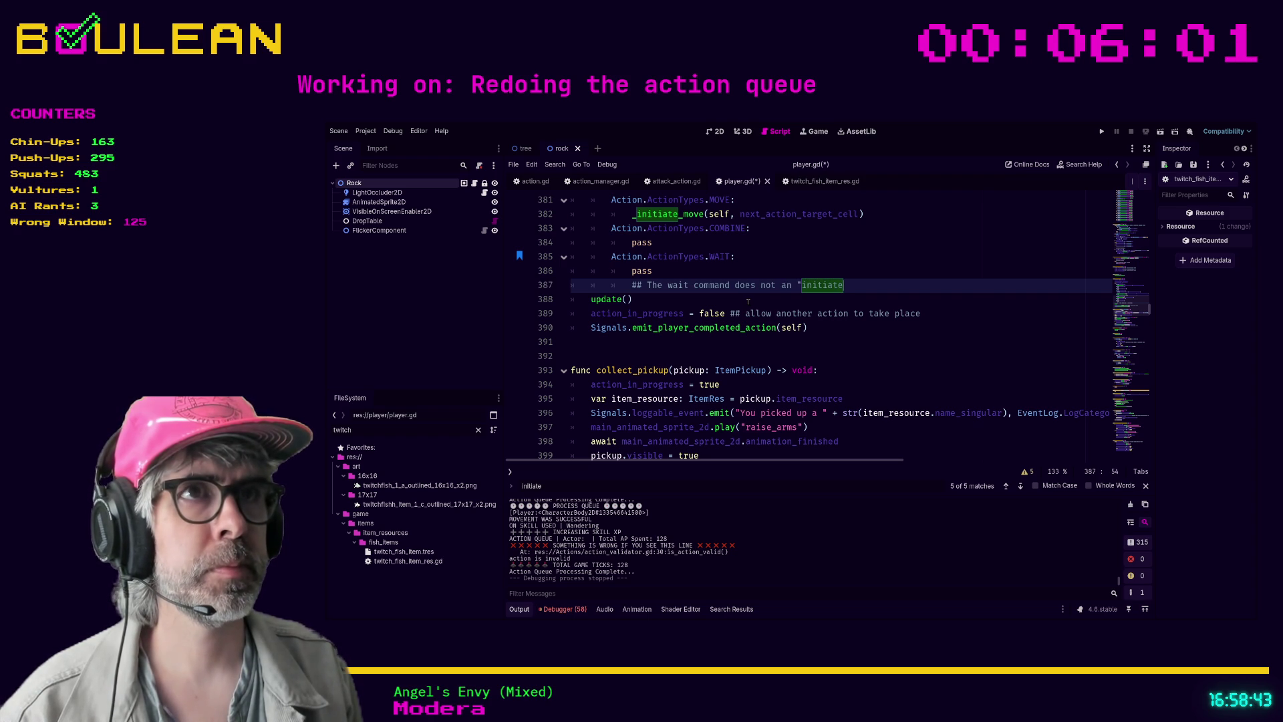
{"action": "type", "text": "\" function "}
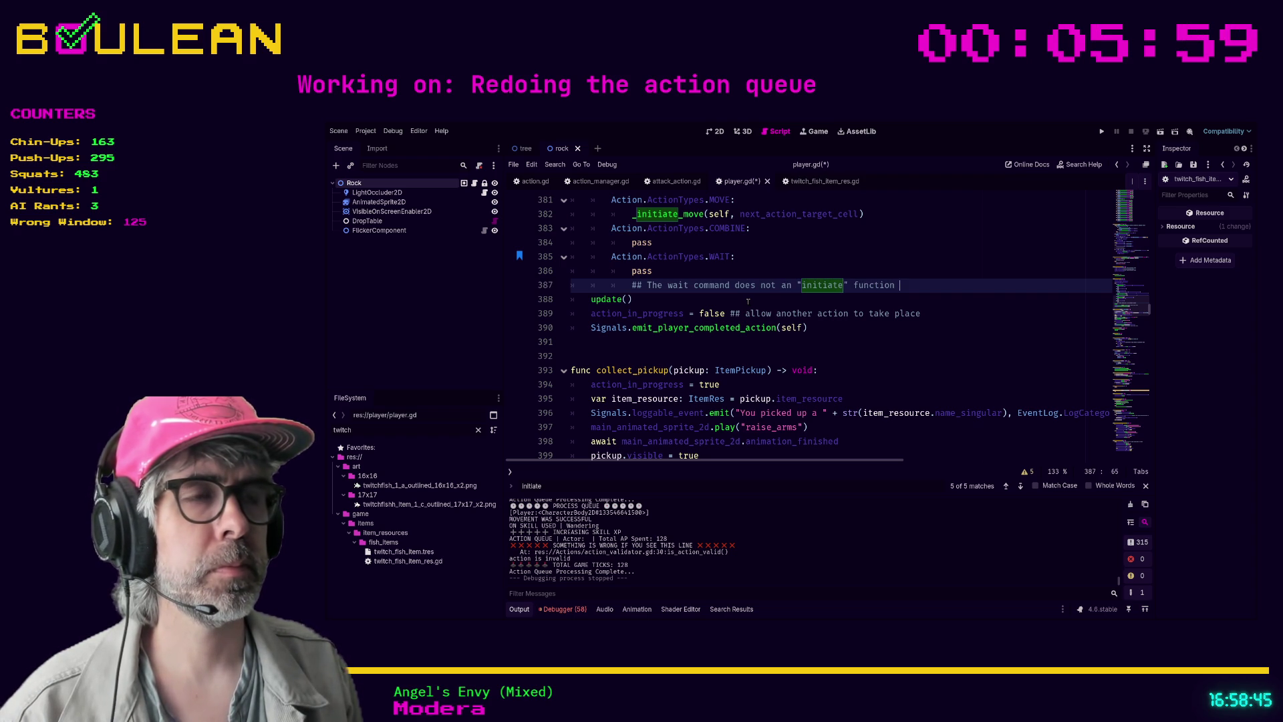
{"action": "type", "text": "tied to it."}
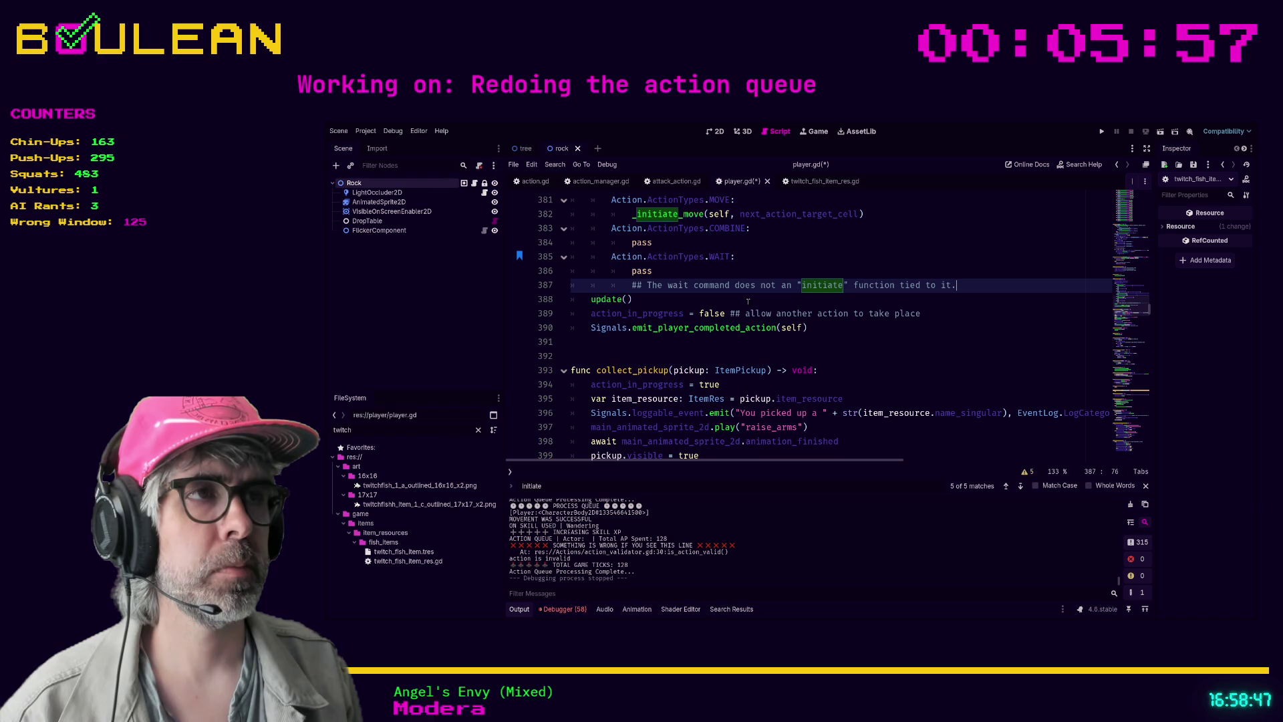
{"action": "type", "text": " The ac"}
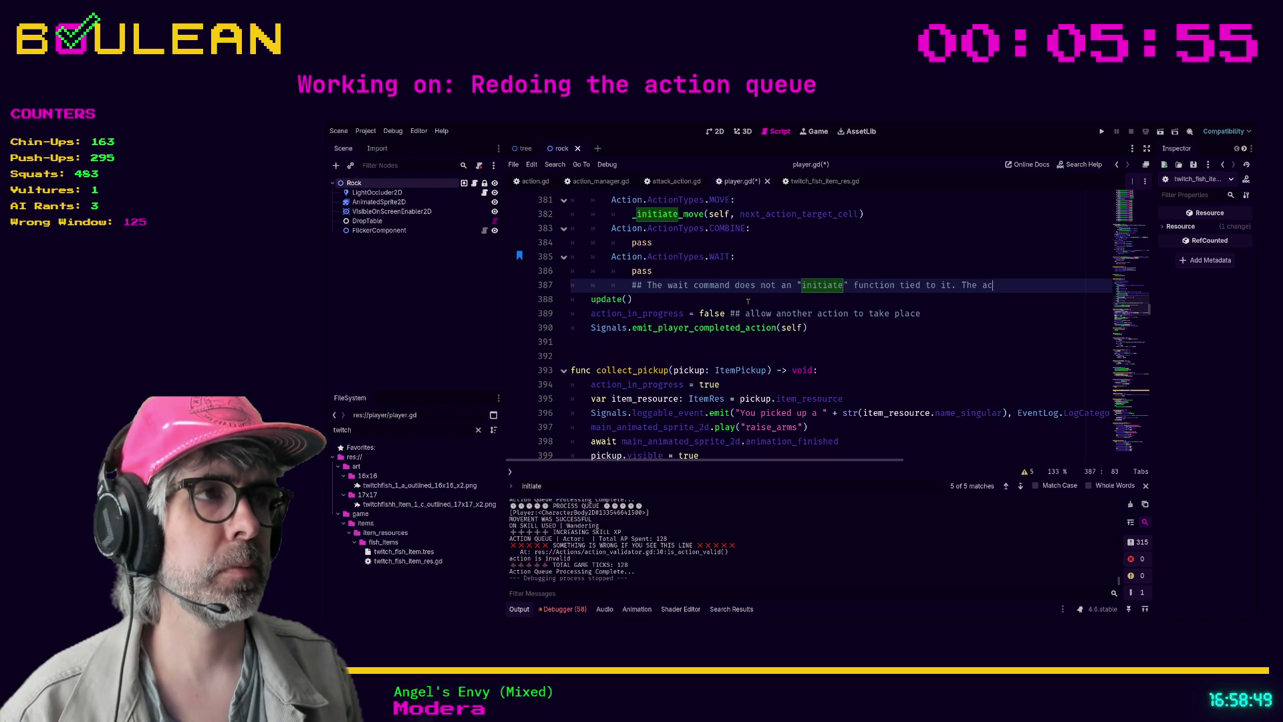
{"action": "type", "text": "tion queue simply"}
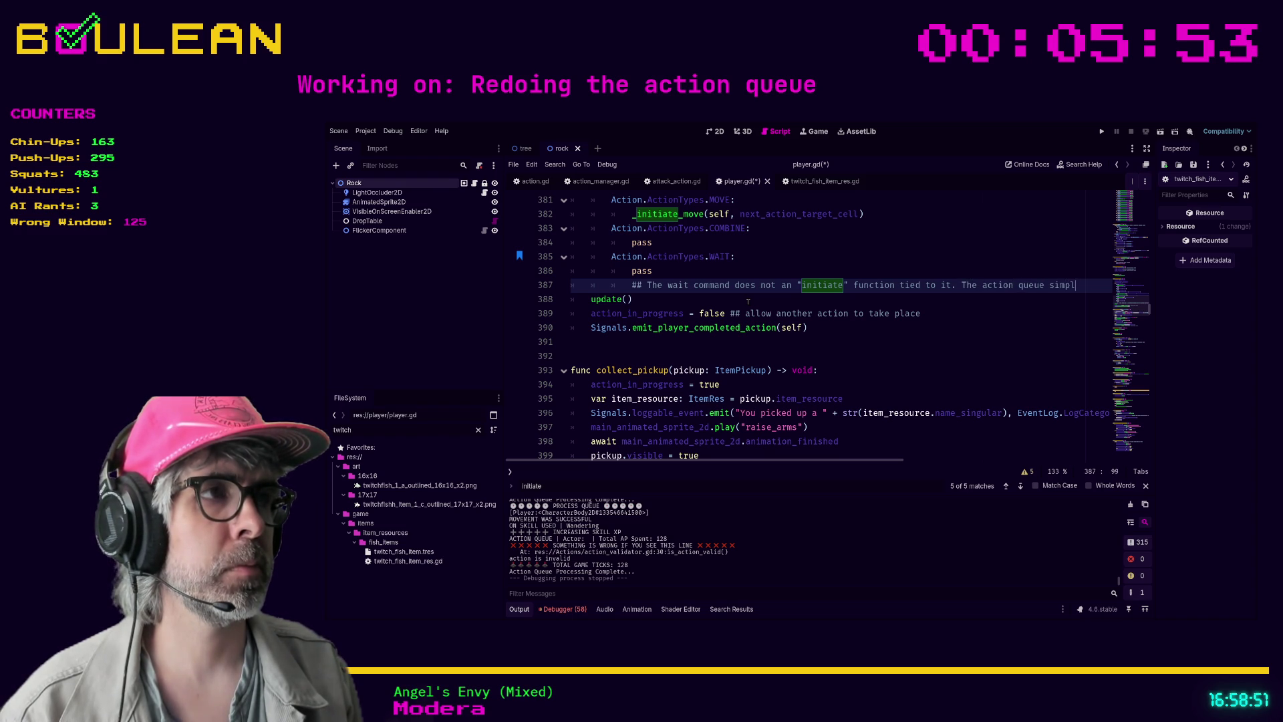
{"action": "key", "text": "Return"}
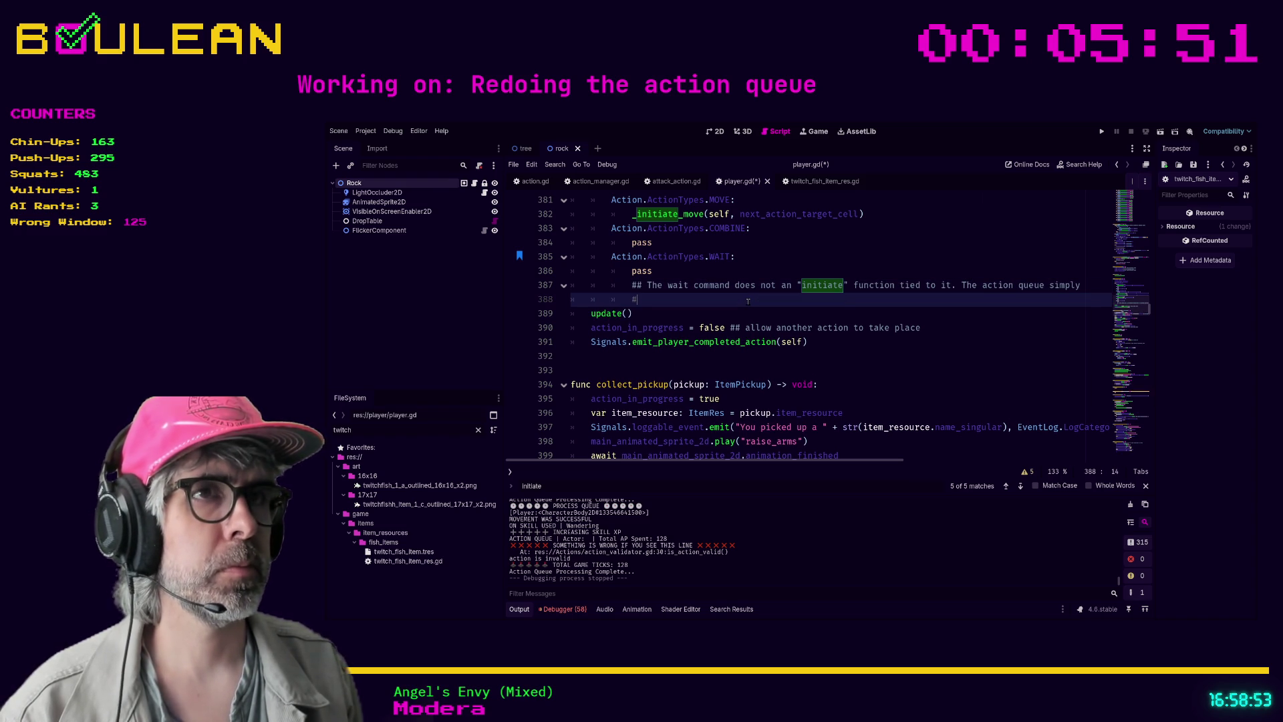
{"action": "type", "text": "## Moves time ahea"}
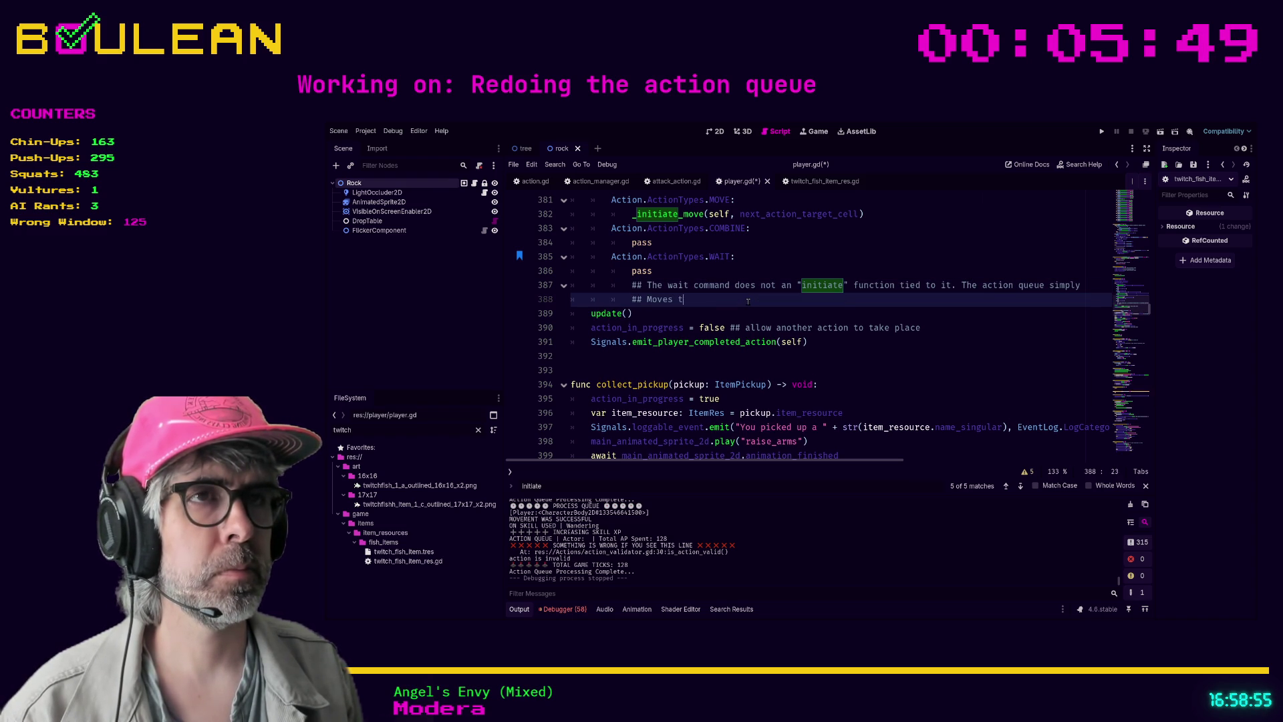
{"action": "type", "text": "d by "}
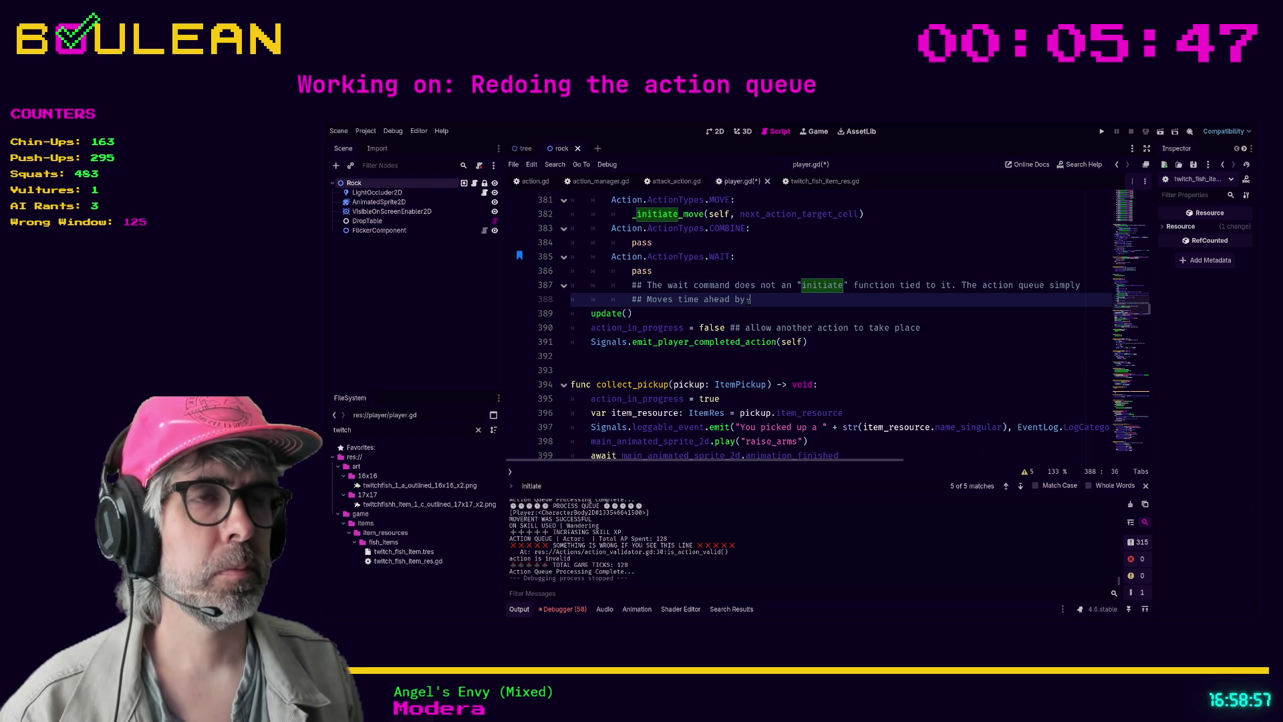
{"action": "type", "text": "the WAIT T"}
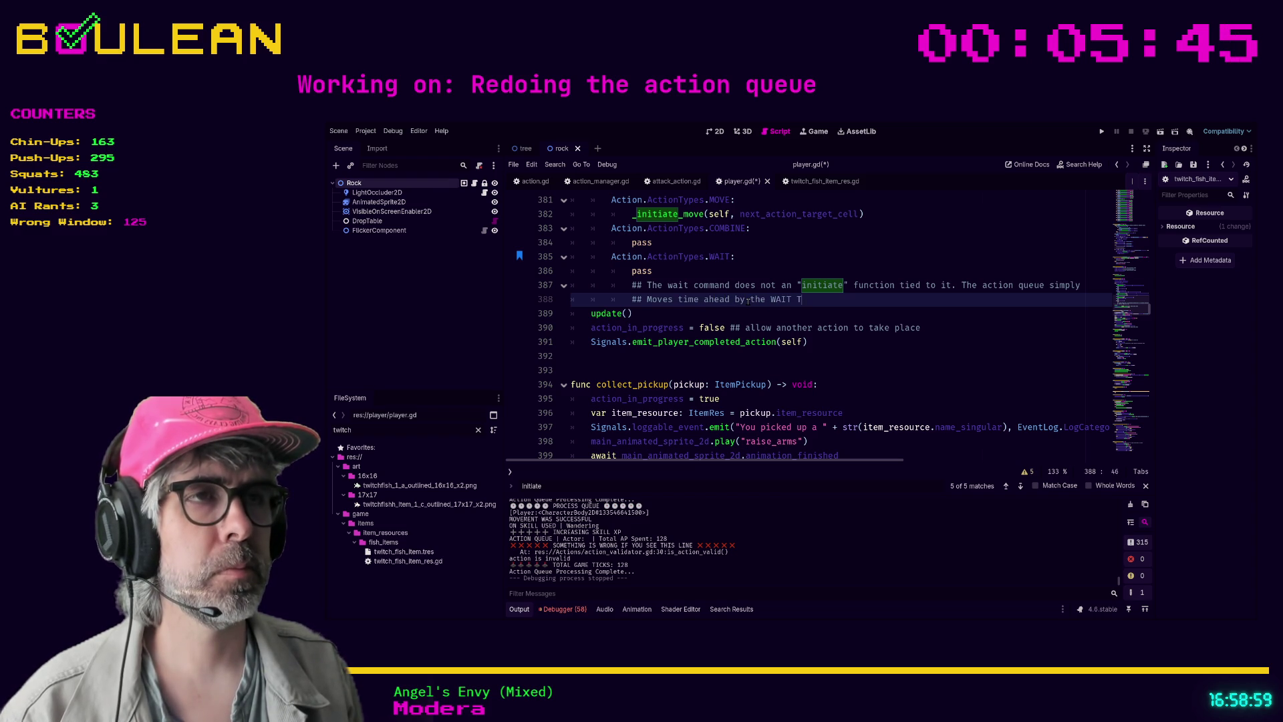
{"action": "type", "text": "IME"}
{"action": "key", "text": "Down"}
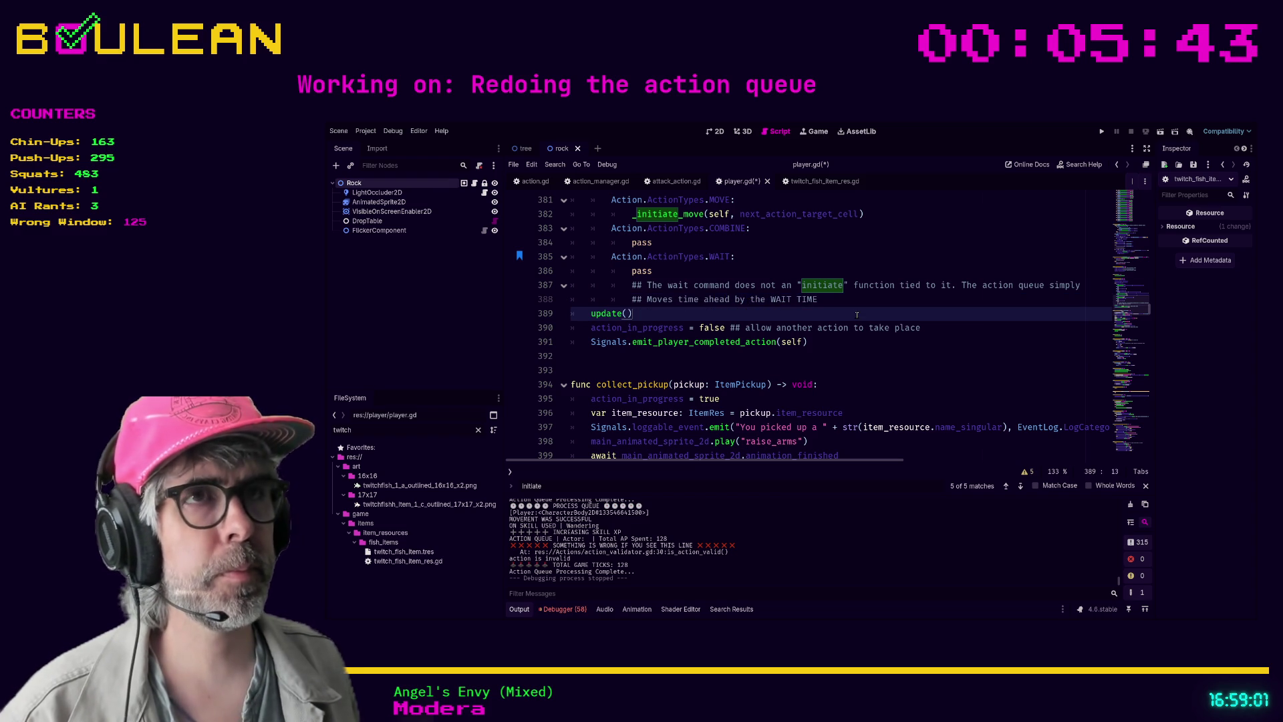
{"action": "left_click", "coordinate": [902, 257]}
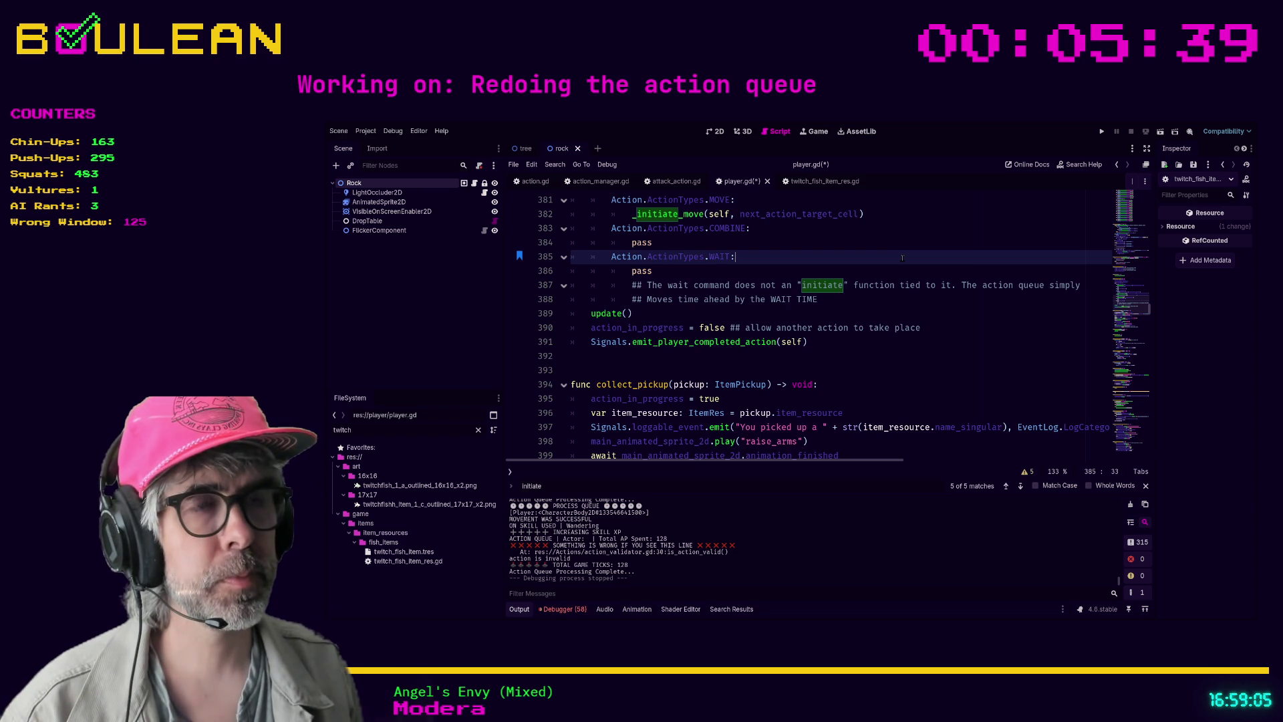
{"action": "key", "text": "ctrl+f"}
Search for wait_time and open the WAIT_TIME definition on constants.gd line 27
{"action": "type", "text": "wait"}
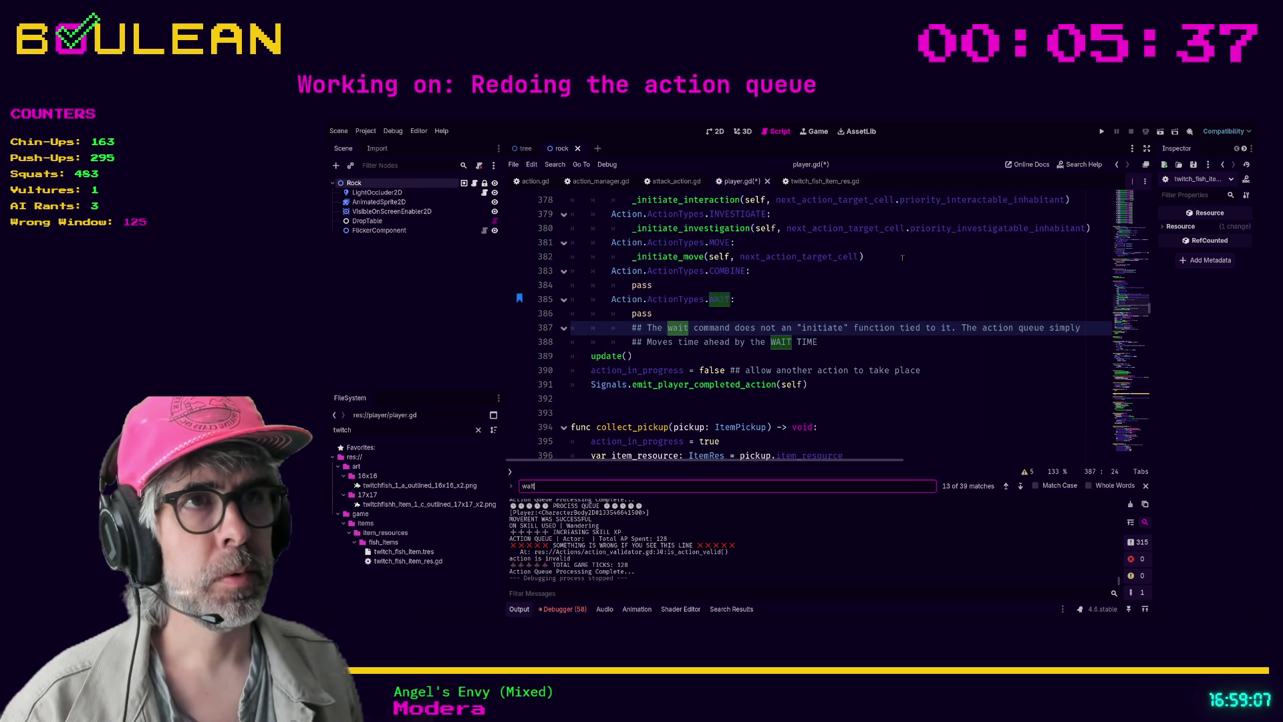
{"action": "type", "text": "_time"}
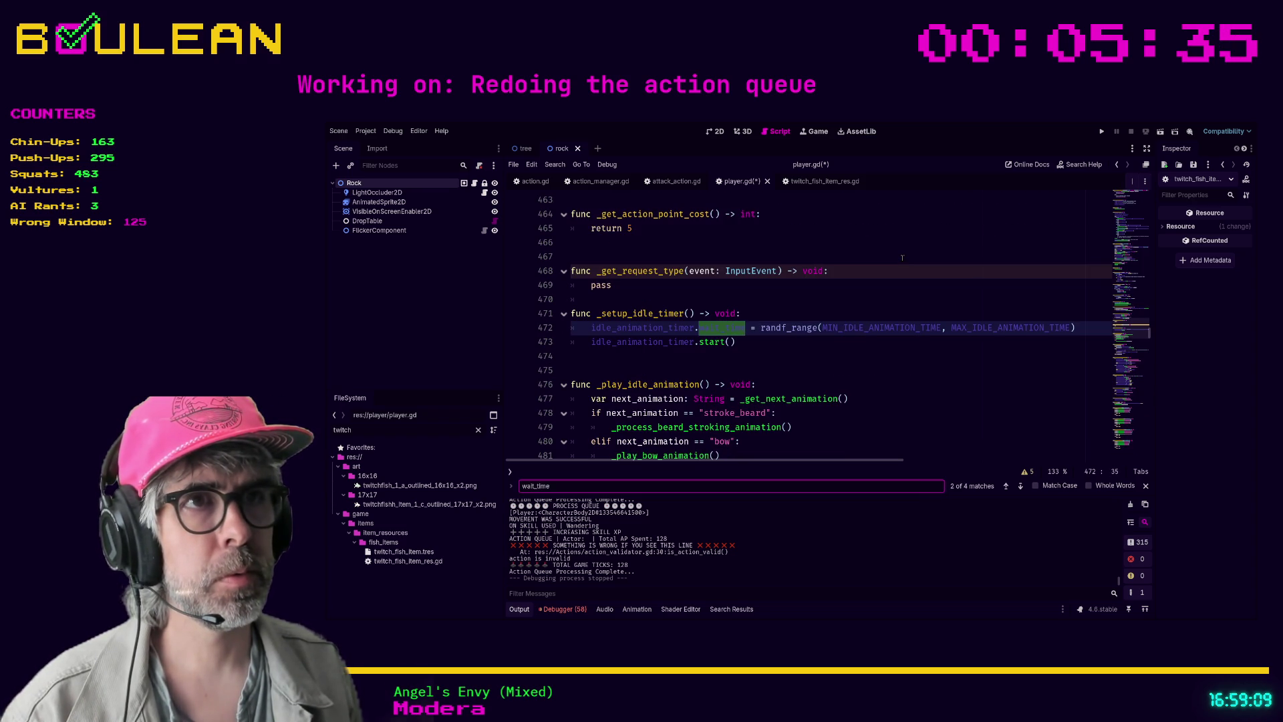
{"action": "key", "text": "Return"}
{"action": "key", "text": "Return"}
{"action": "key", "text": "Return"}
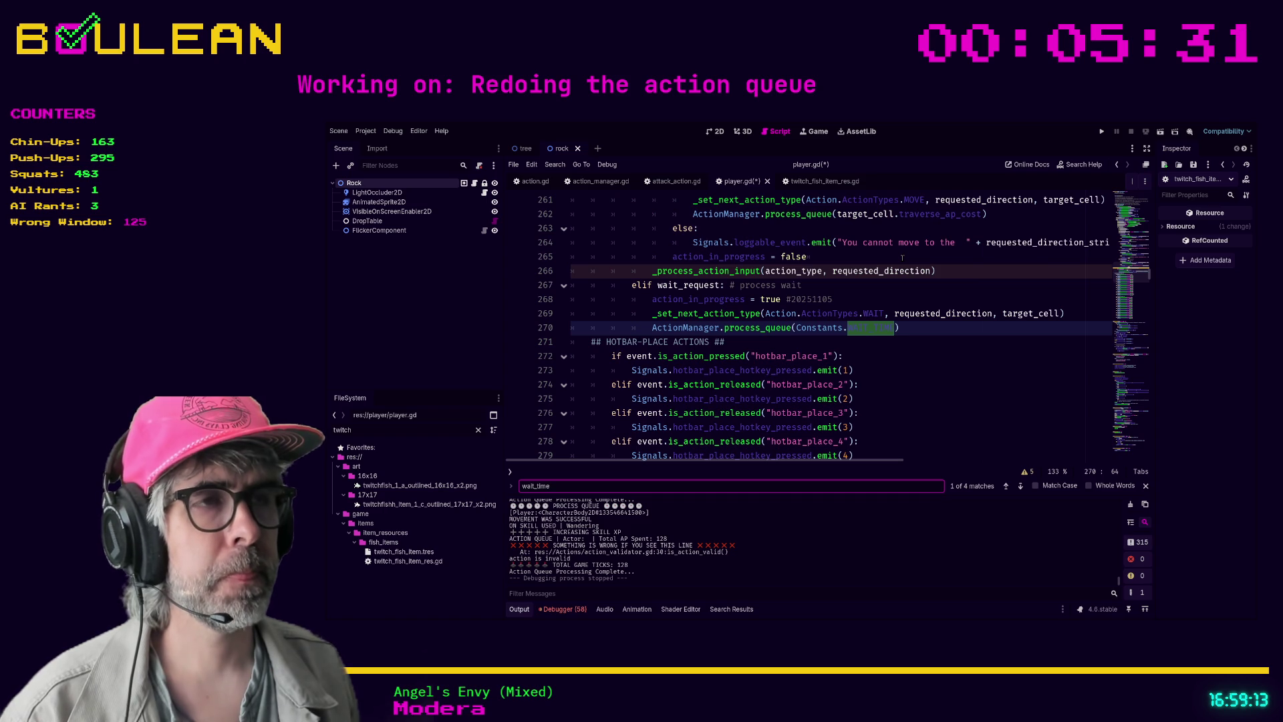
{"action": "left_click", "coordinate": [854, 326], "text": "ctrl"}
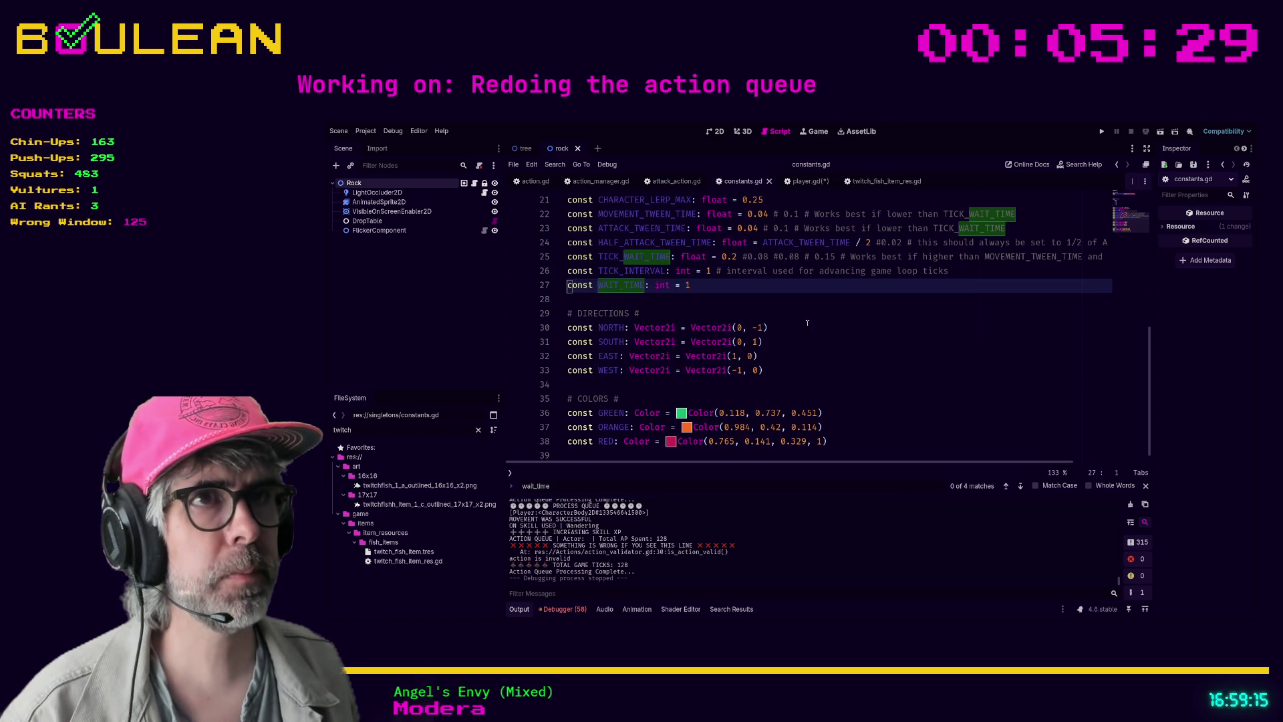
Rename the WAIT_TIME constant to WAIT_ACTION_AP
{"action": "key", "text": "ctrl+Right"}
{"action": "key", "text": "ctrl+Right"}
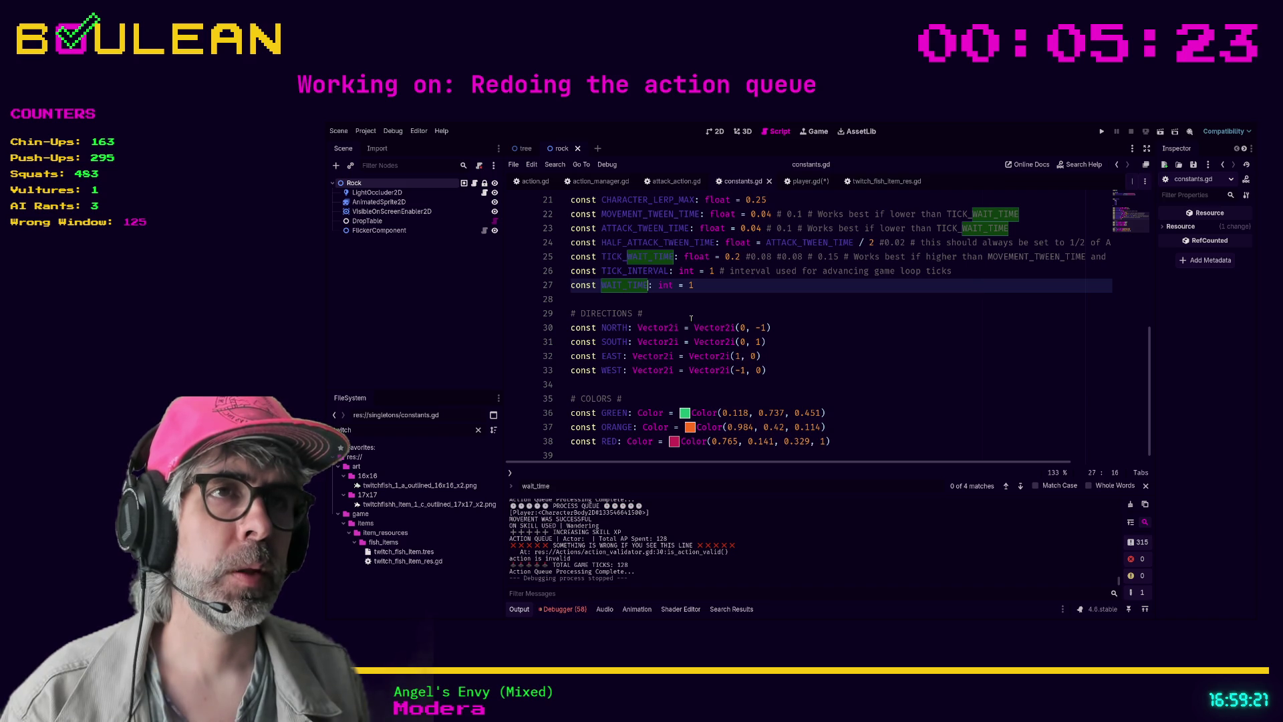
{"action": "key", "text": "BackSpace"}
{"action": "key", "text": "BackSpace"}
{"action": "key", "text": "BackSpace"}
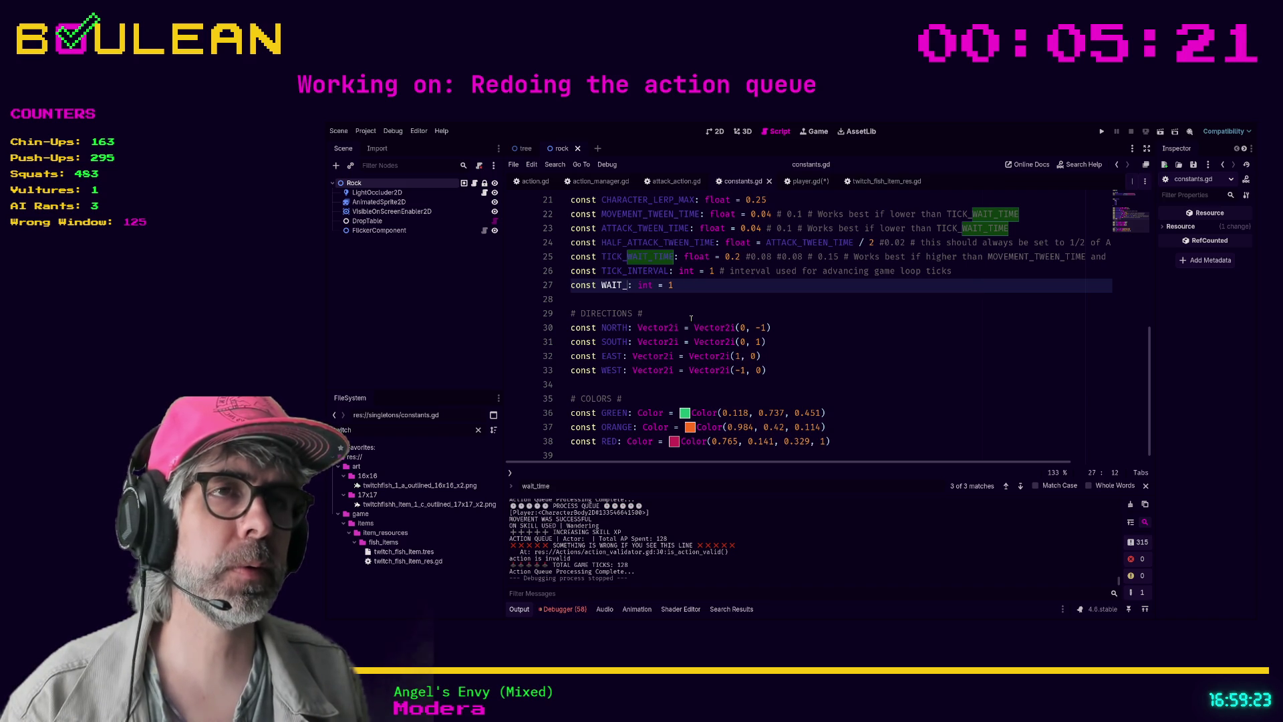
{"action": "type", "text": "ACTION_POINT"}
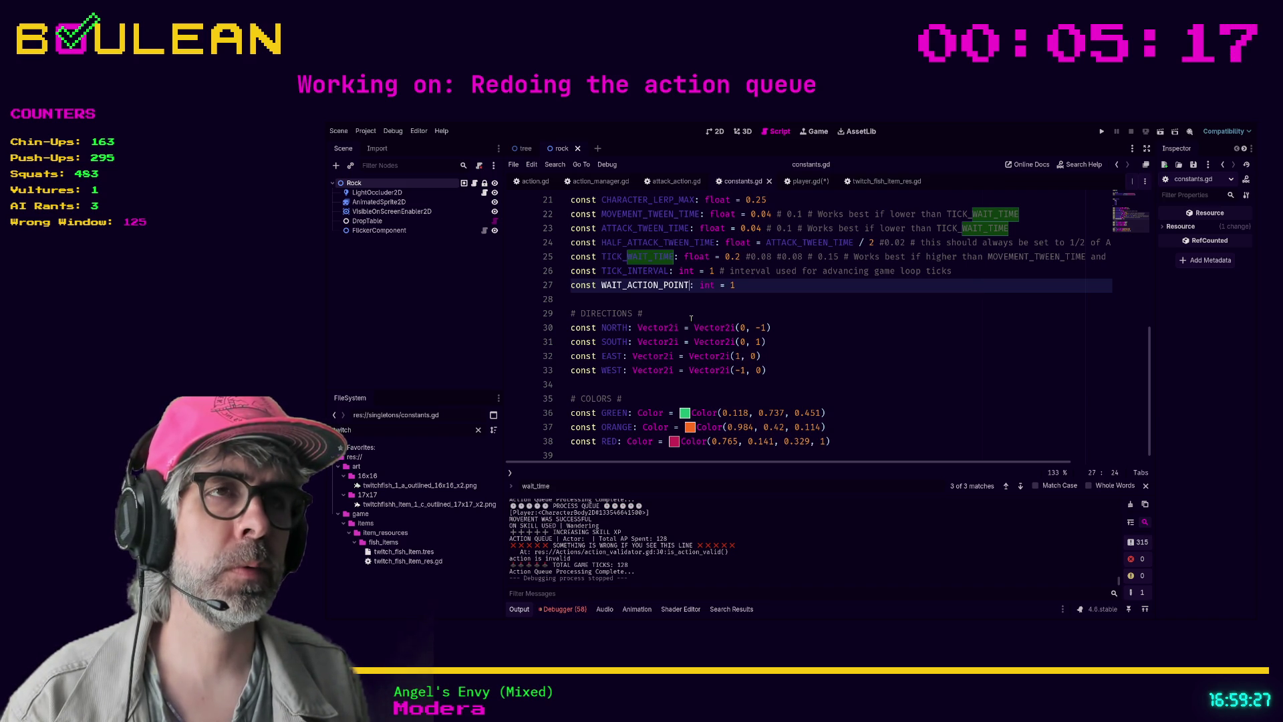
{"action": "type", "text": "S"}
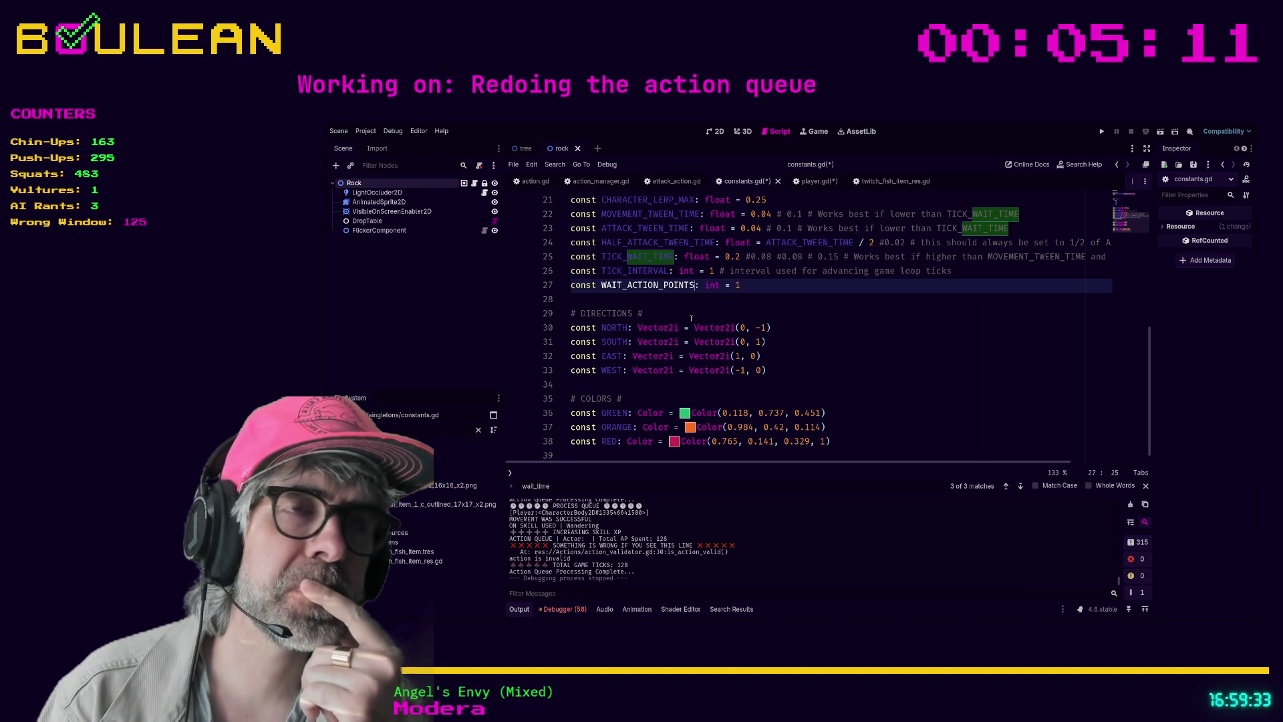
{"action": "key", "text": "BackSpace"}
{"action": "key", "text": "BackSpace"}
{"action": "key", "text": "BackSpace"}
{"action": "key", "text": "BackSpace"}
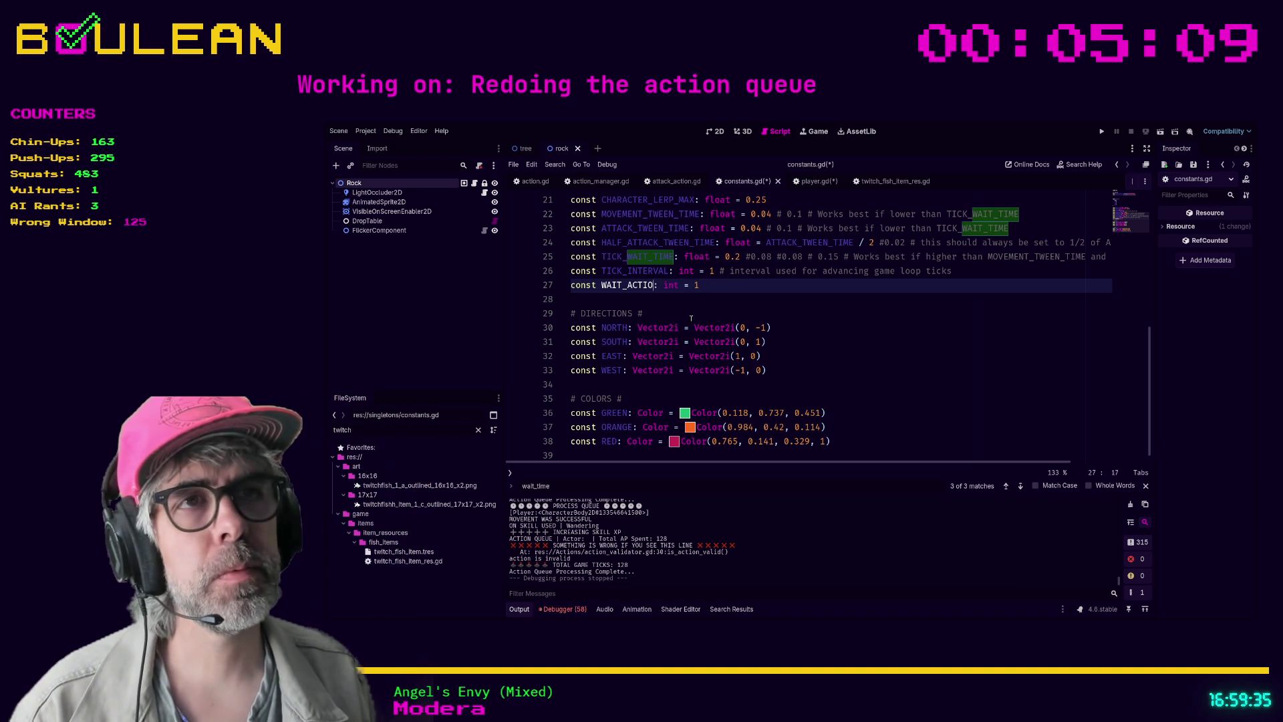
{"action": "type", "text": "AP_FOR_WA"}
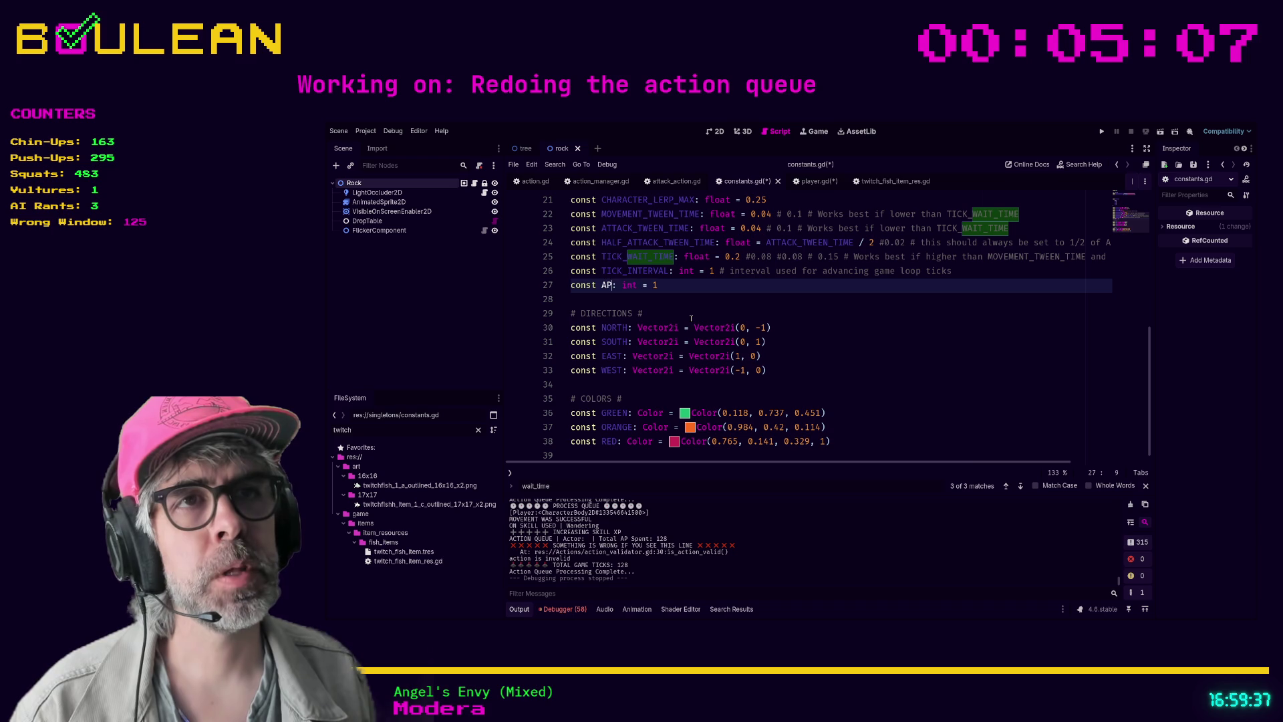
{"action": "type", "text": "IT_ACTION"}
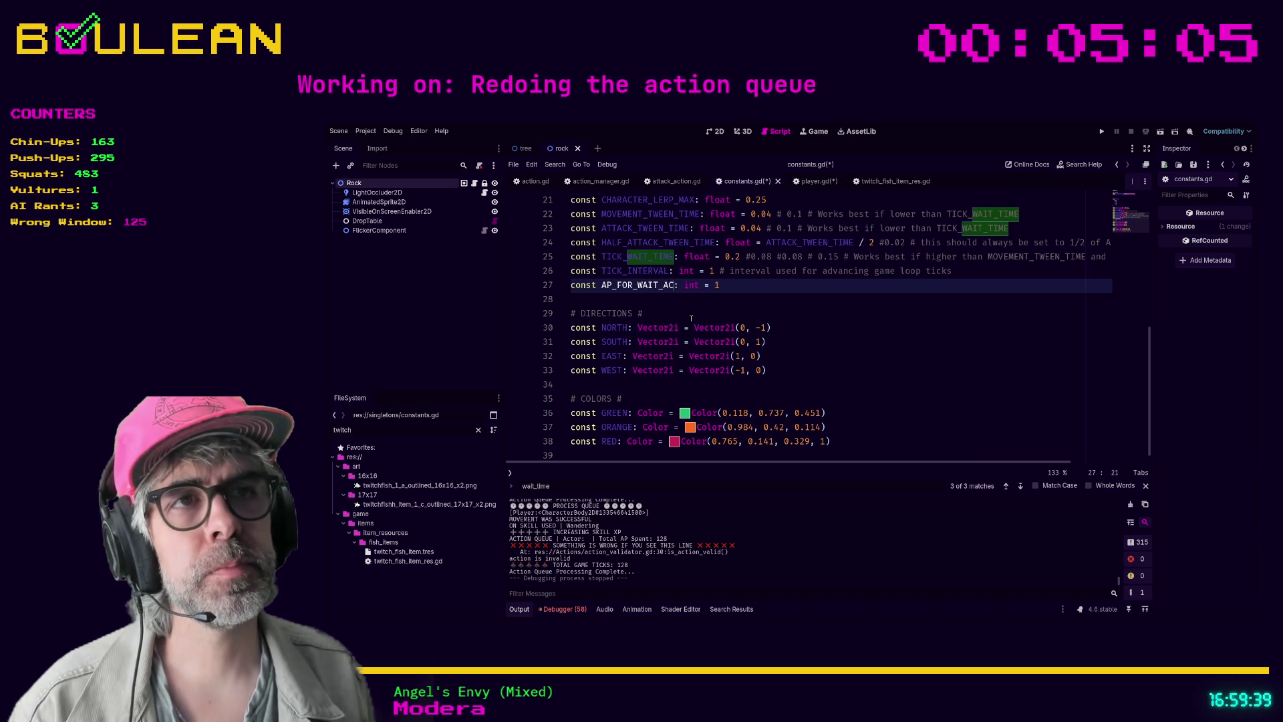
{"action": "key", "text": "BackSpace"}
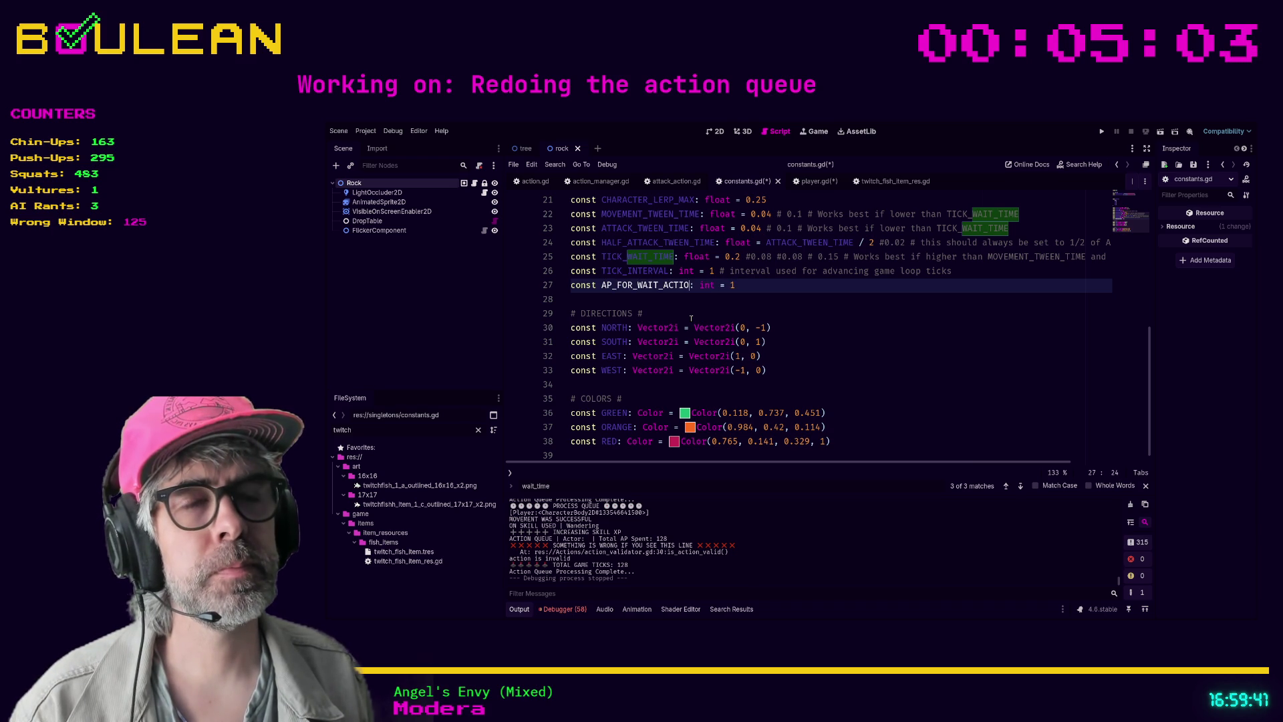
{"action": "key", "text": "BackSpace"}
{"action": "key", "text": "BackSpace"}
{"action": "key", "text": "BackSpace"}
{"action": "key", "text": "BackSpace"}
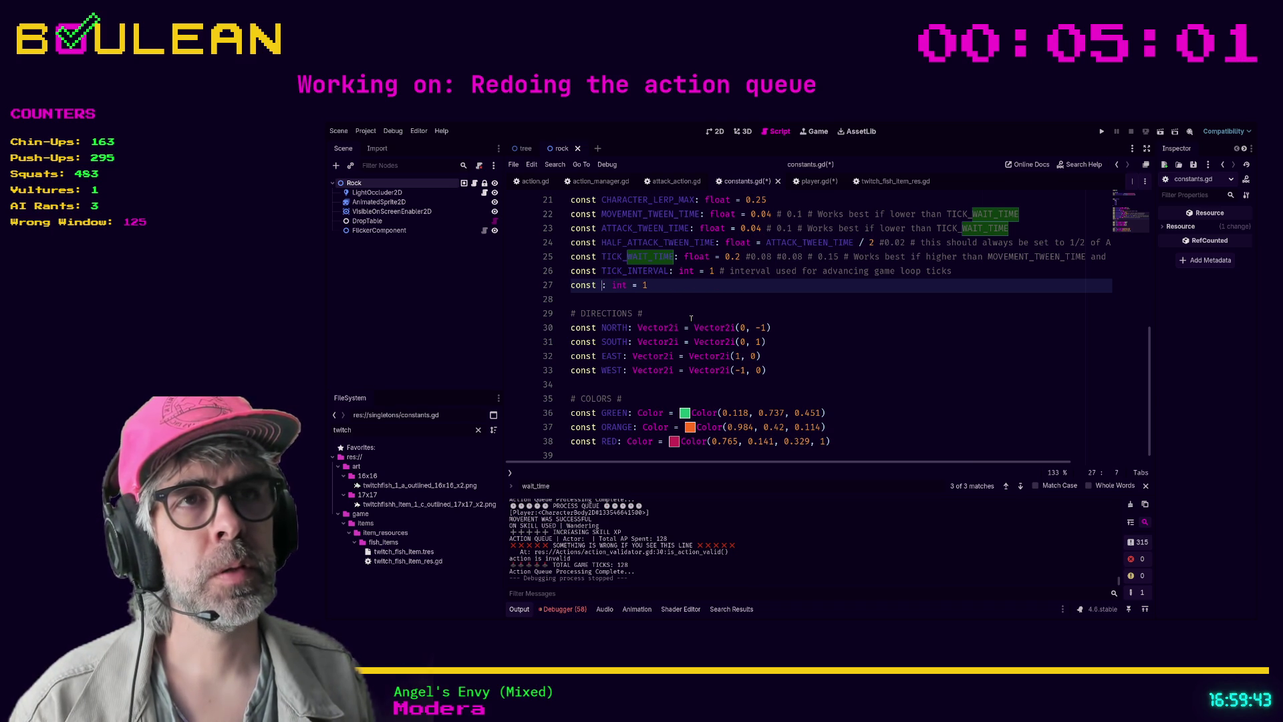
{"action": "key", "text": "BackSpace"}
{"action": "type", "text": "WAIT_ACTION_AP"}
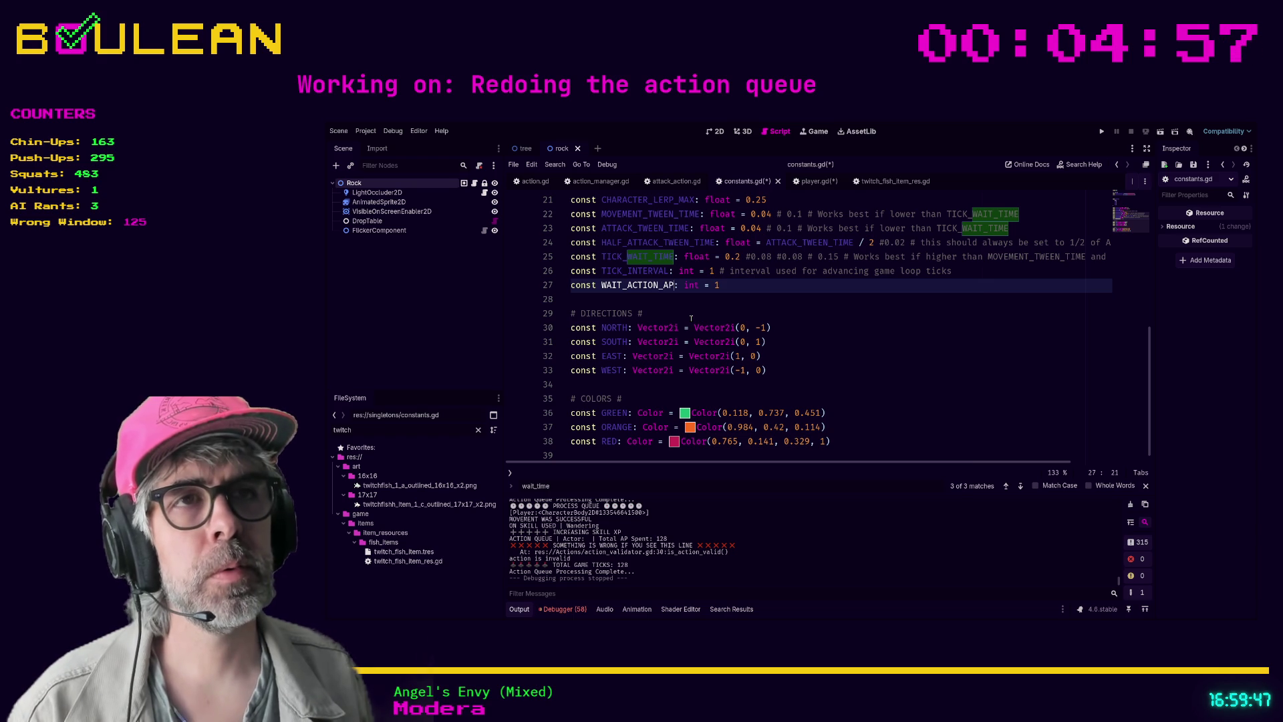
Search all project files for constants.WAIT references
{"action": "left_click", "coordinate": [728, 314]}
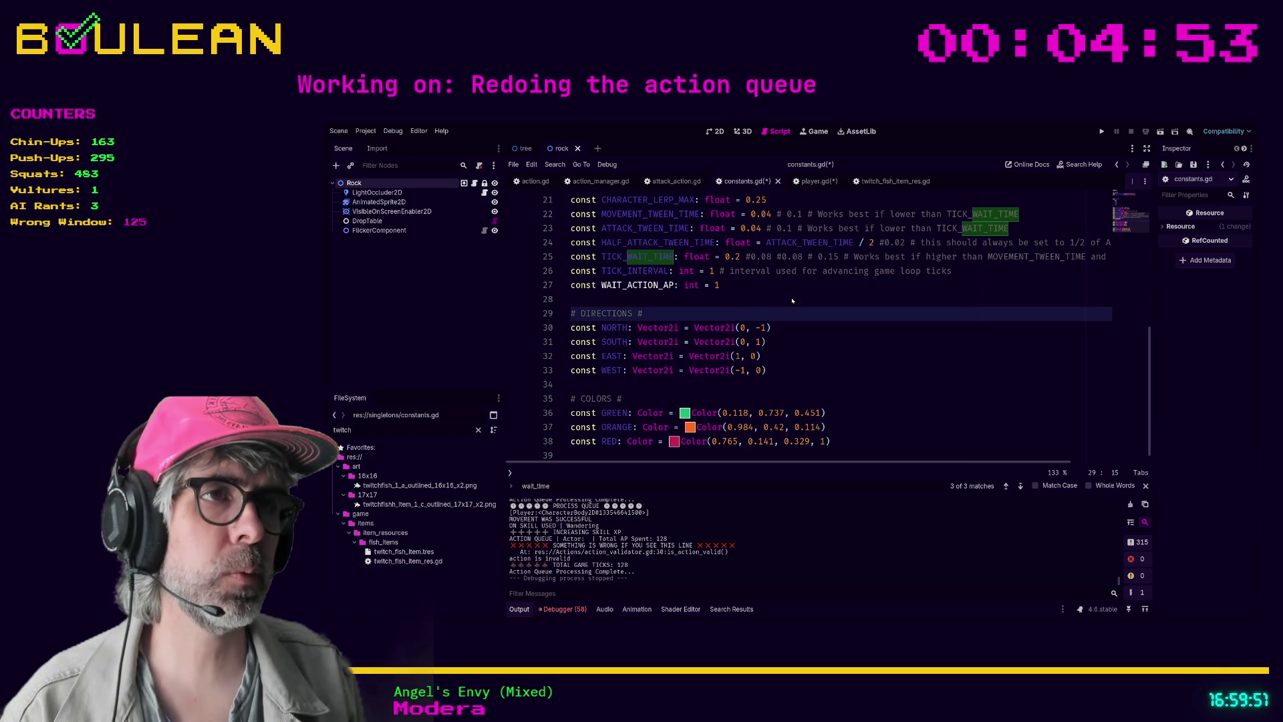
{"action": "key", "text": "ctrl+shift+f"}
{"action": "key", "text": "Return"}
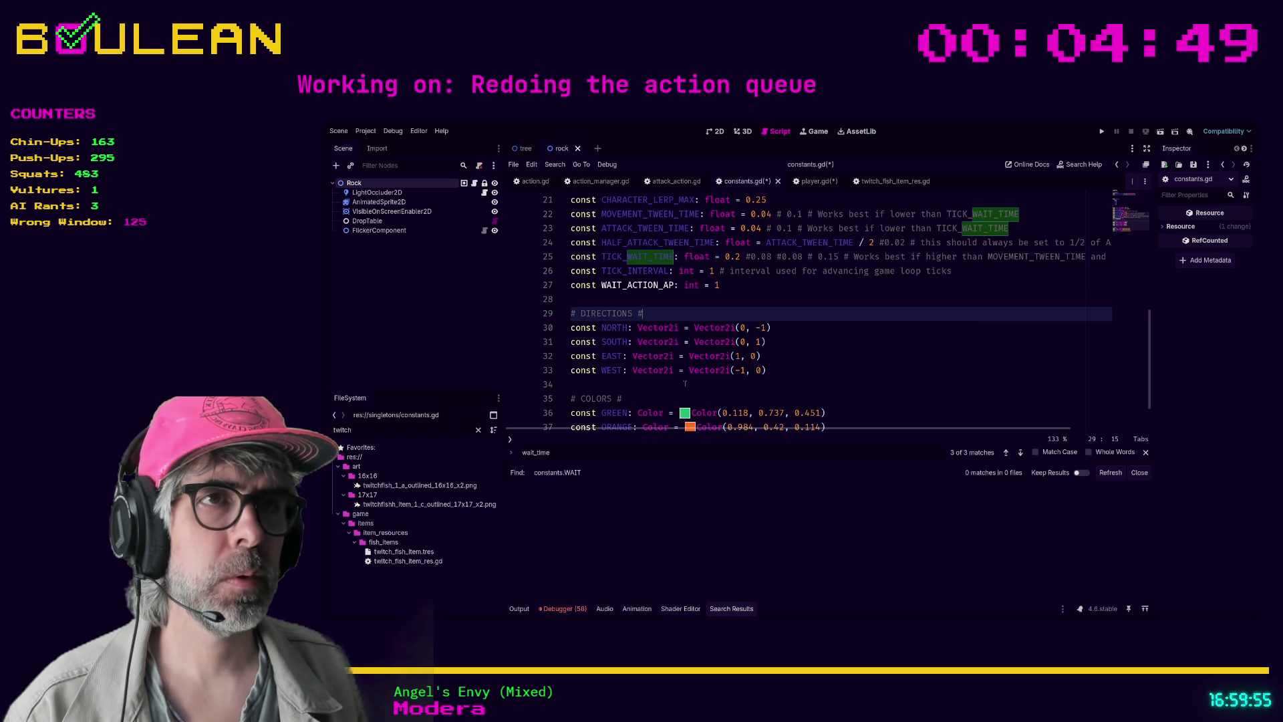
Rename the constant in constants.gd to WAIT_ACTION_AP_AMOUNT
{"action": "left_click", "coordinate": [816, 294]}
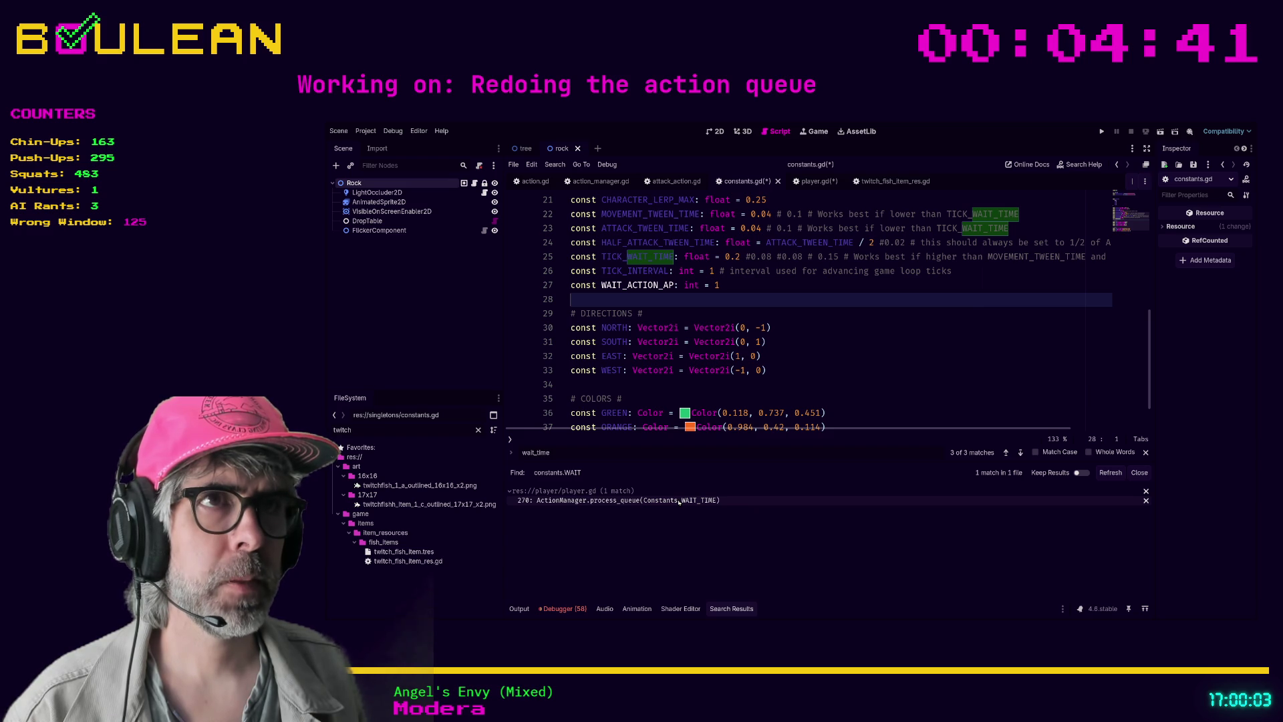
{"action": "double_click", "coordinate": [636, 286]}
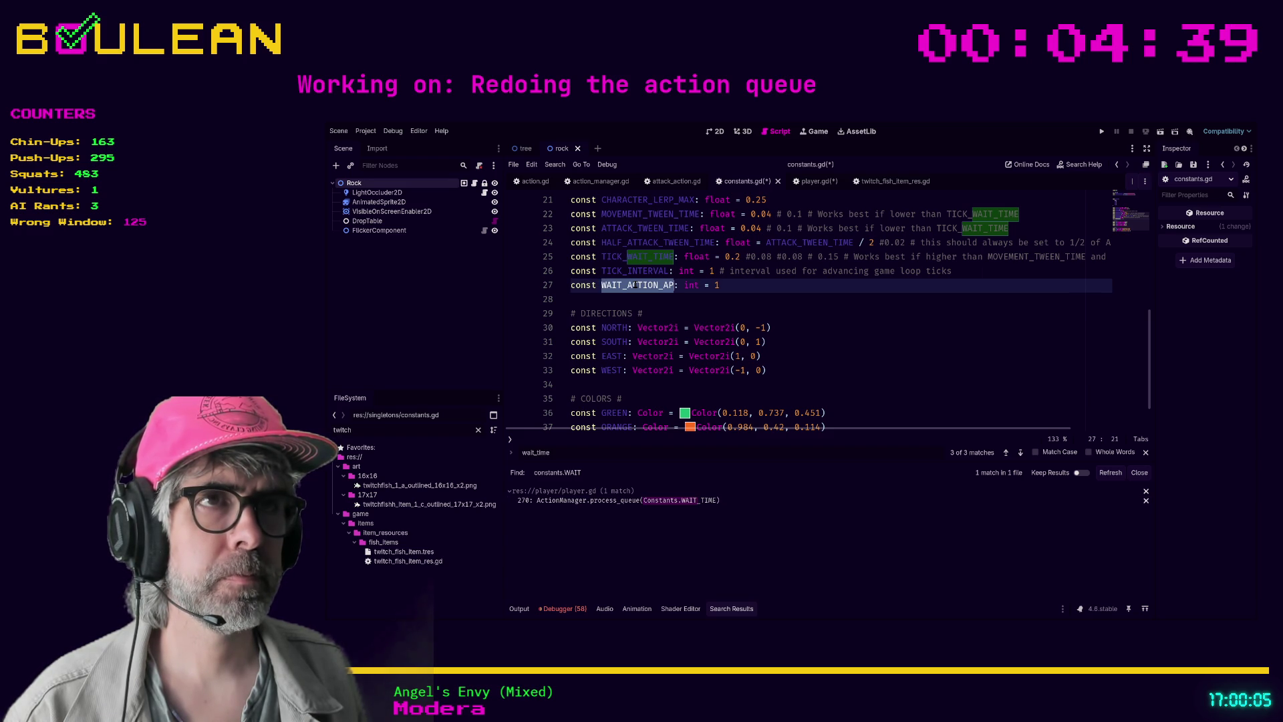
{"action": "key", "text": "Left"}
{"action": "key", "text": "Left"}
{"action": "key", "text": "Left"}
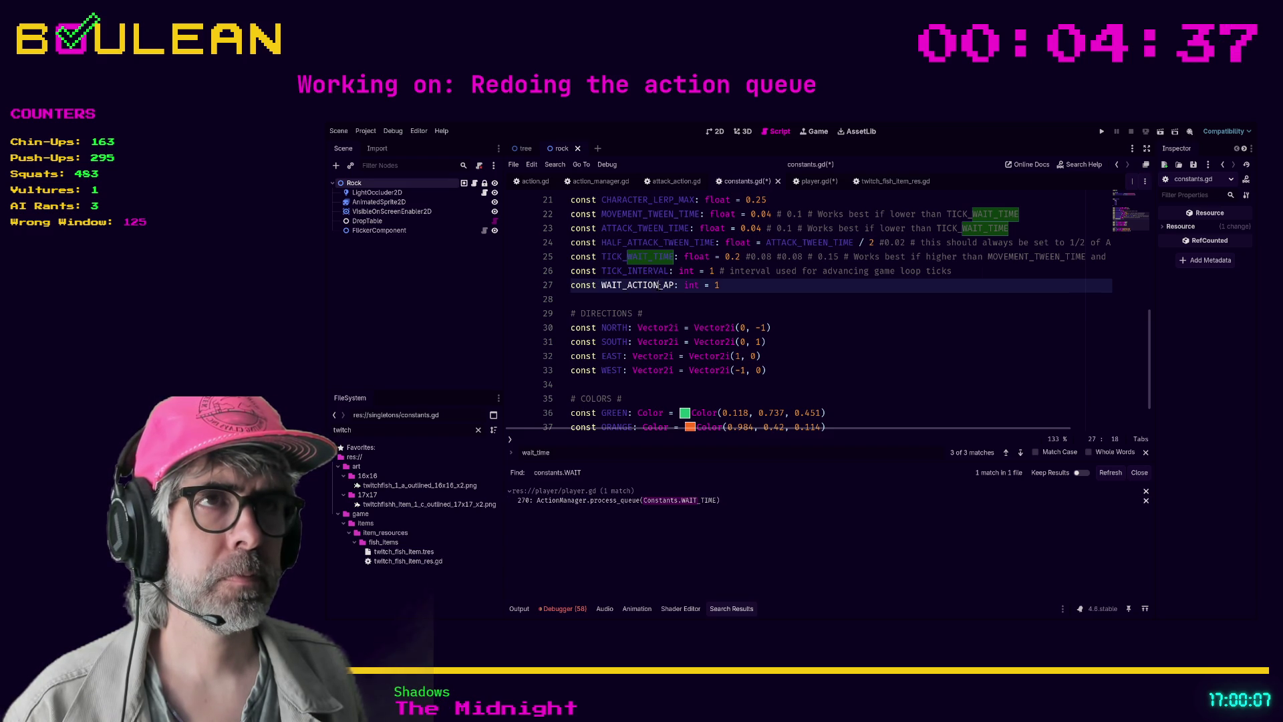
{"action": "key", "text": "ctrl+shift+Left"}
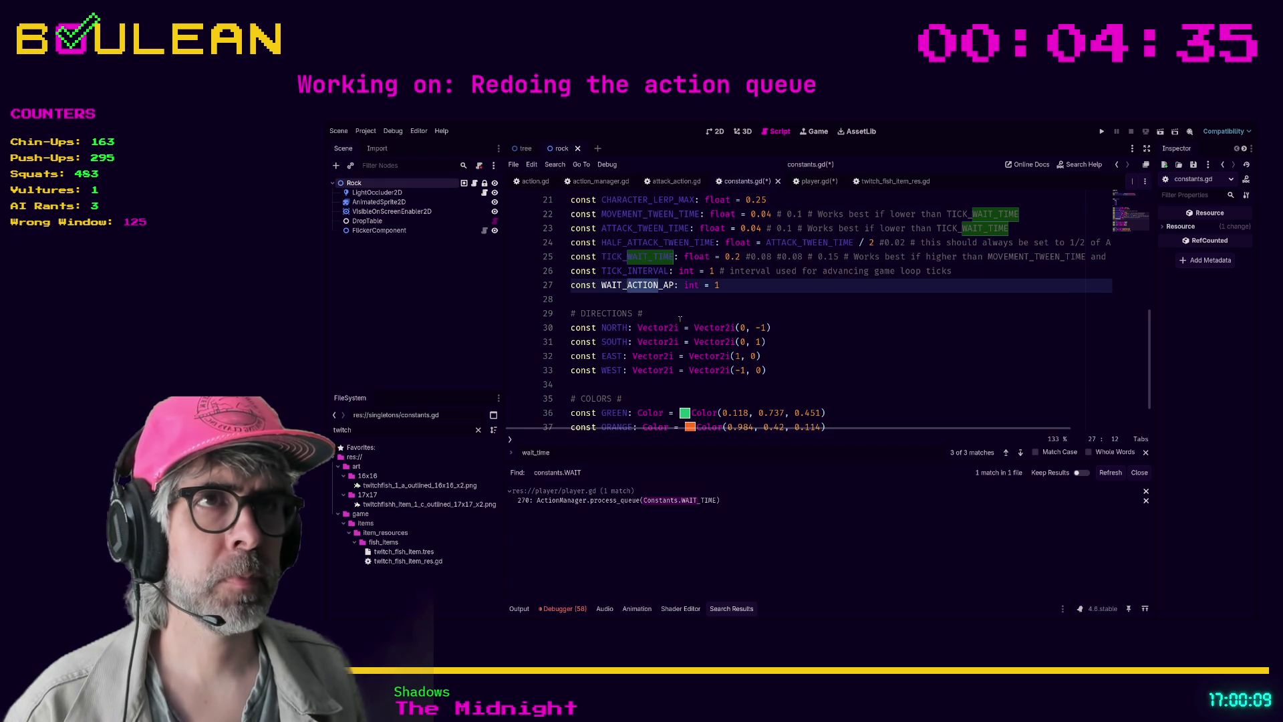
{"action": "key", "text": "BackSpace"}
{"action": "key", "text": "BackSpace"}
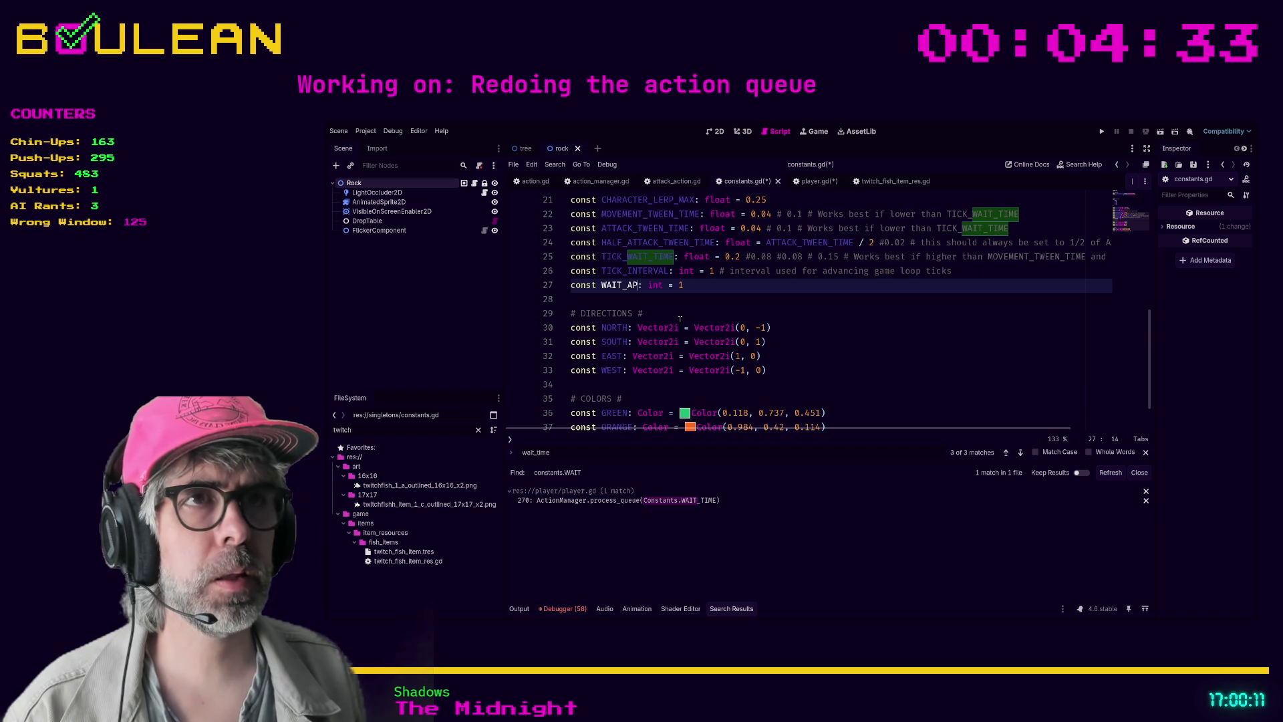
{"action": "type", "text": "CTION_A"}
{"action": "key", "text": "Right"}
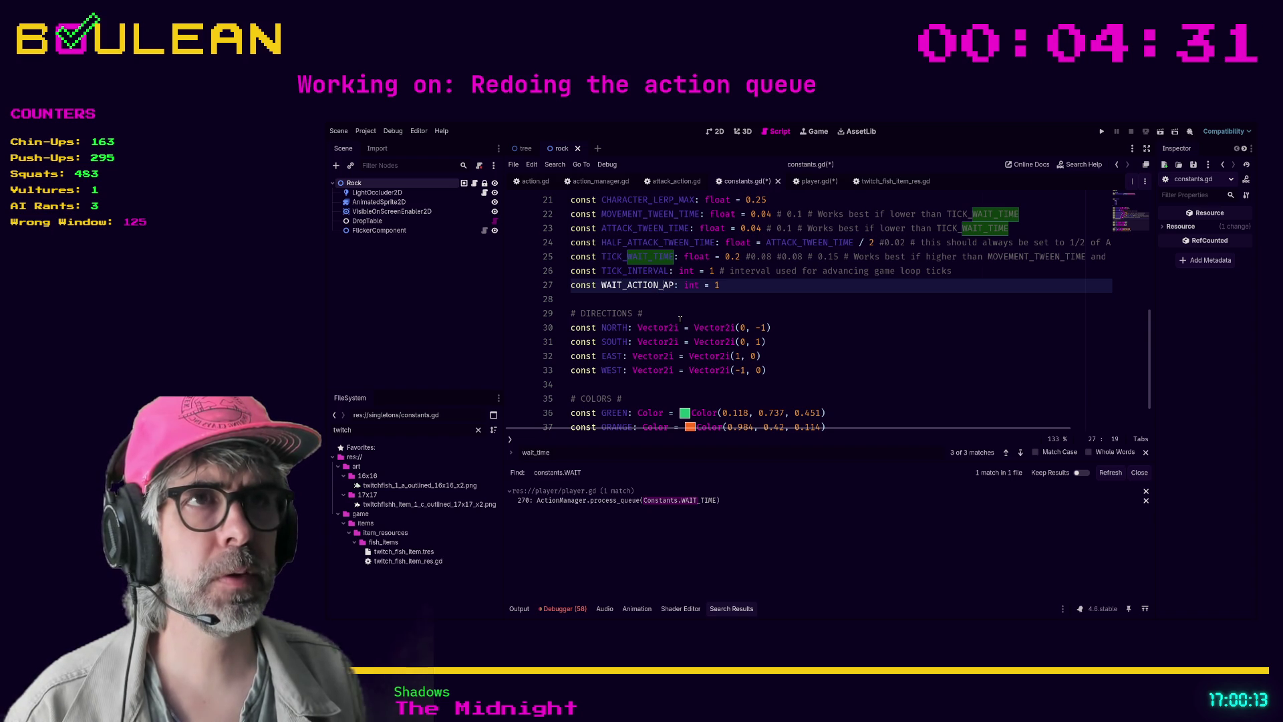
{"action": "type", "text": "_AMOUNT"}
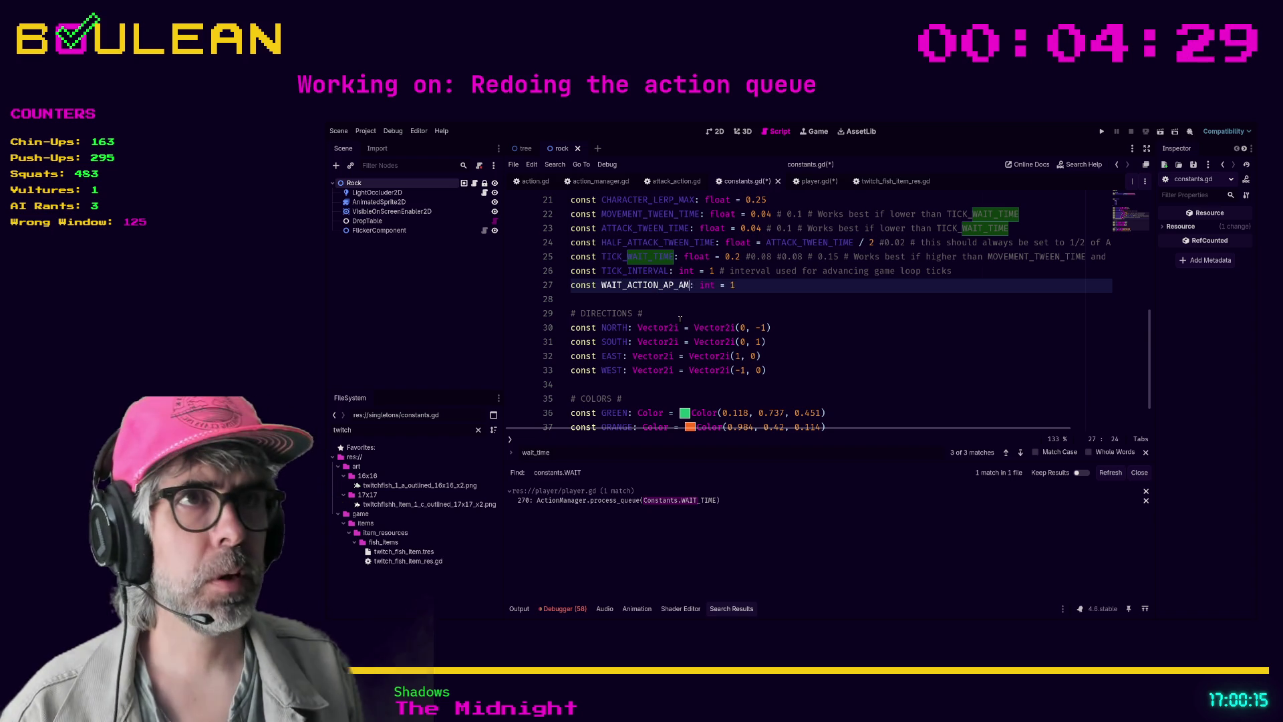
{"action": "double_click", "coordinate": [668, 285]}
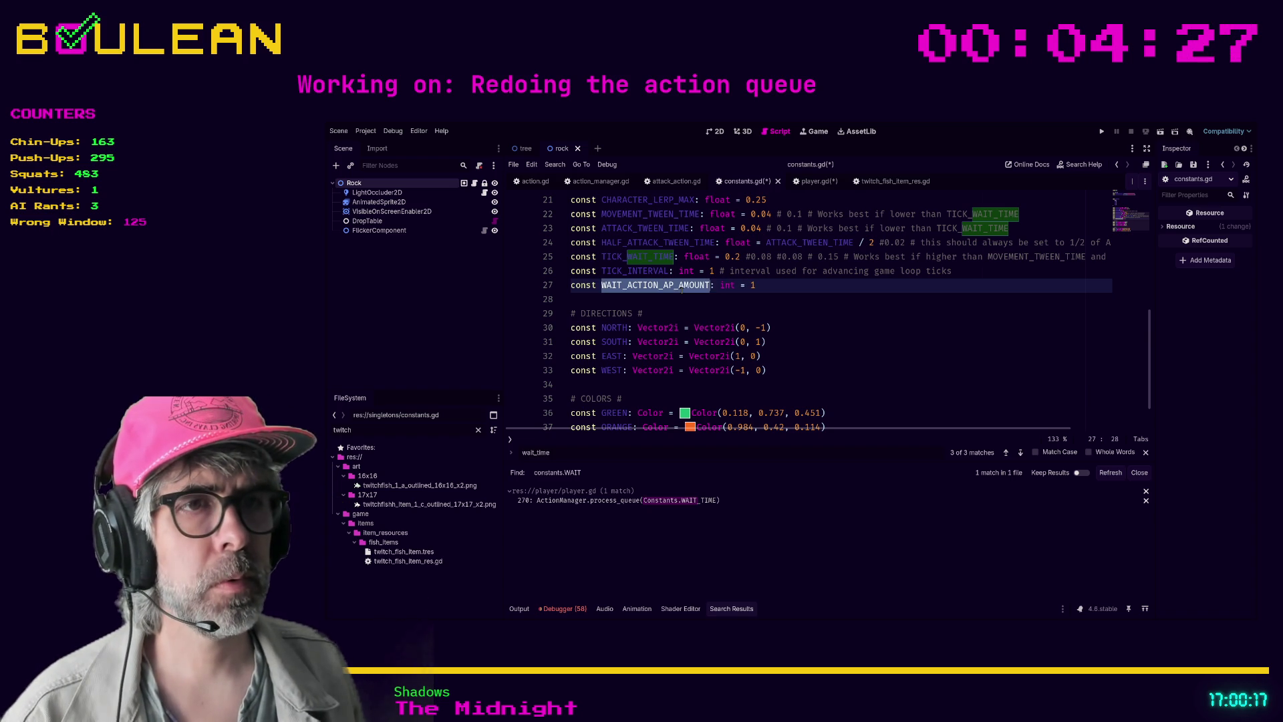
Change the constant's name to WAIT_ACTION_AP_INCREMENT and save the scripts
{"action": "left_click", "coordinate": [648, 501]}
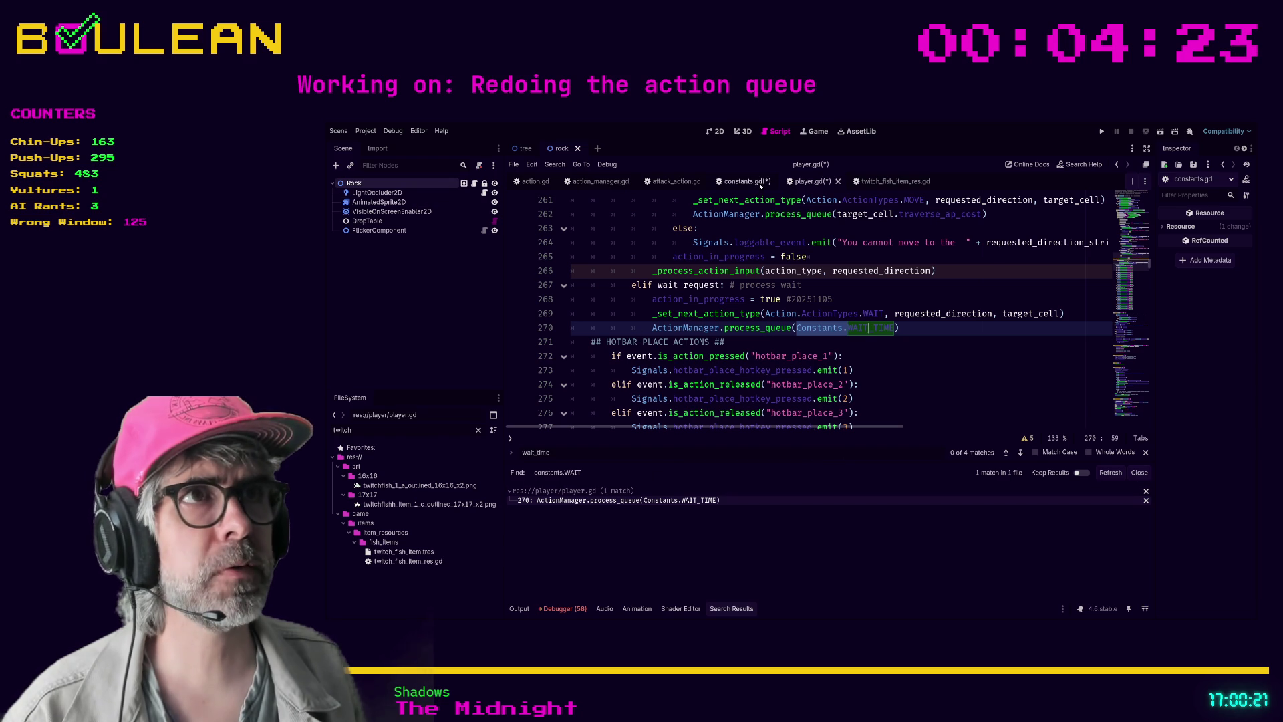
{"action": "left_click", "coordinate": [759, 183]}
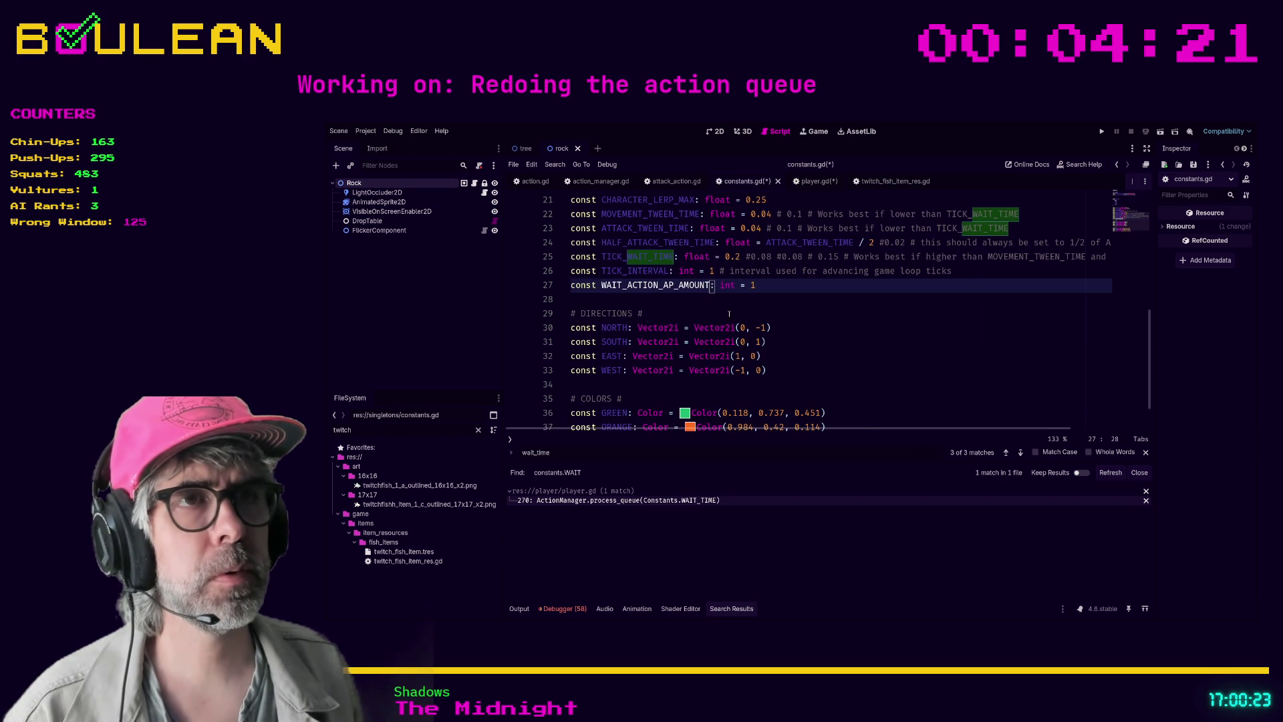
{"action": "key", "text": "Left"}
{"action": "key", "text": "BackSpace"}
{"action": "key", "text": "BackSpace"}
{"action": "key", "text": "Delete"}
{"action": "key", "text": "Delete"}
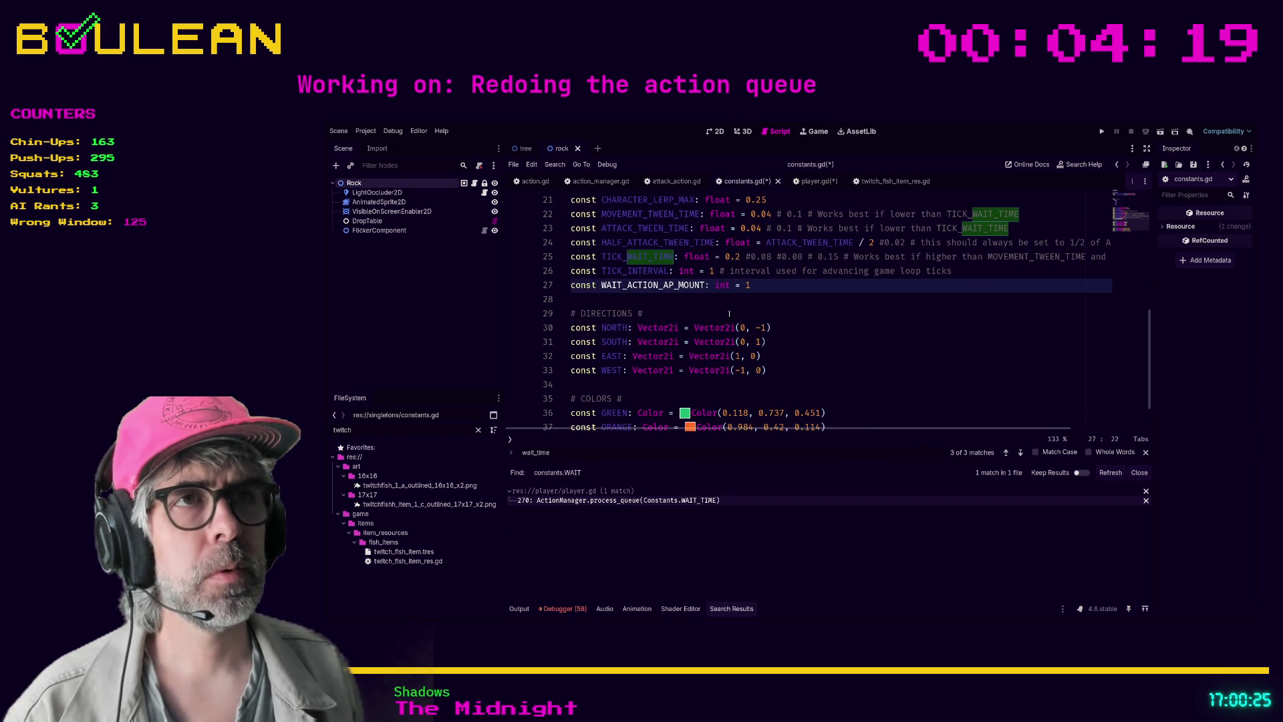
{"action": "type", "text": "INCREMENT"}
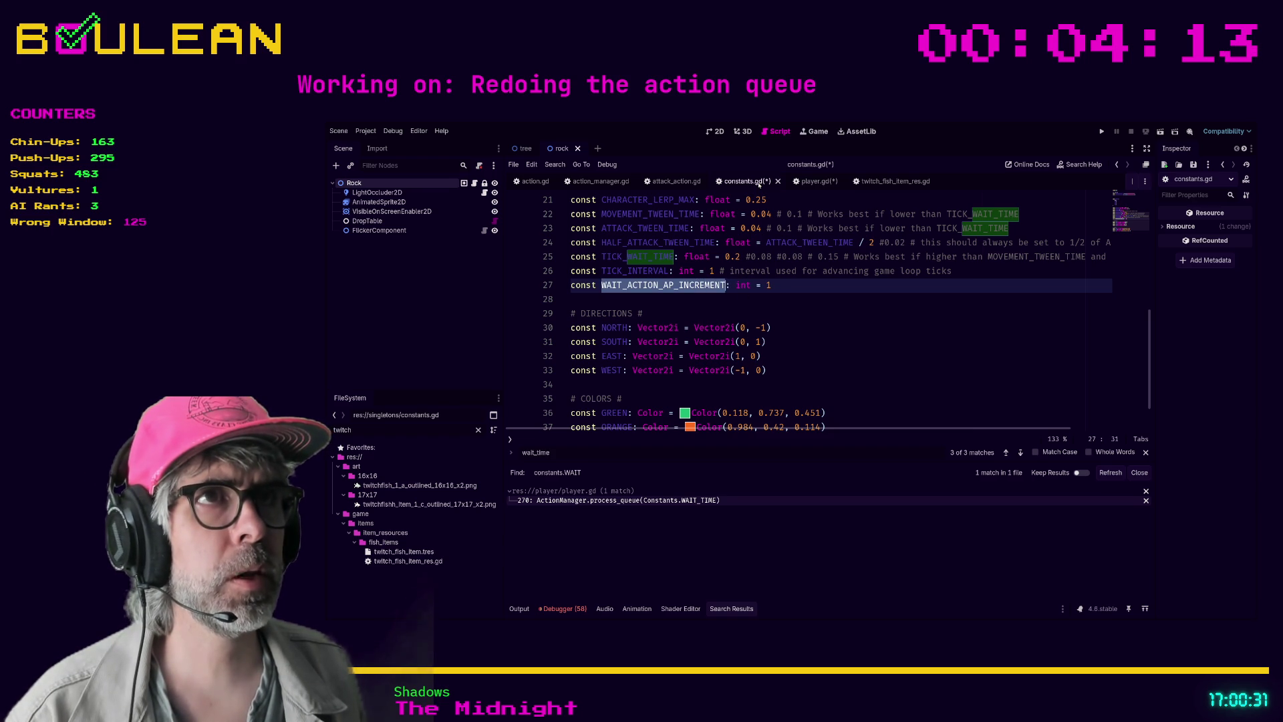
{"action": "key", "text": "ctrl+s"}
Replace WAIT_TIME on player.gd line 270 with WAIT_ACTION_AP_INCREMENT
{"action": "left_click", "coordinate": [799, 181]}
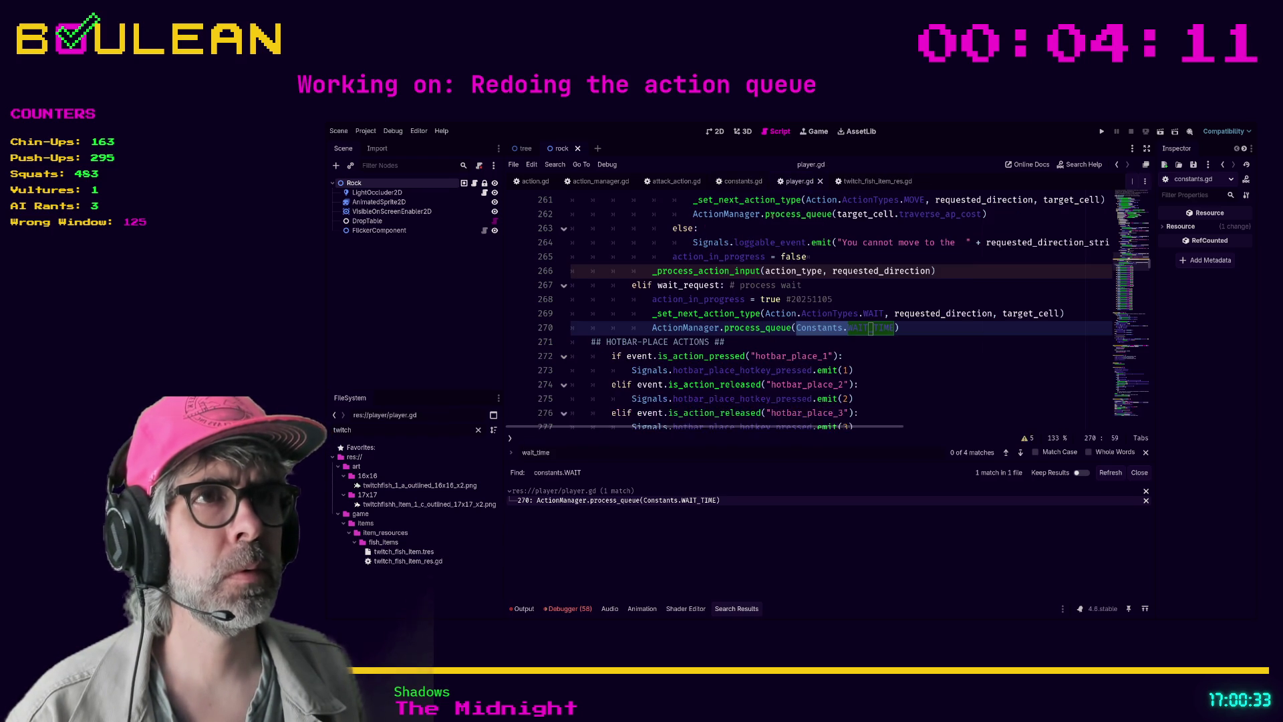
{"action": "double_click", "coordinate": [872, 328]}
{"action": "type", "text": "WAIT_ACTION_AP_INCREMENT"}
{"action": "left_click", "coordinate": [917, 354]}
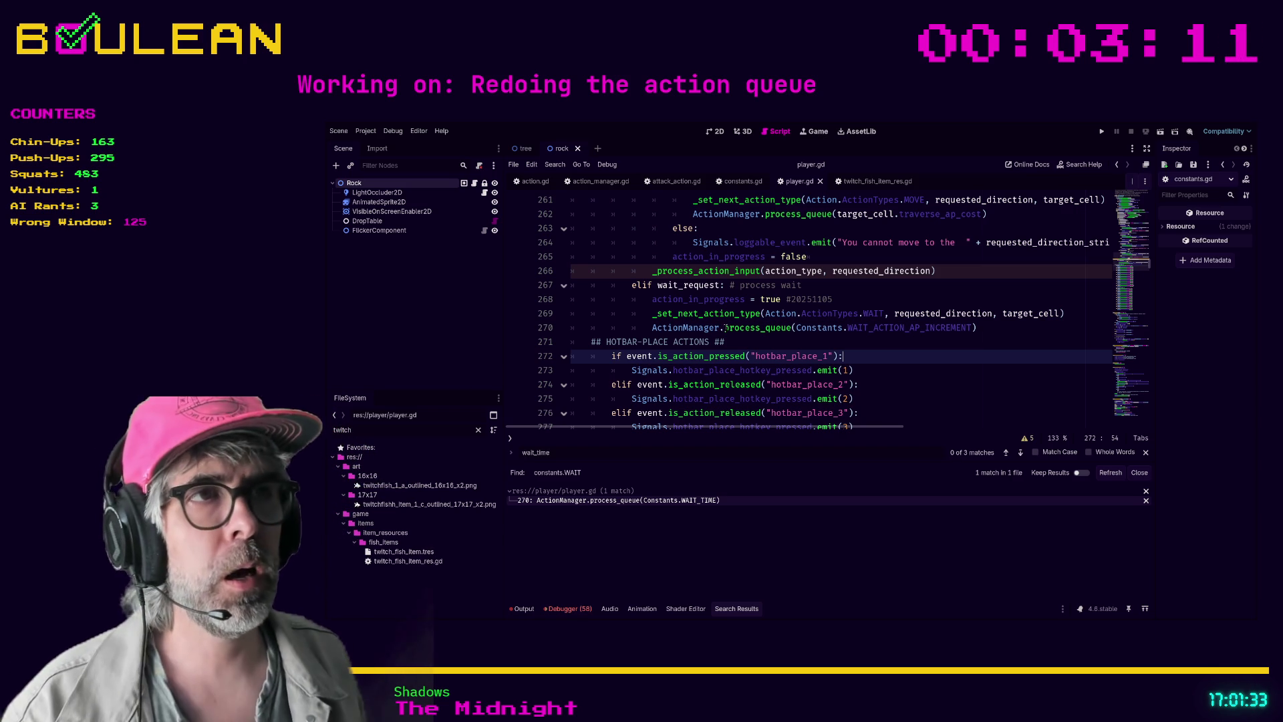
Review the dated comment on line 268 and run the game again
{"action": "left_click", "coordinate": [818, 337]}
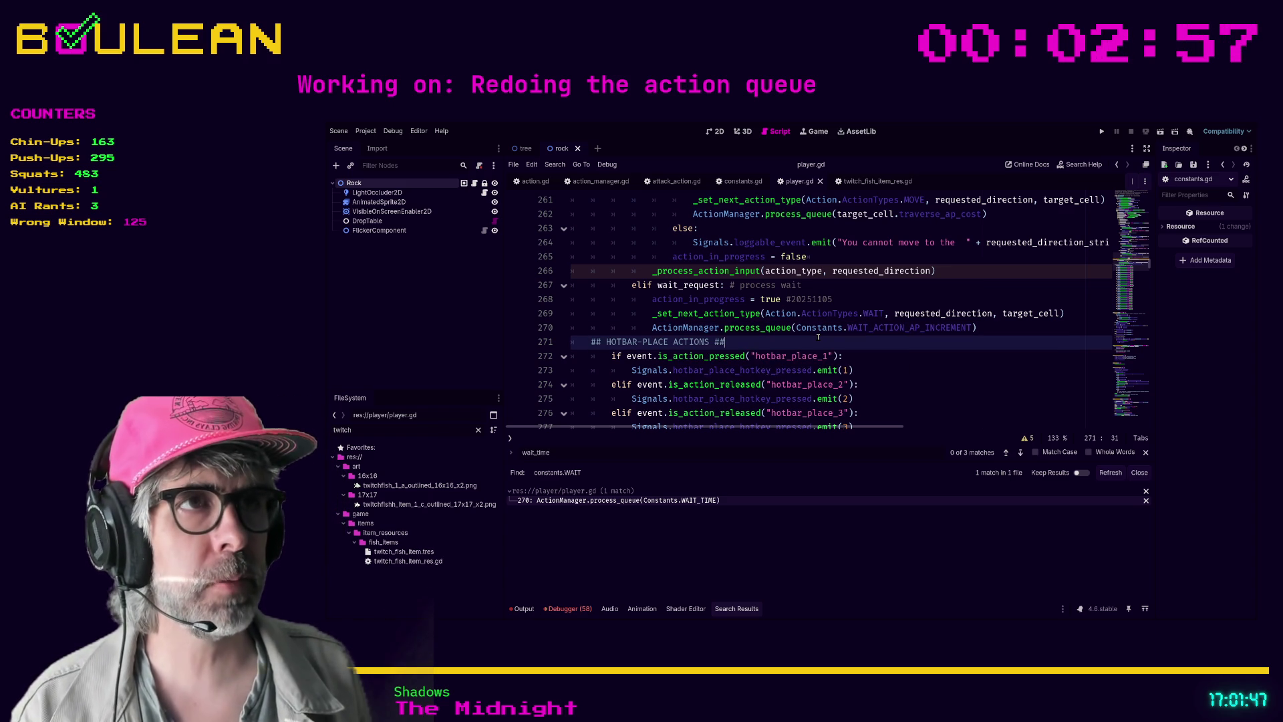
{"action": "left_click", "coordinate": [791, 299]}
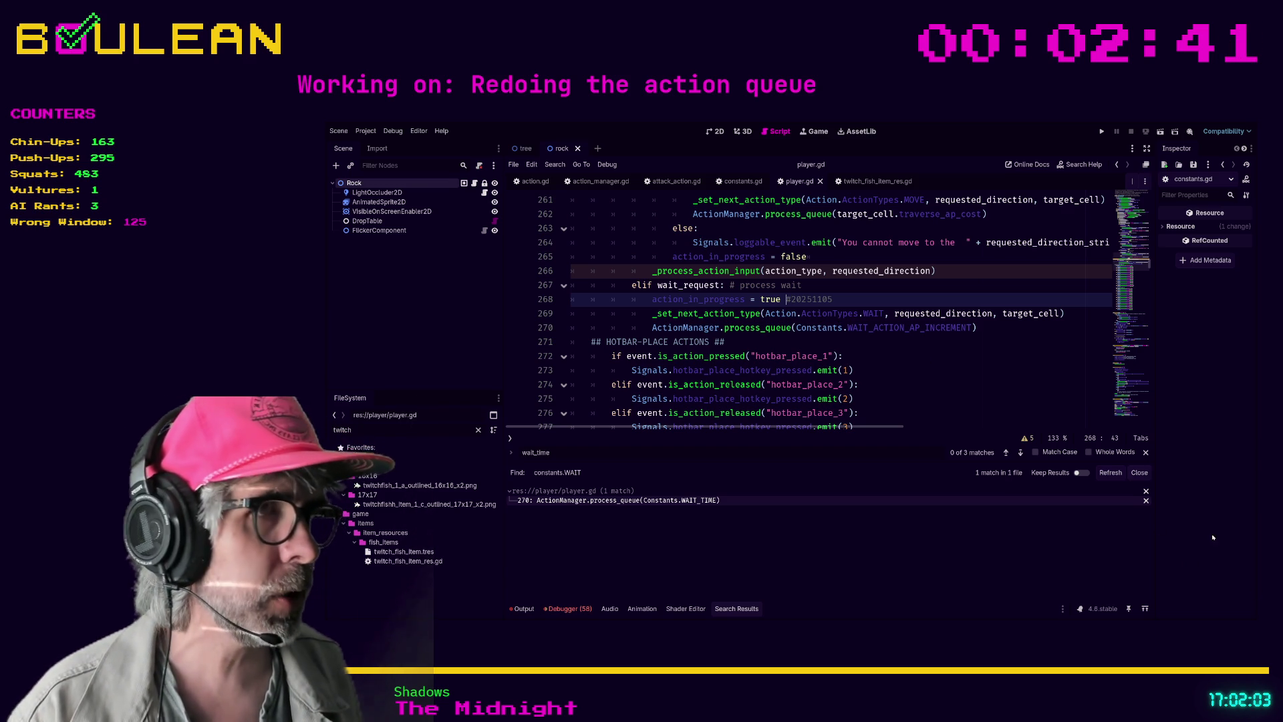
{"action": "left_click", "coordinate": [865, 304]}
{"action": "left_click_drag", "start_coordinate": [856, 305], "coordinate": [786, 305]}
{"action": "left_click", "coordinate": [832, 345]}
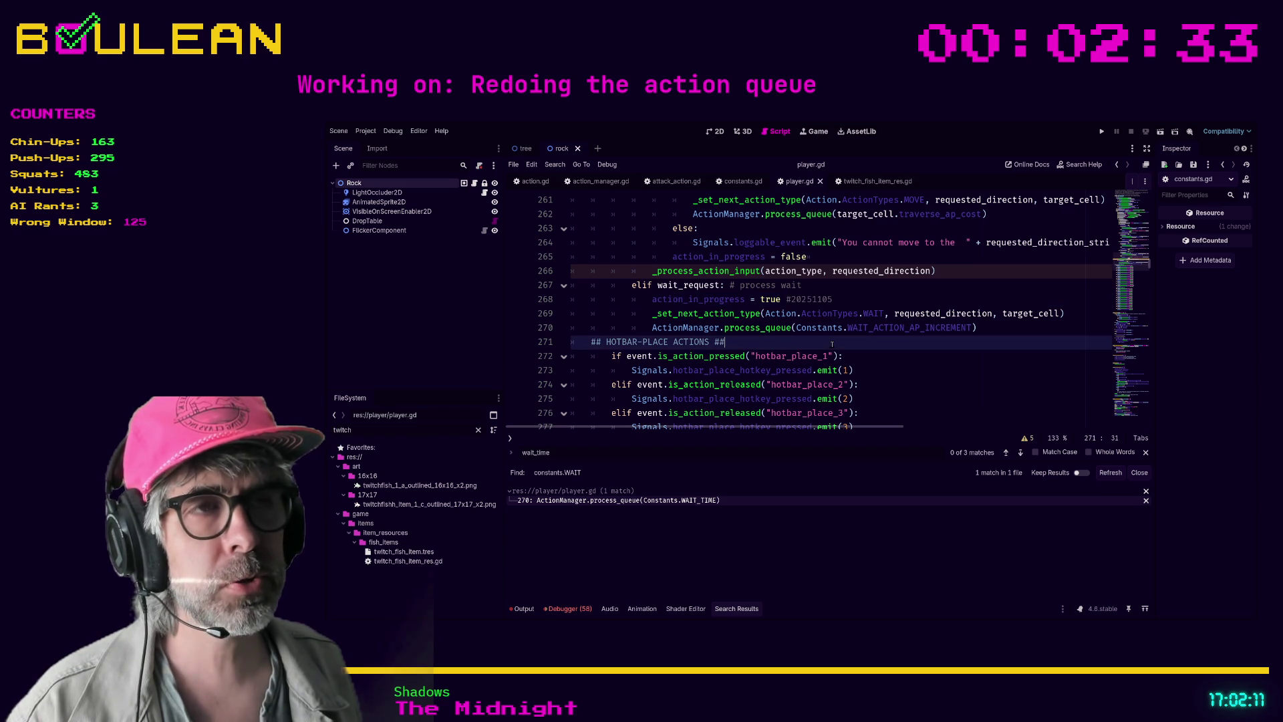
{"action": "key", "text": "F5"}
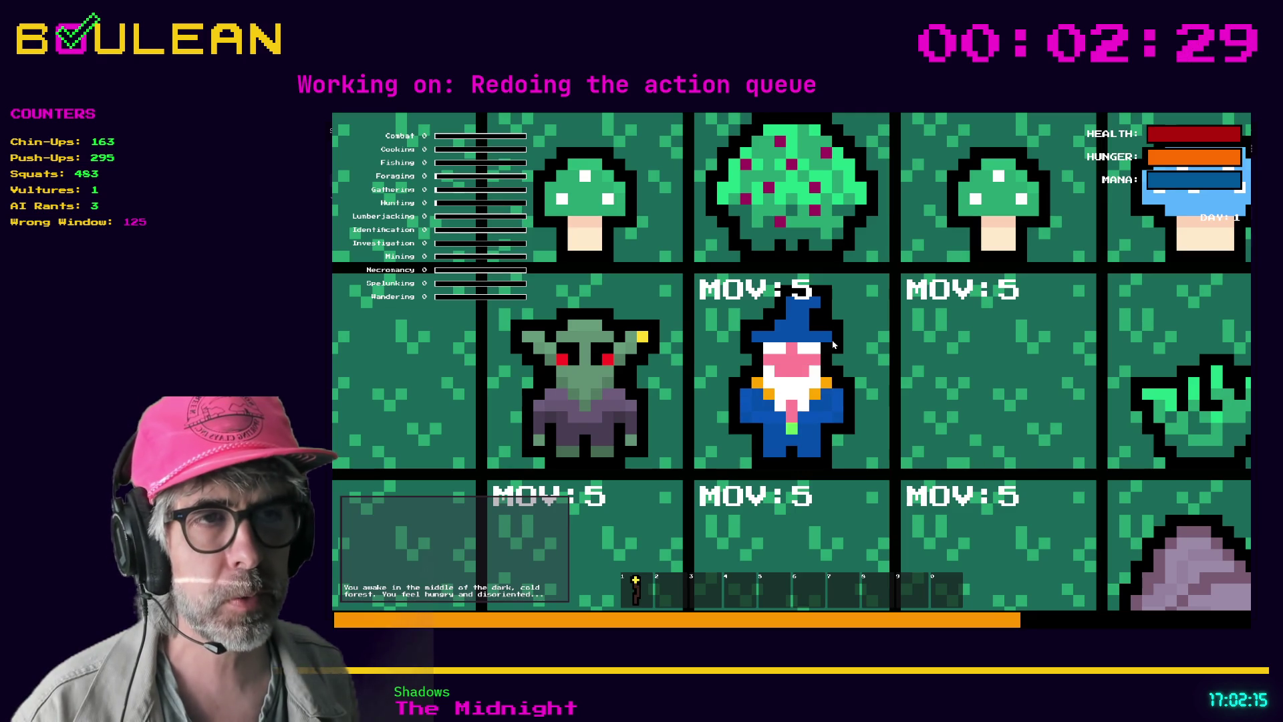
Zoom the game map out to see more of the forest around the wizard
{"action": "scroll", "coordinate": [833, 344], "scroll_direction": "down", "scroll_amount": 5}
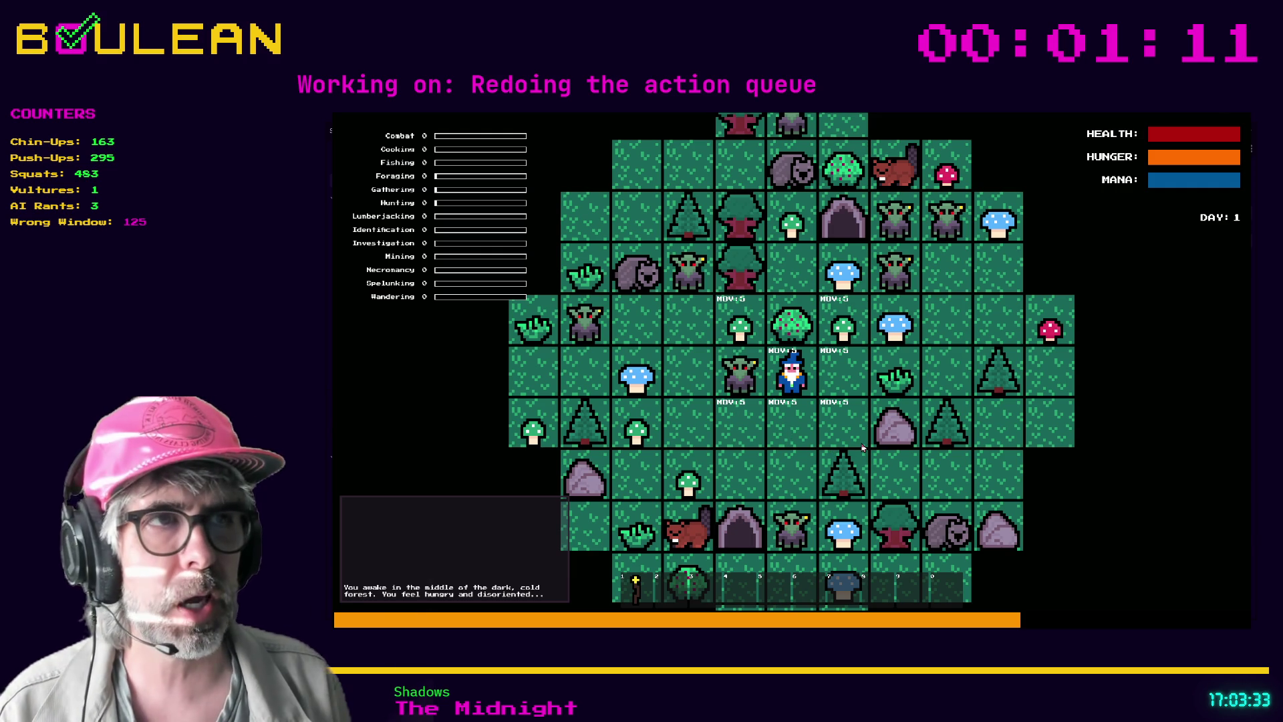
Stop the running game and return to player.gd at the HOTBAR-PLACE ACTIONS heading
{"action": "key", "text": "F8"}
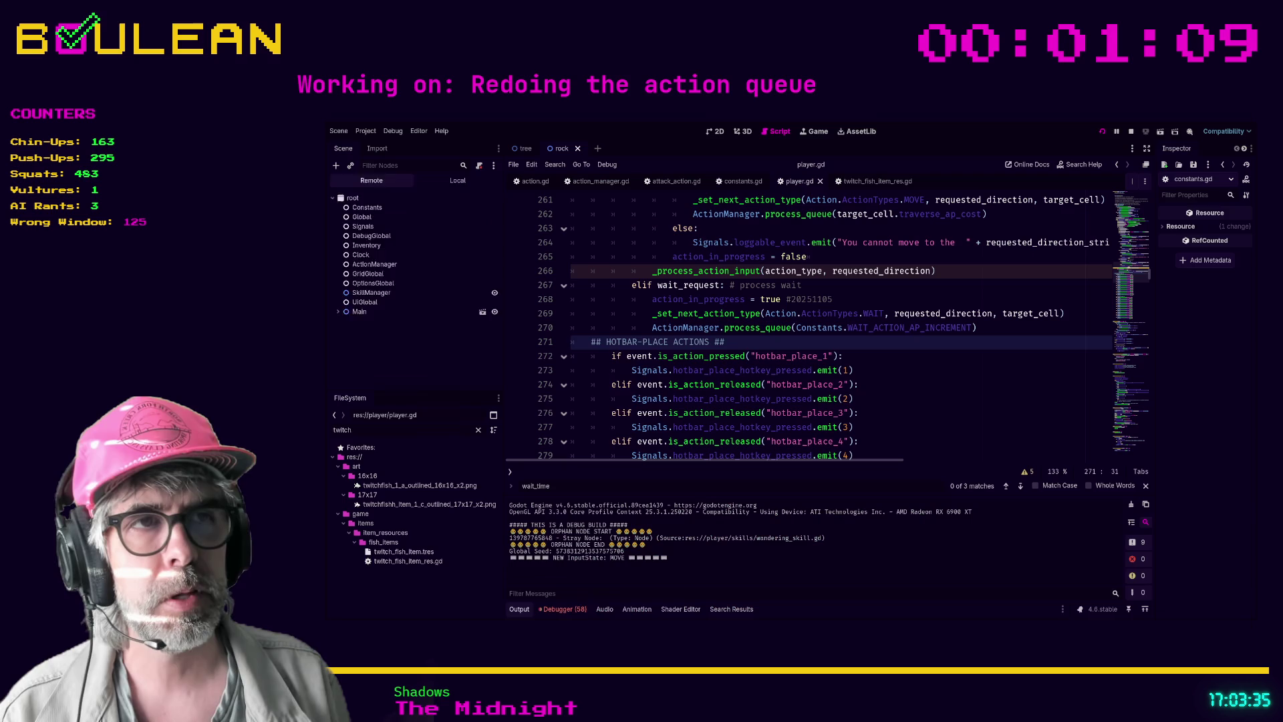
{"action": "left_click", "coordinate": [865, 384]}
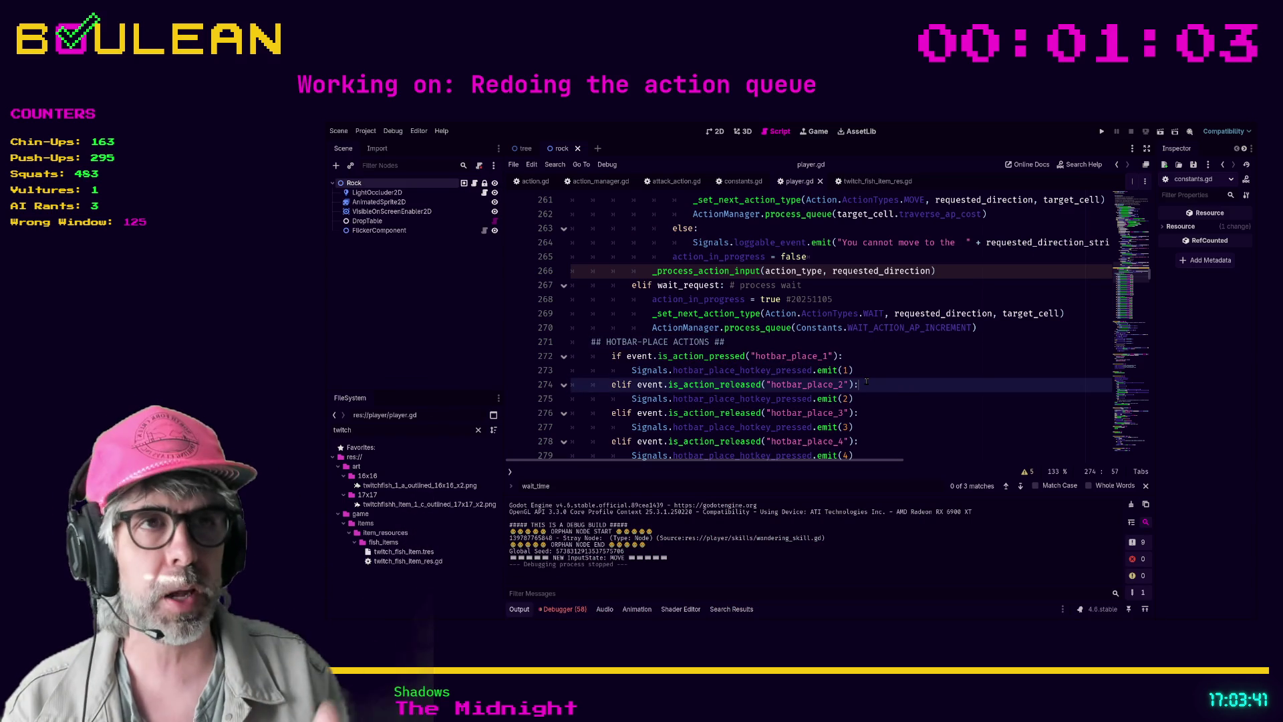
{"action": "left_click", "coordinate": [845, 342]}
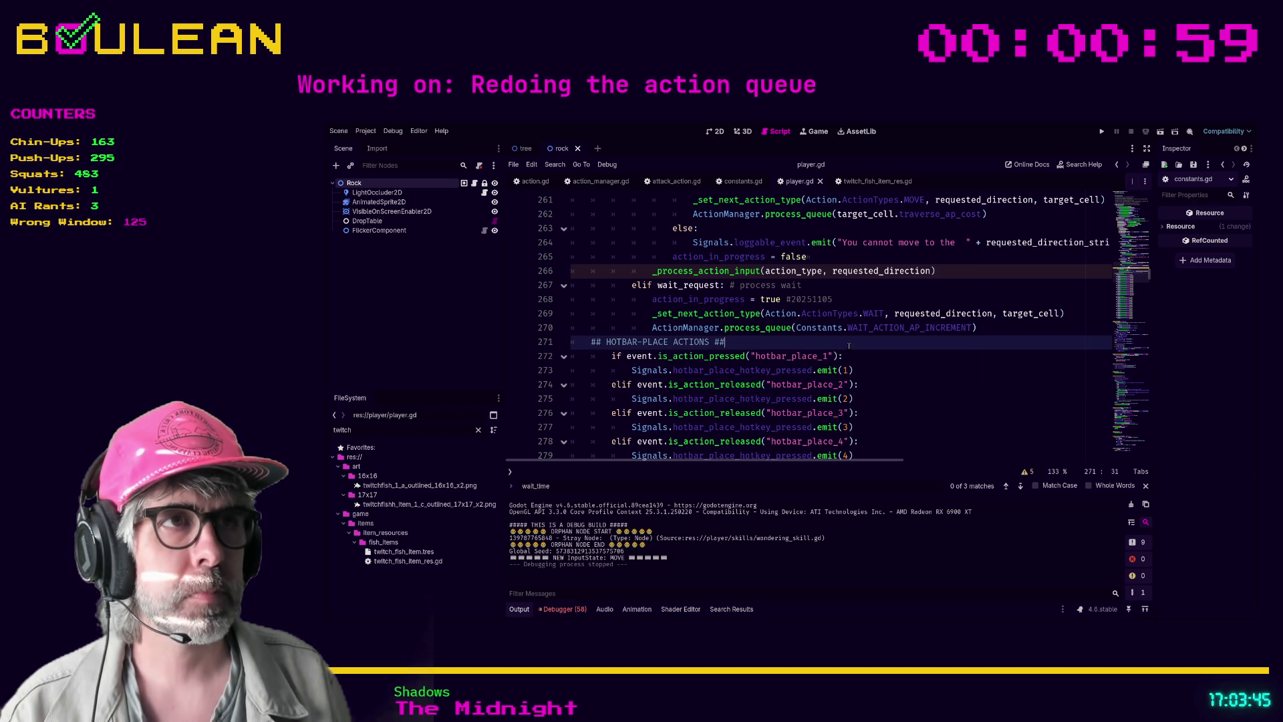
{"action": "scroll", "coordinate": [847, 345], "scroll_direction": "up", "scroll_amount": 2}
{"action": "scroll", "coordinate": [857, 369], "scroll_direction": "down", "scroll_amount": 1}
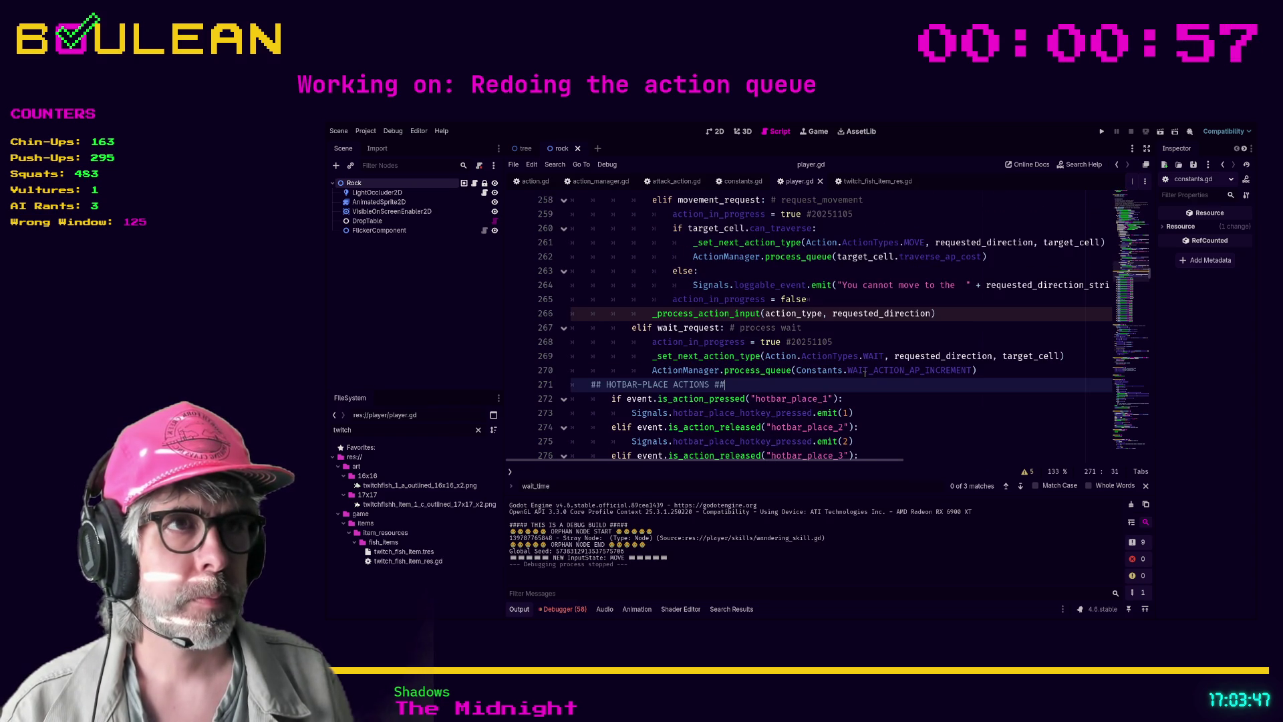
Search for 'initiate' and move the WAIT case's pass below its two comment lines
{"action": "left_click", "coordinate": [927, 407]}
{"action": "key", "text": "ctrl+f"}
{"action": "type", "text": "initiat"}
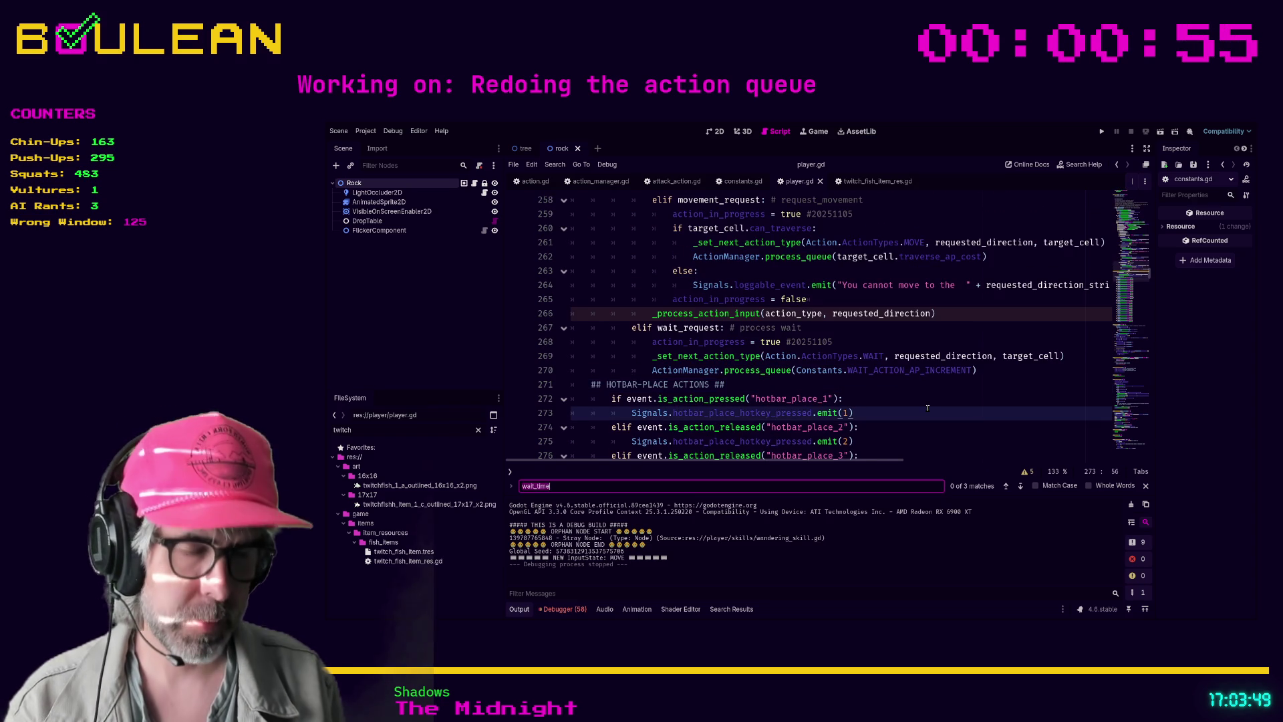
{"action": "type", "text": "e"}
{"action": "scroll", "coordinate": [787, 406], "scroll_direction": "down", "scroll_amount": 3}
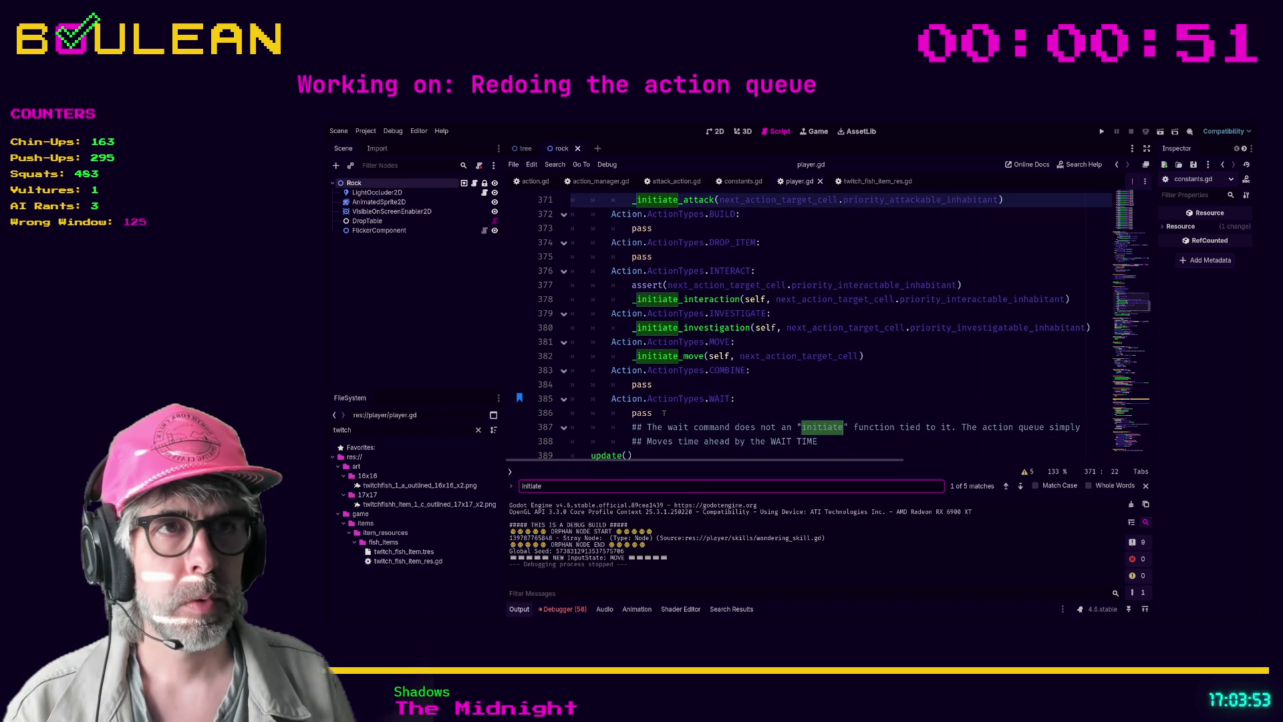
{"action": "left_click", "coordinate": [848, 446]}
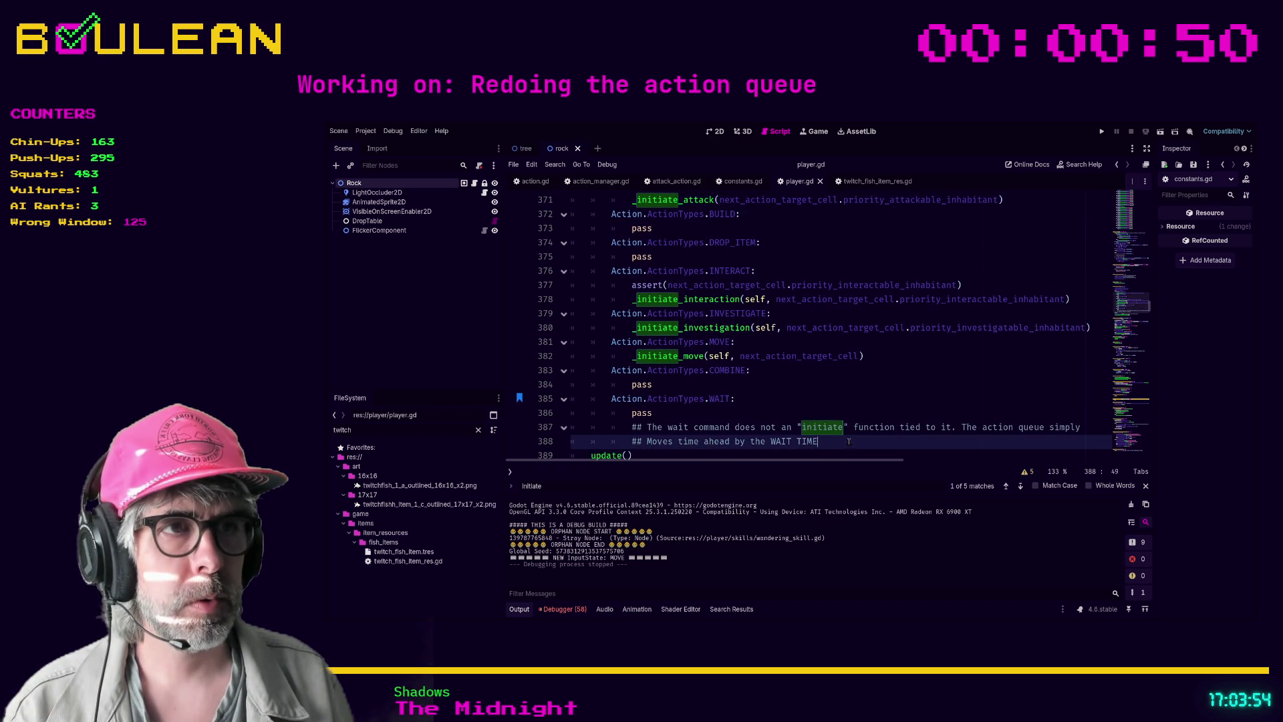
{"action": "left_click", "coordinate": [637, 413]}
{"action": "key", "text": "alt+Down"}
{"action": "key", "text": "alt+Down"}
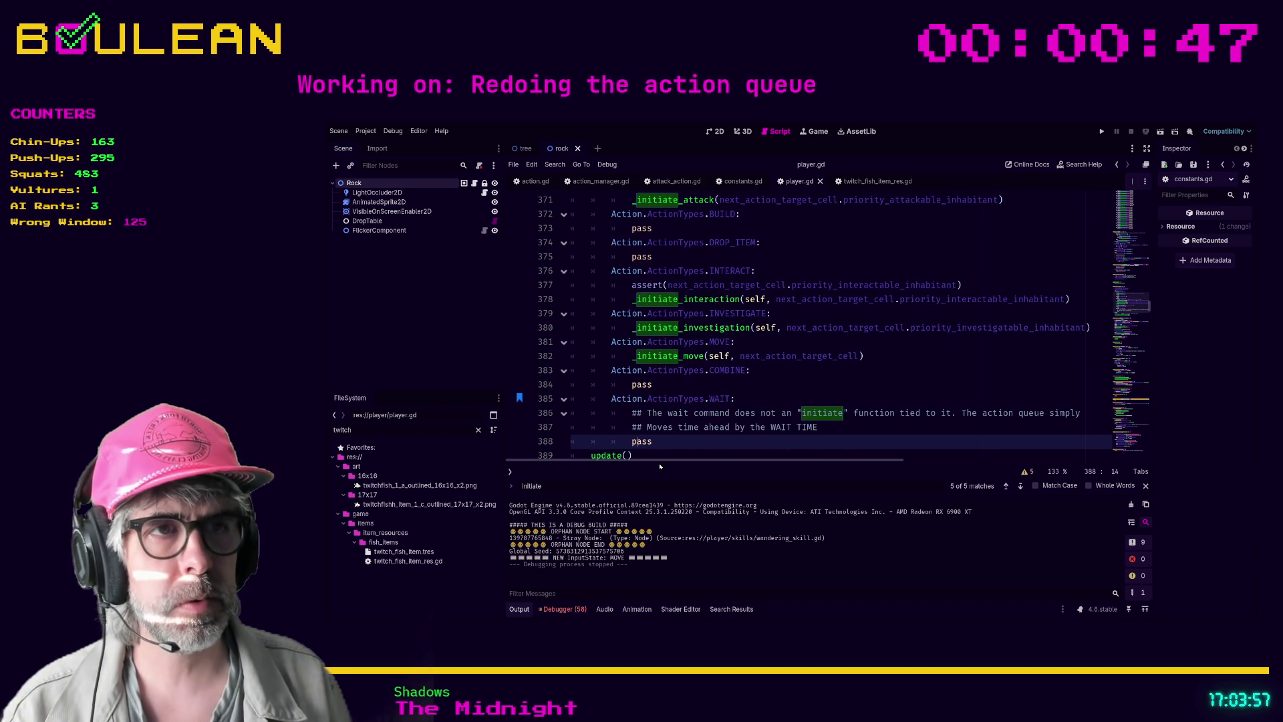
Replace 'the WAIT TIME' with Constants.WAIT_ACTION_AP_INCREMENT, save, and delete the stray 'i'
{"action": "left_click", "coordinate": [770, 428]}
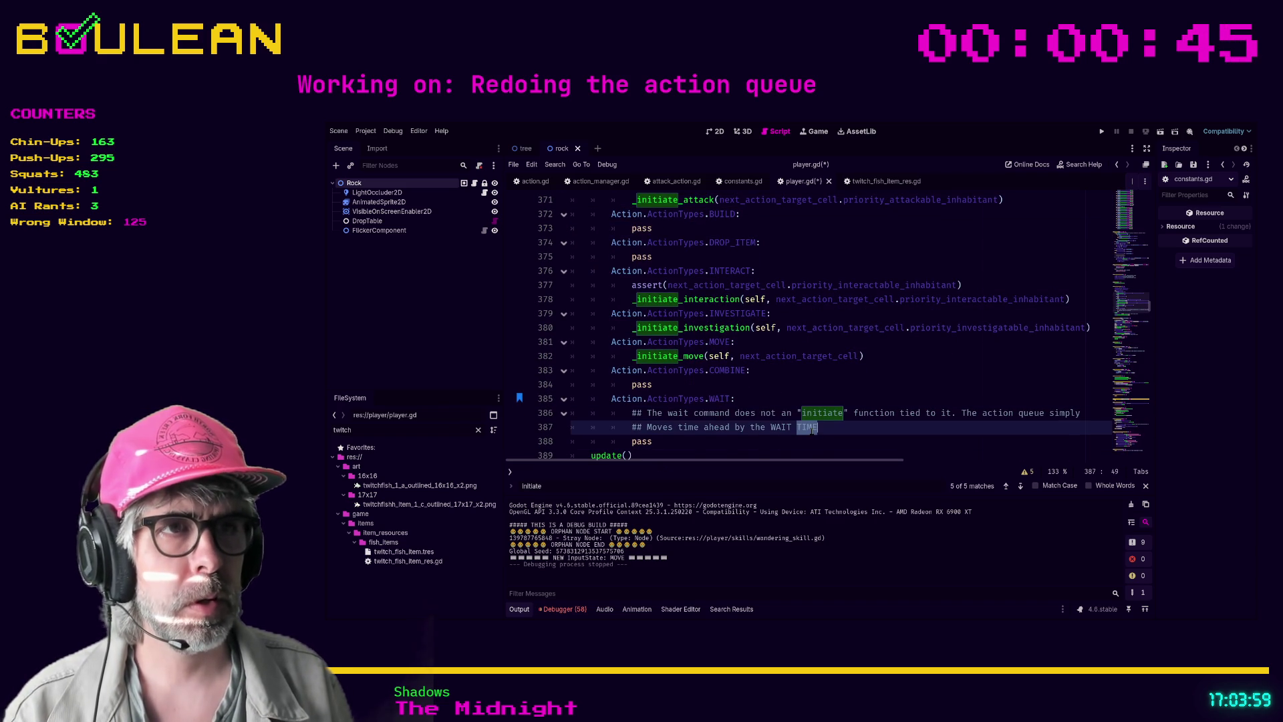
{"action": "left_click_drag", "start_coordinate": [750, 428], "coordinate": [848, 428]}
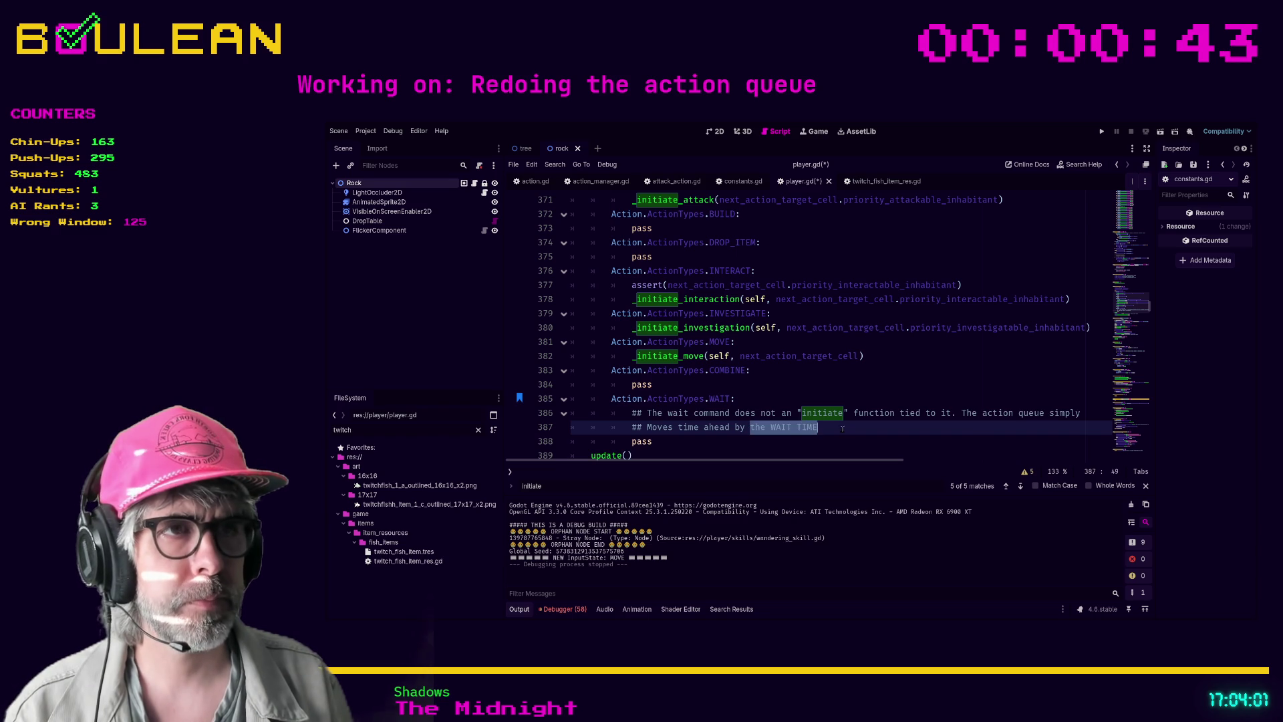
{"action": "type", "text": "C"}
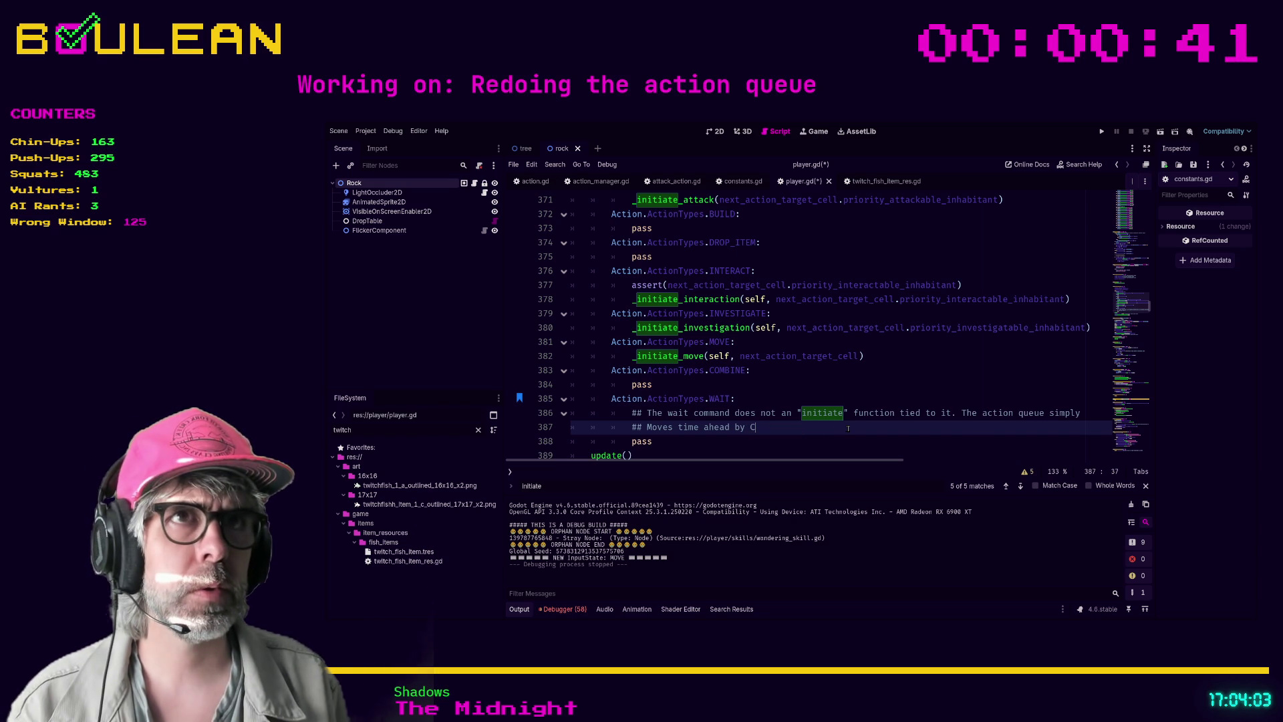
{"action": "type", "text": "onstants."}
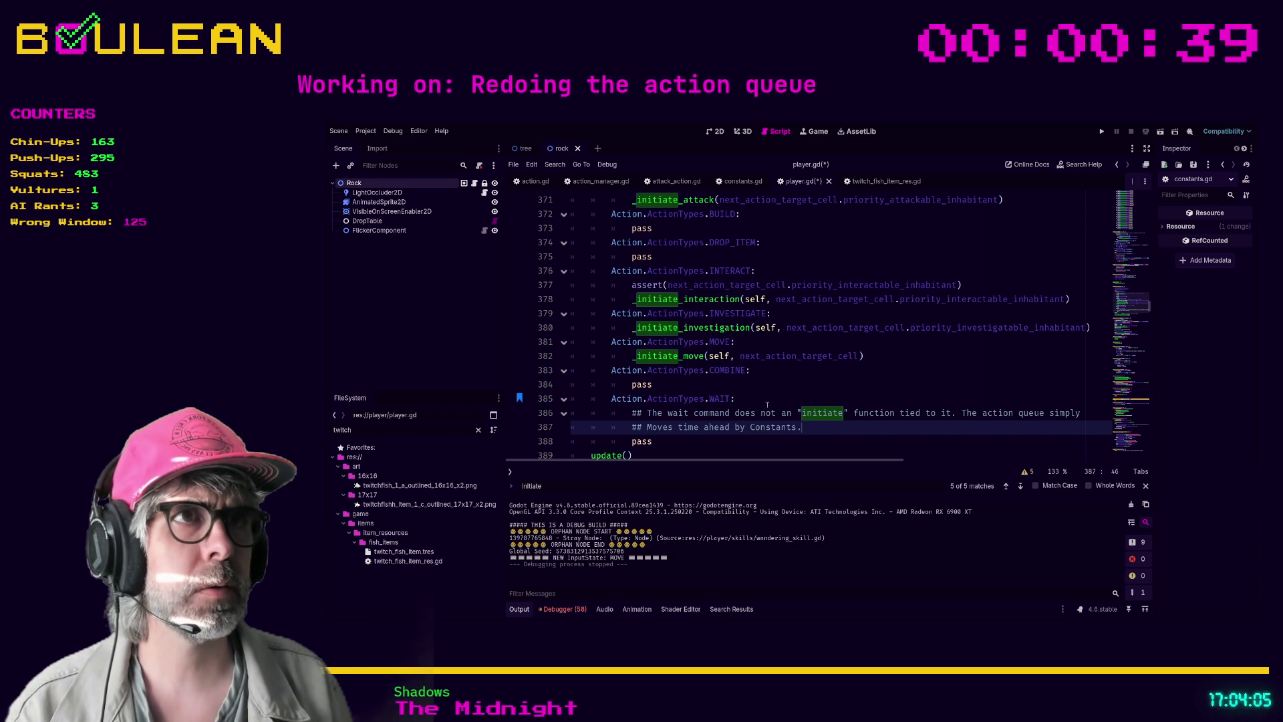
{"action": "left_click", "coordinate": [742, 181]}
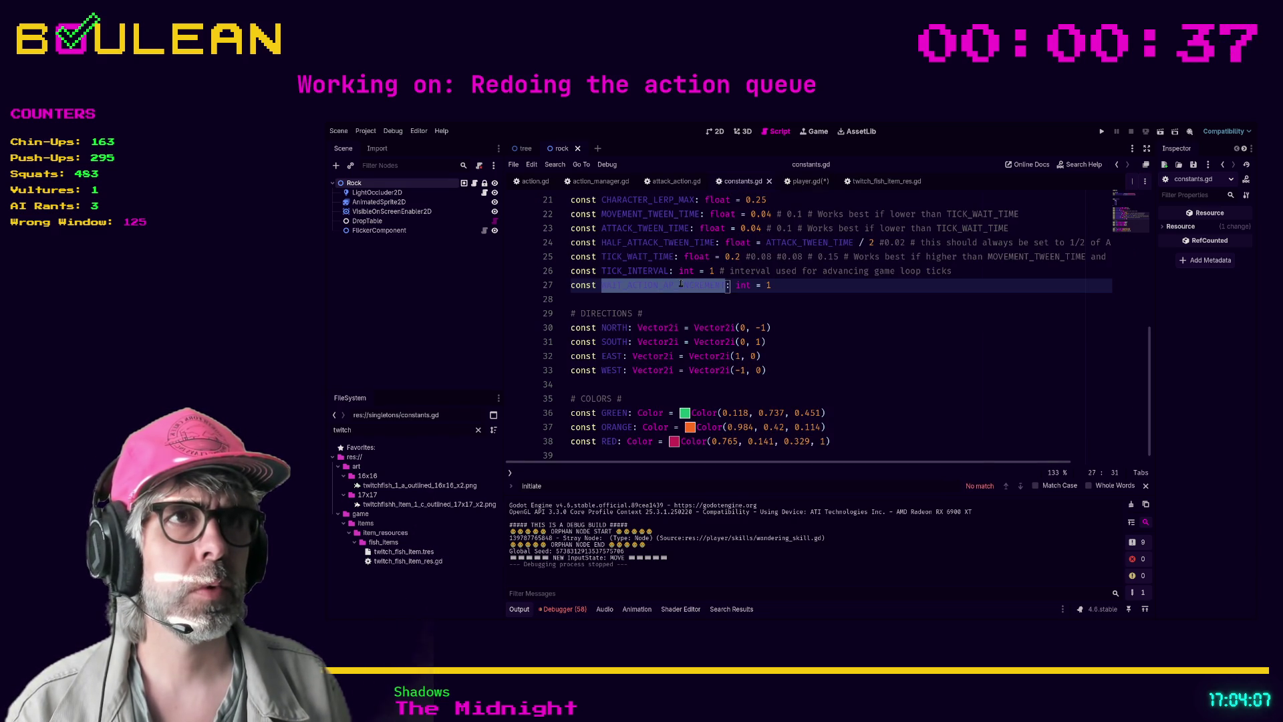
{"action": "left_click", "coordinate": [802, 181]}
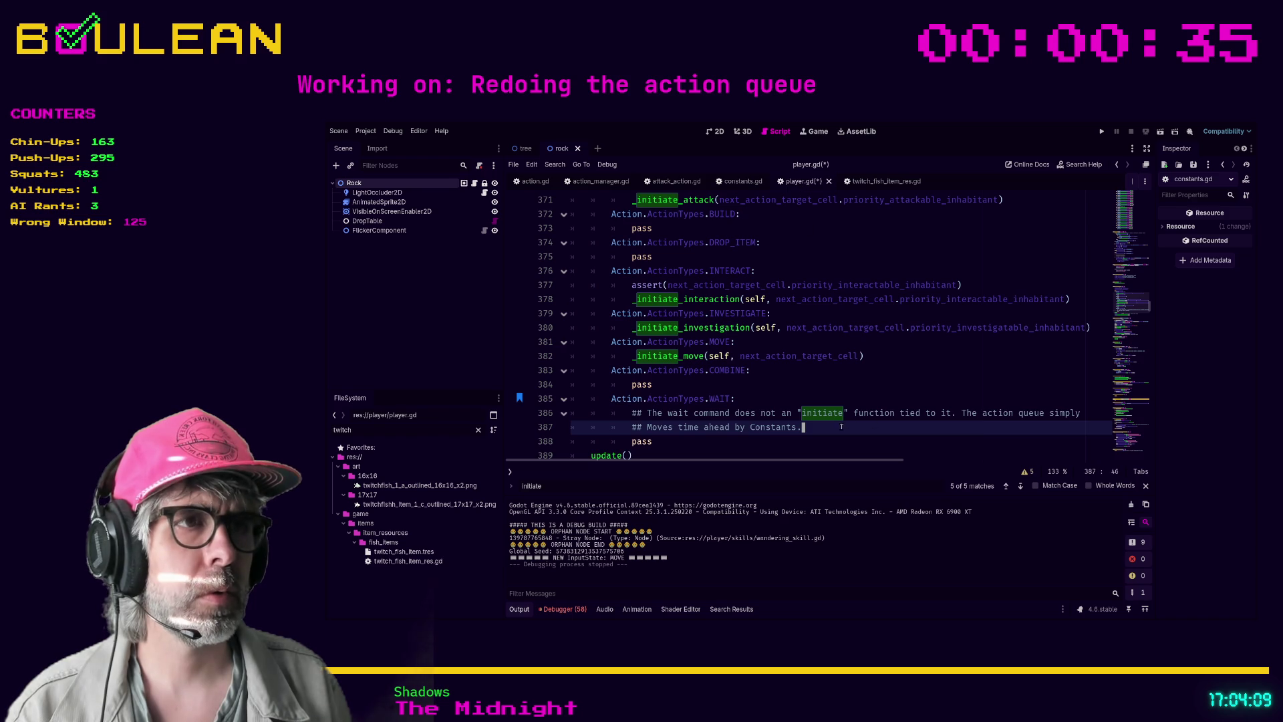
{"action": "type", "text": "WAIT_ACTION_AP_INCREMENT"}
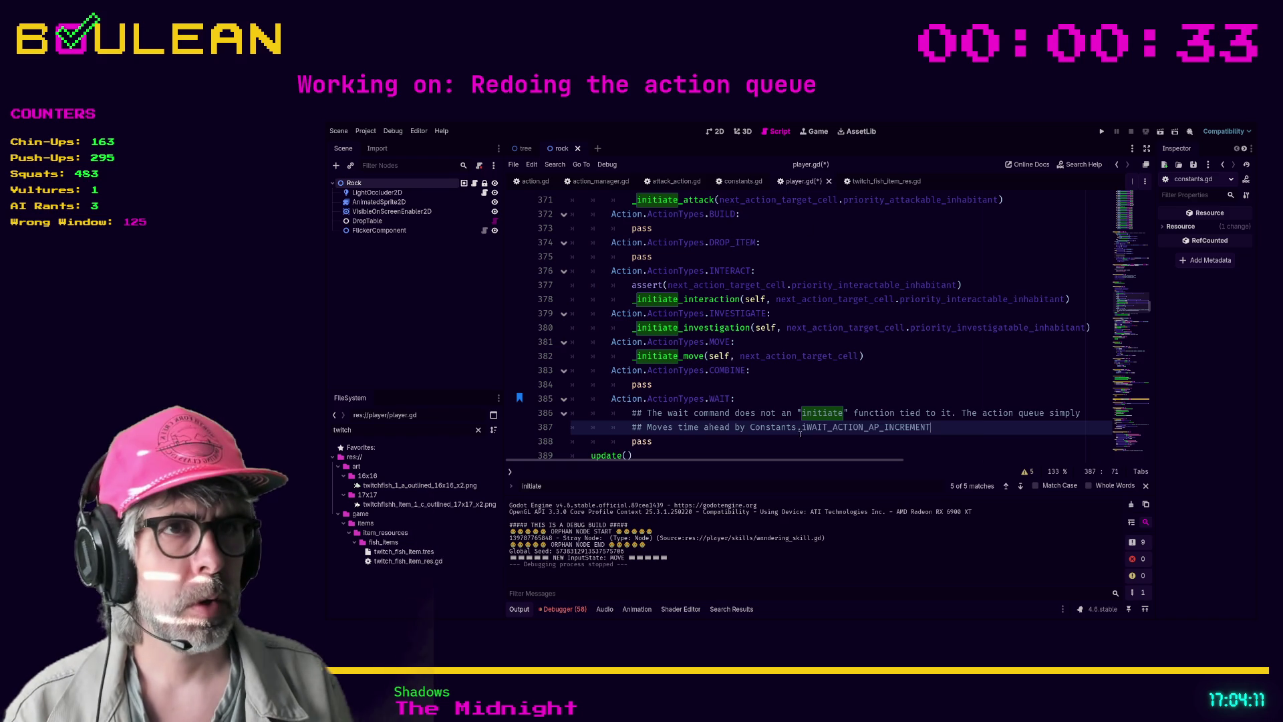
{"action": "left_click", "coordinate": [808, 439]}
{"action": "key", "text": "ctrl+s"}
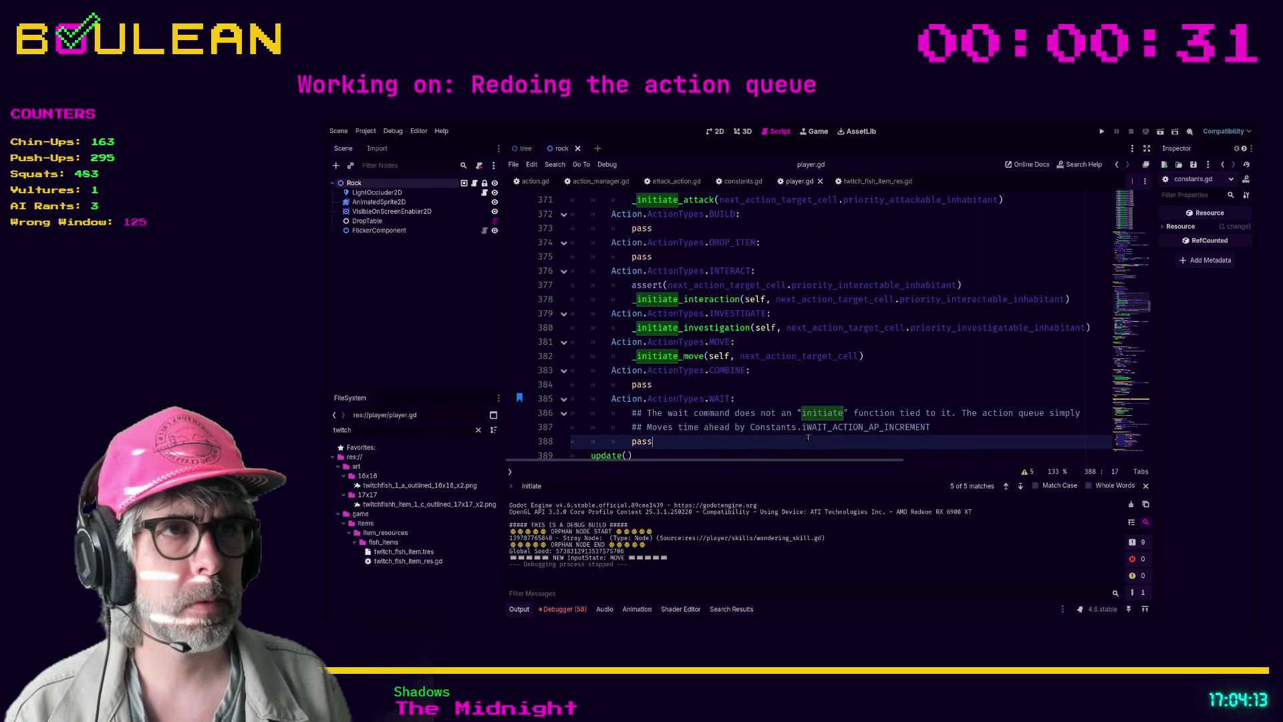
{"action": "key", "text": "Up"}
{"action": "key", "text": "BackSpace"}
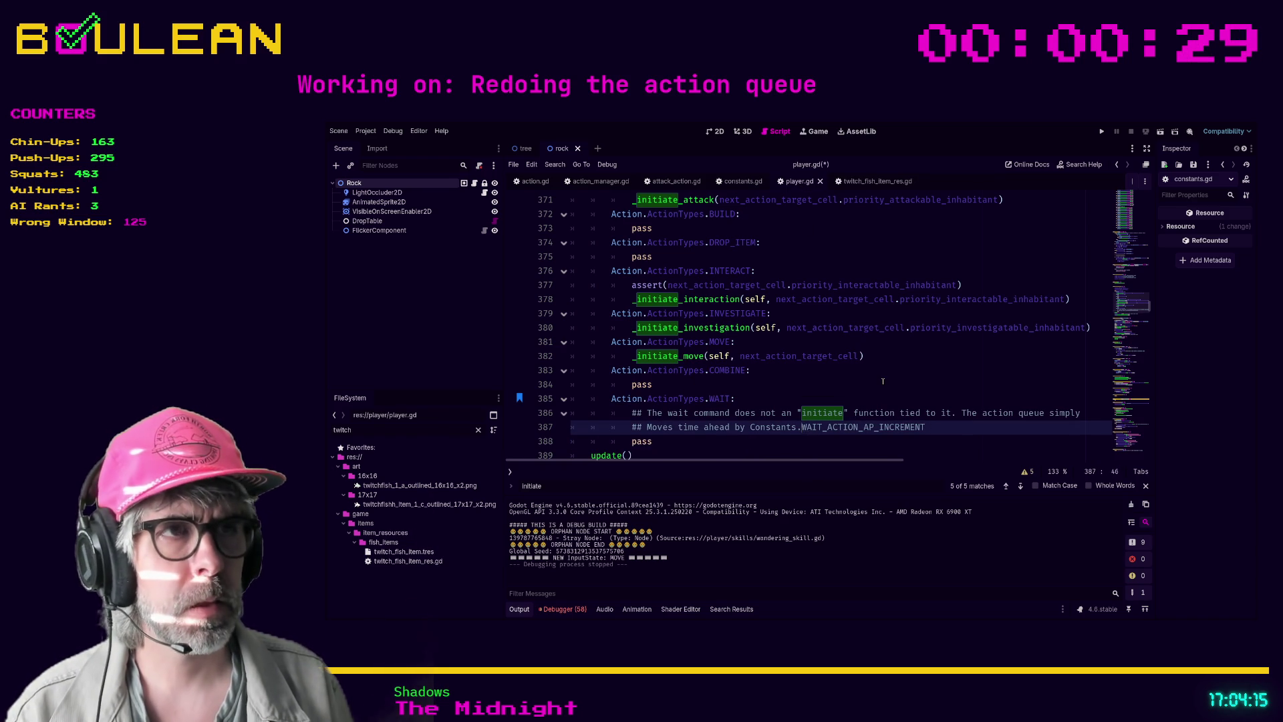
{"action": "left_click", "coordinate": [882, 382]}
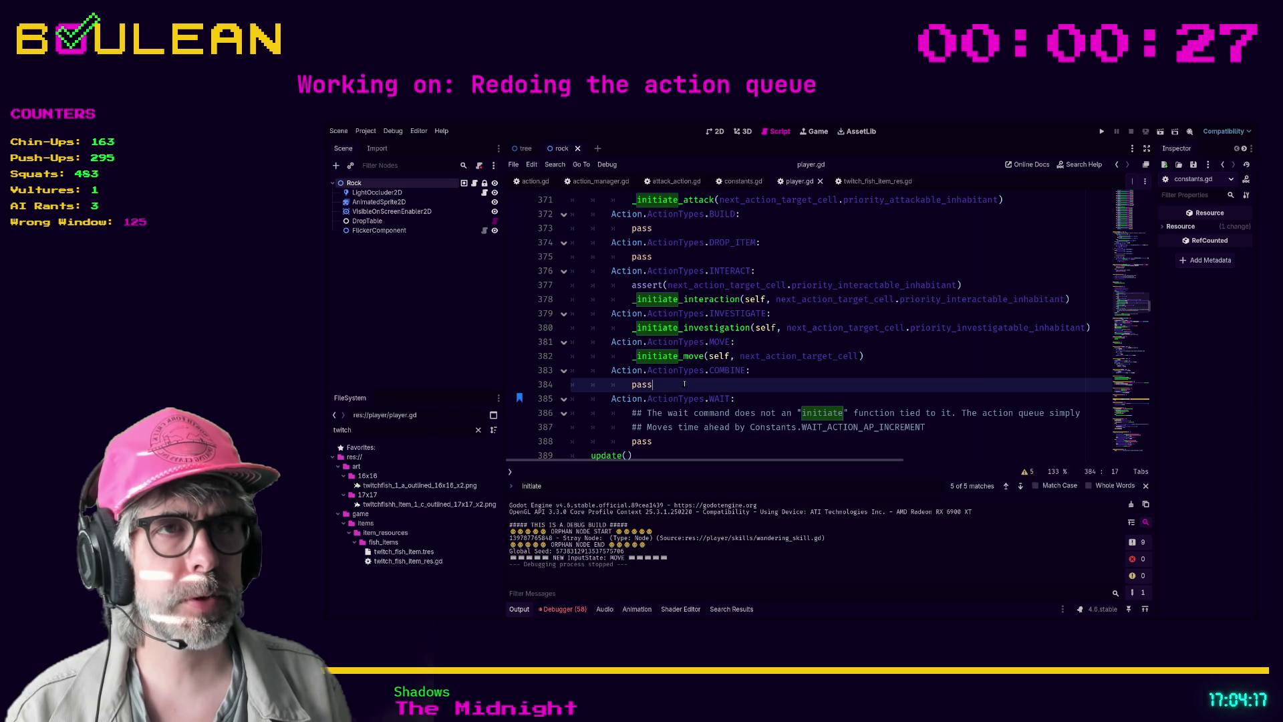
{"action": "left_click_drag", "start_coordinate": [685, 384], "coordinate": [552, 380]}
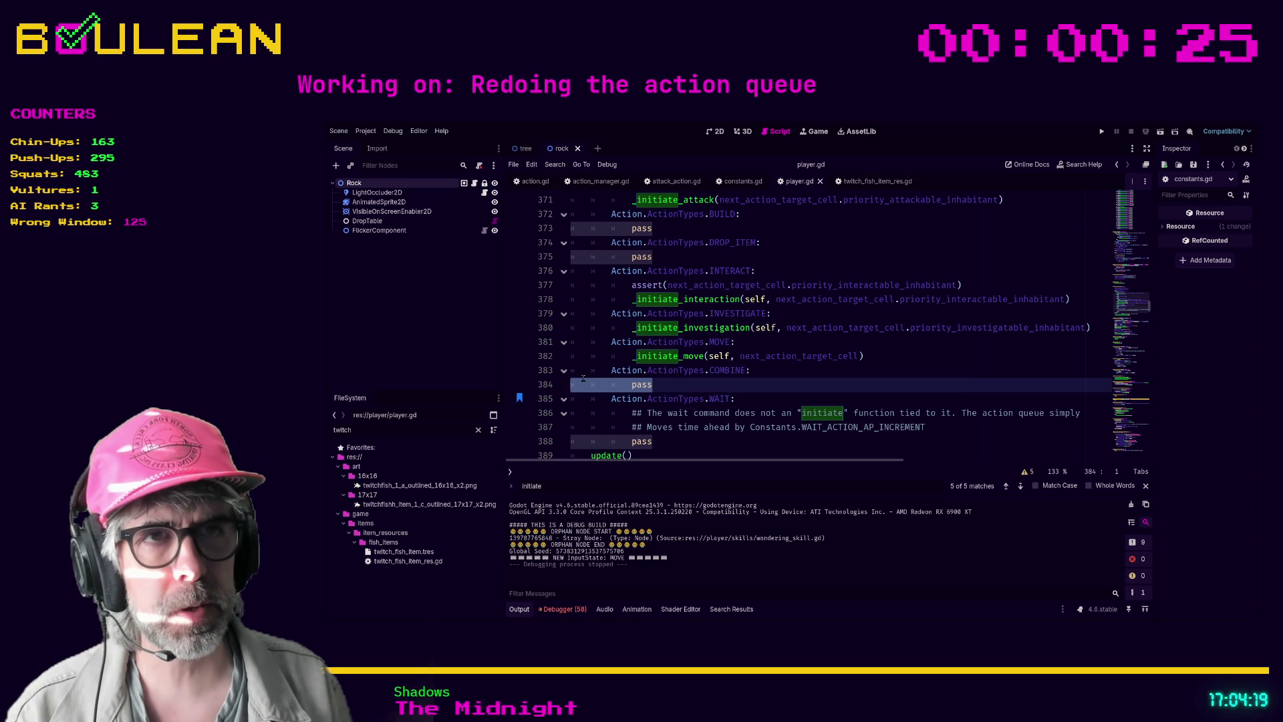
{"action": "left_click_drag", "start_coordinate": [652, 385], "coordinate": [584, 387]}
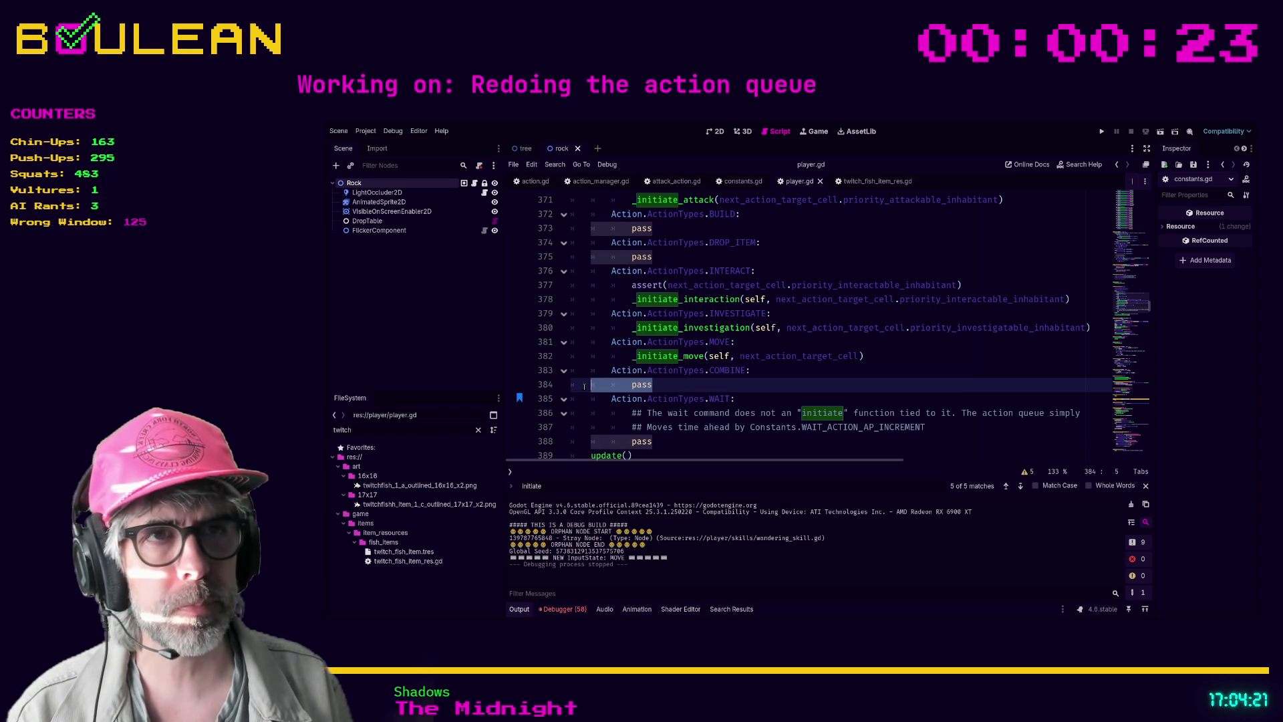
{"action": "left_click", "coordinate": [675, 388]}
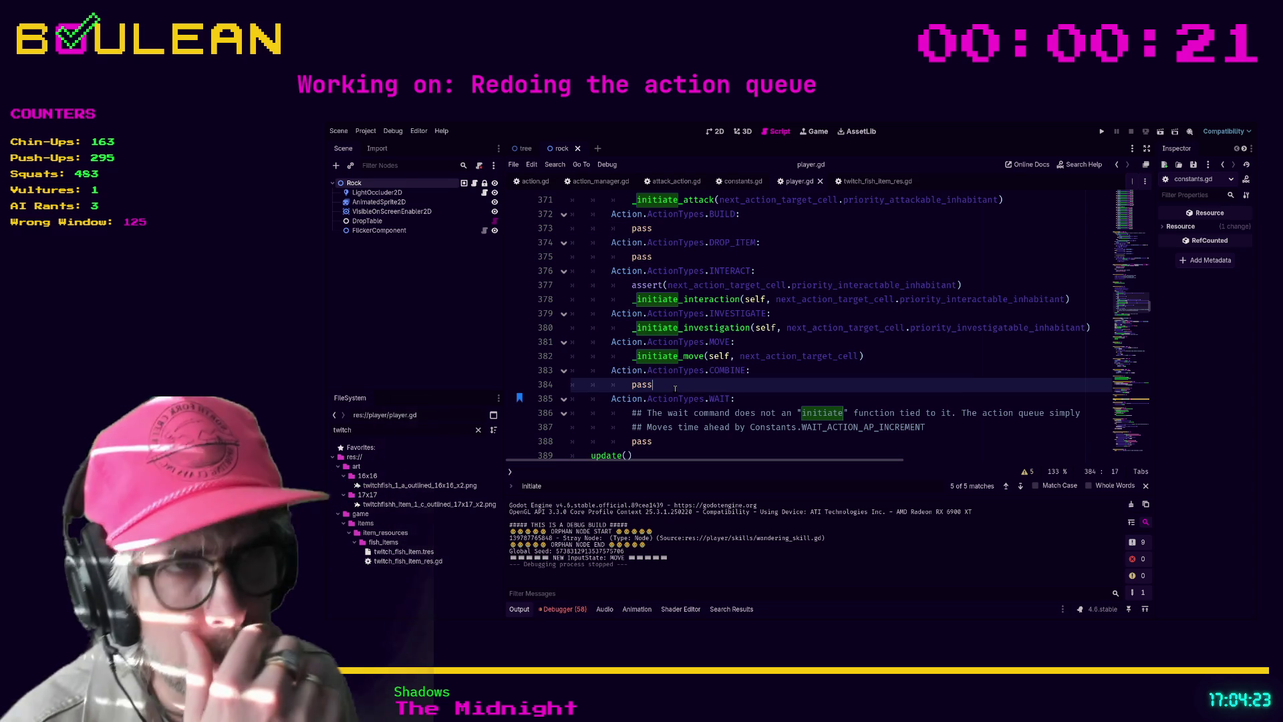
{"action": "scroll", "coordinate": [734, 356], "scroll_direction": "up", "scroll_amount": 3}
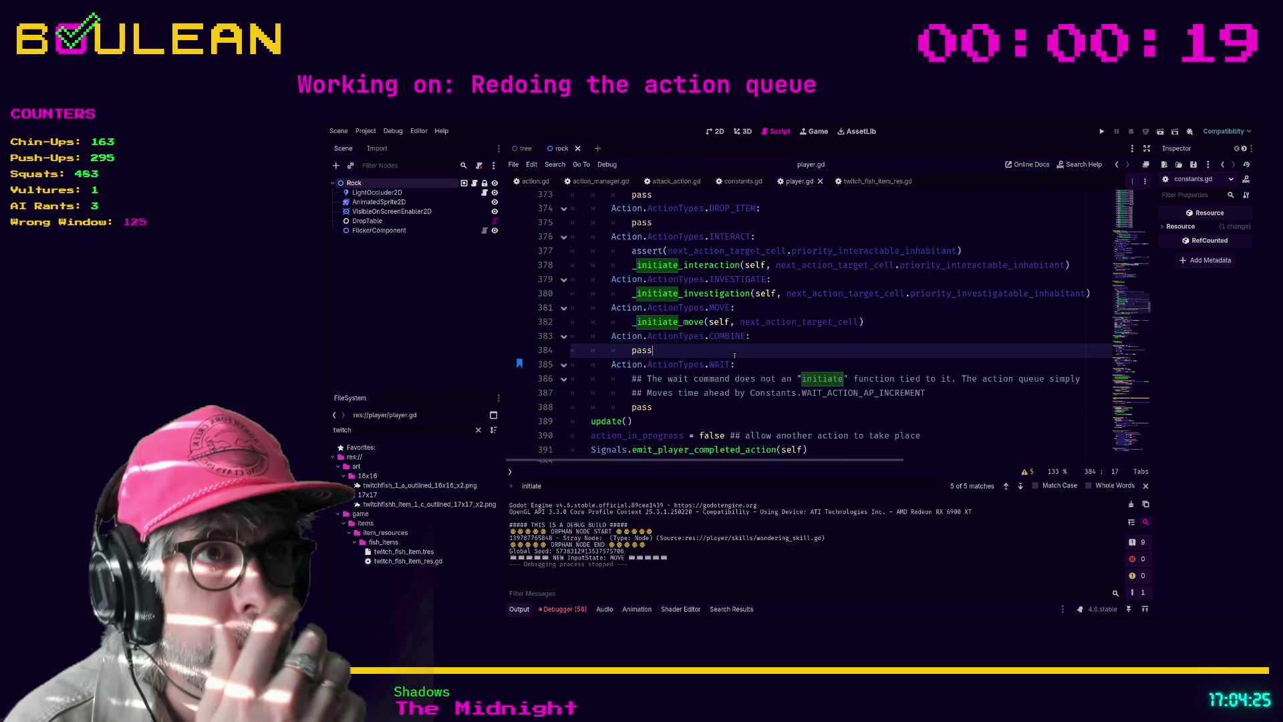
{"action": "left_click_drag", "start_coordinate": [653, 356], "coordinate": [586, 361]}
{"action": "left_click", "coordinate": [652, 359]}
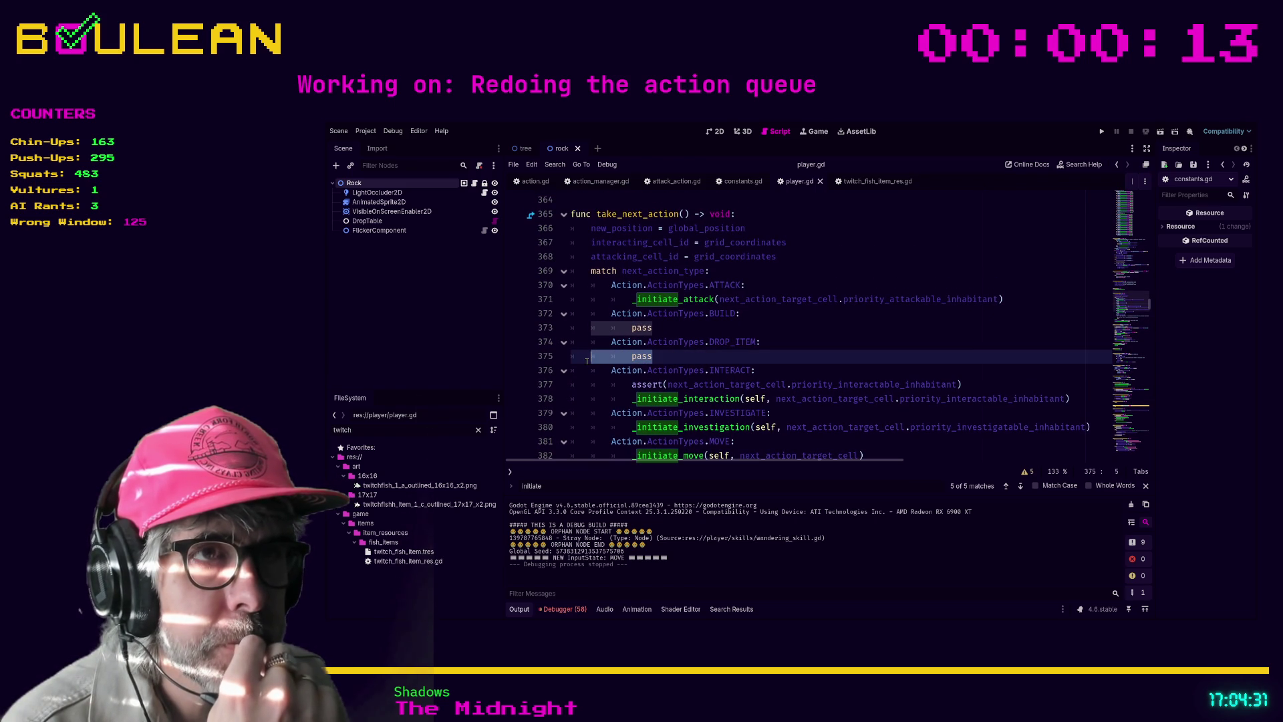
{"action": "key", "text": "Up"}
{"action": "key", "text": "Up"}
{"action": "key", "text": "End"}
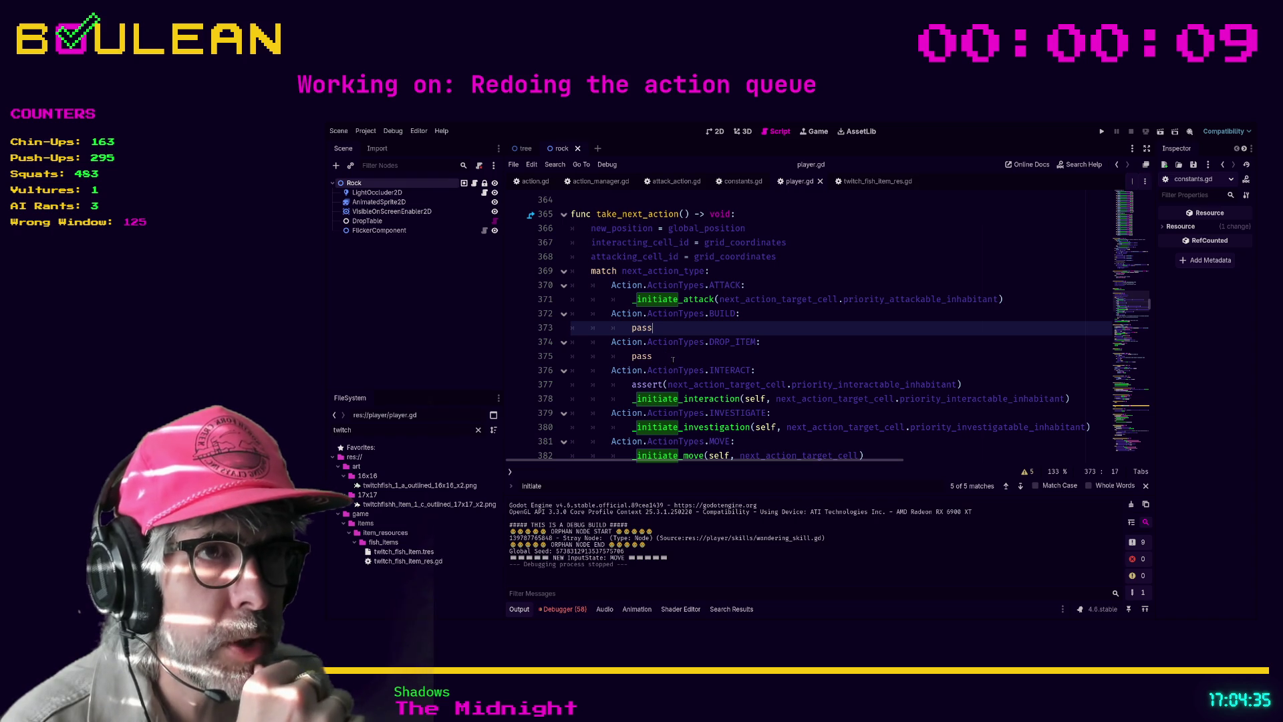
{"action": "left_click", "coordinate": [673, 359], "text": "alt"}
{"action": "key", "text": "ctrl+shift+Left"}
{"action": "key", "text": "ctrl+shift+Left"}
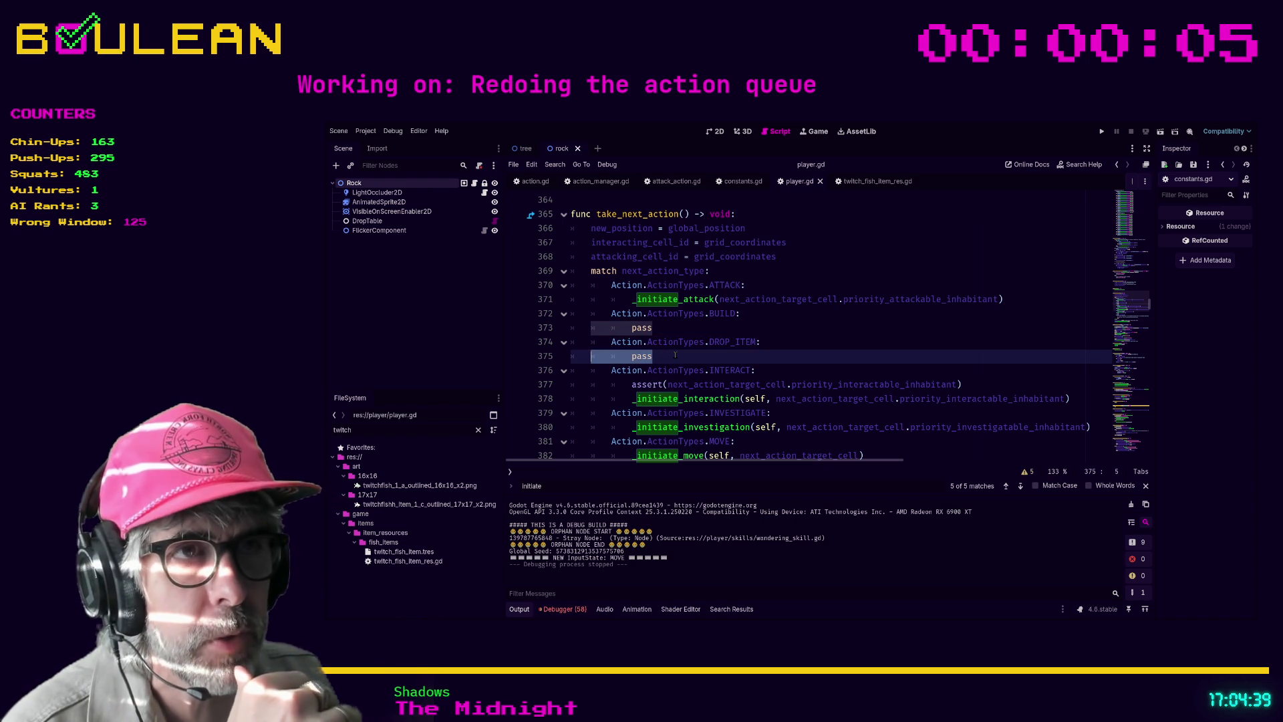
{"action": "left_click", "coordinate": [675, 355]}
{"action": "left_click_drag", "start_coordinate": [661, 328], "coordinate": [579, 327]}
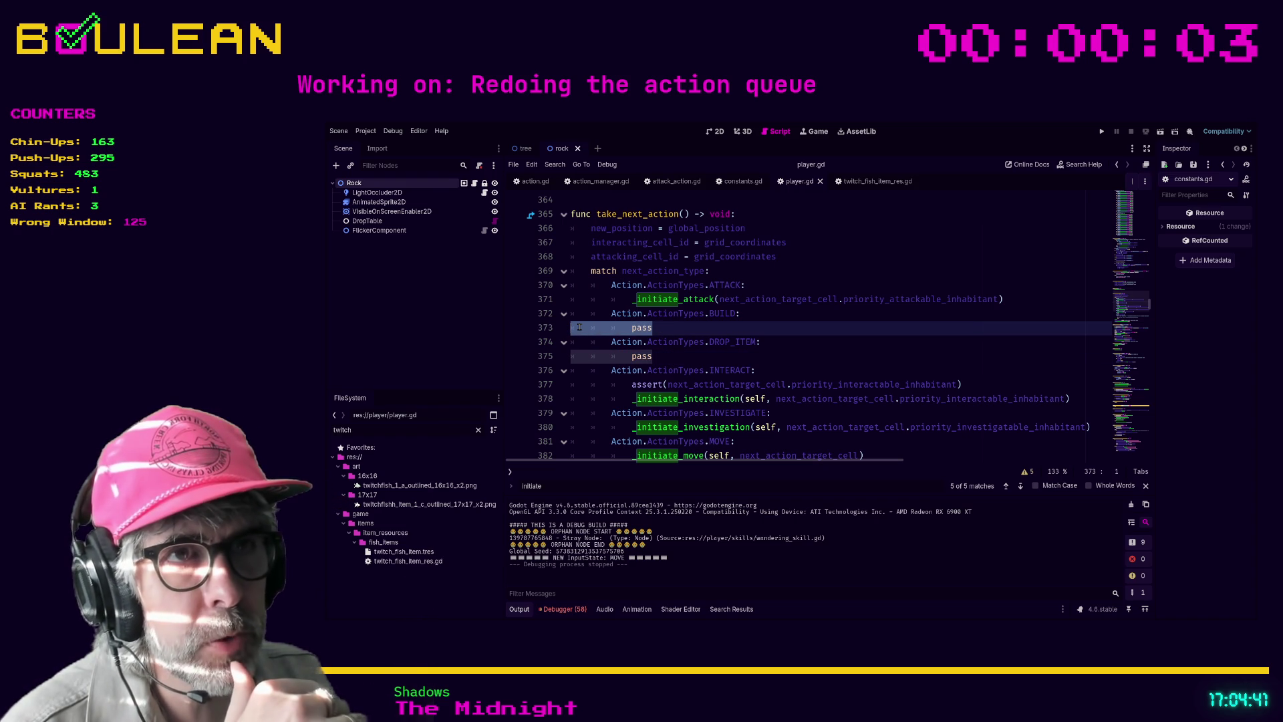
{"action": "left_click_drag", "start_coordinate": [653, 355], "coordinate": [587, 353]}
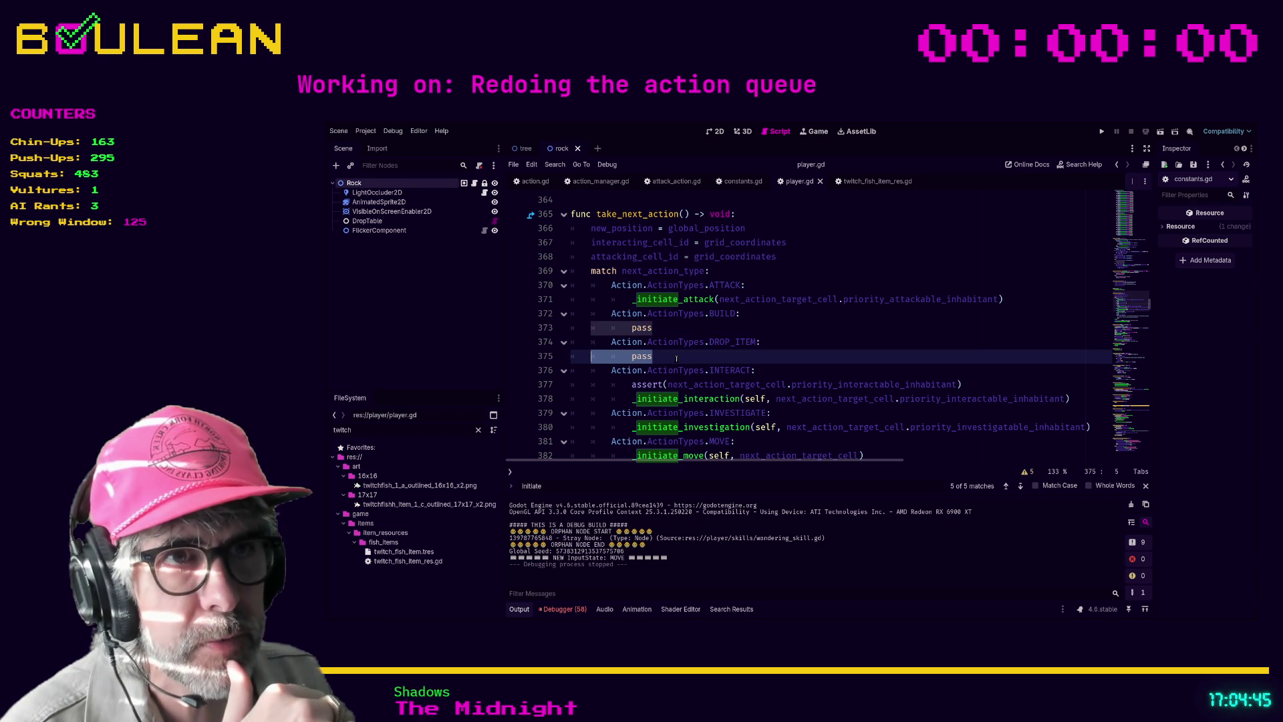
{"action": "left_click_drag", "start_coordinate": [676, 359], "coordinate": [675, 331]}
{"action": "left_click", "coordinate": [705, 362]}
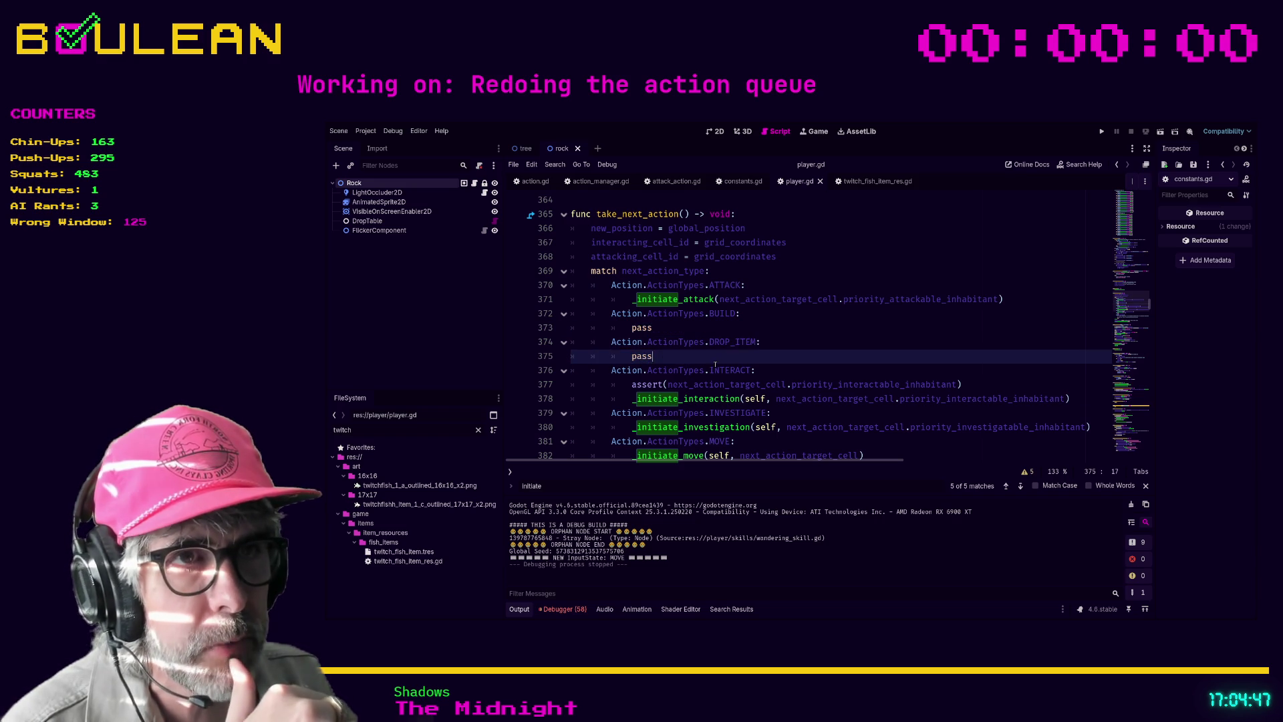
{"action": "scroll", "coordinate": [704, 362], "scroll_direction": "down", "scroll_amount": 3}
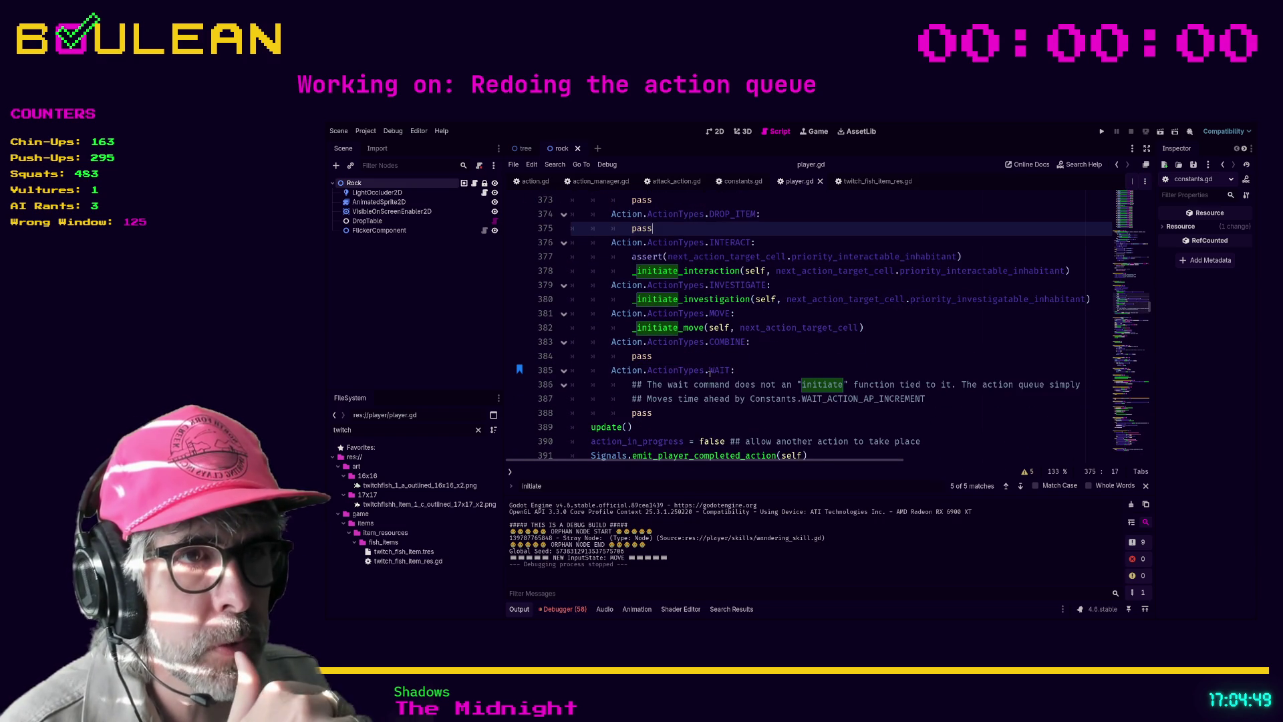
{"action": "scroll", "coordinate": [714, 369], "scroll_direction": "down", "scroll_amount": 1}
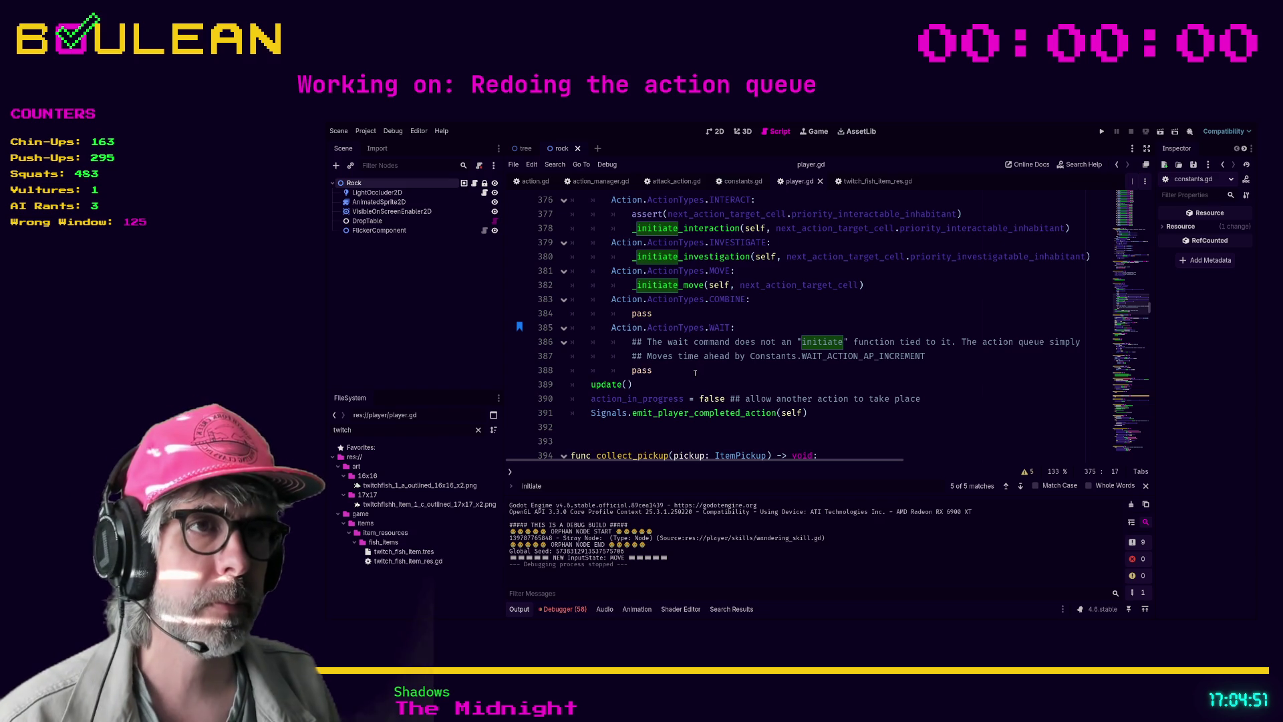
{"action": "left_click", "coordinate": [695, 372]}
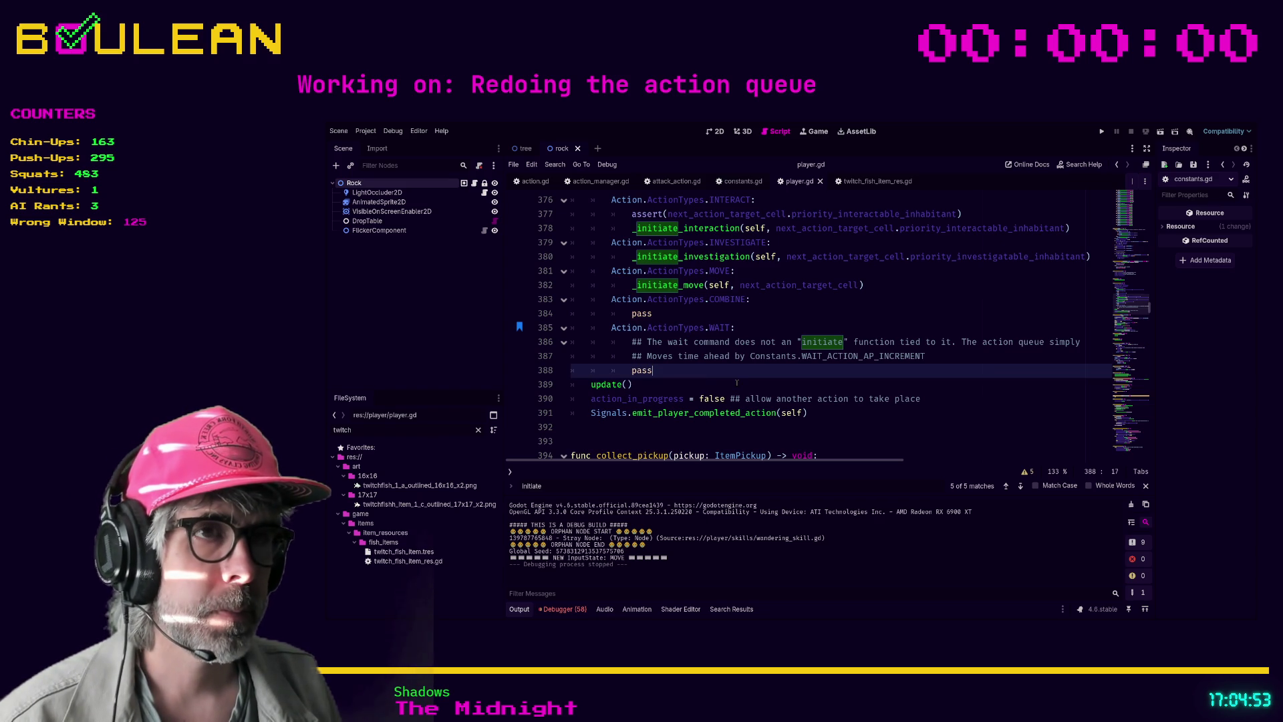
{"action": "scroll", "coordinate": [737, 383], "scroll_direction": "up", "scroll_amount": 5}
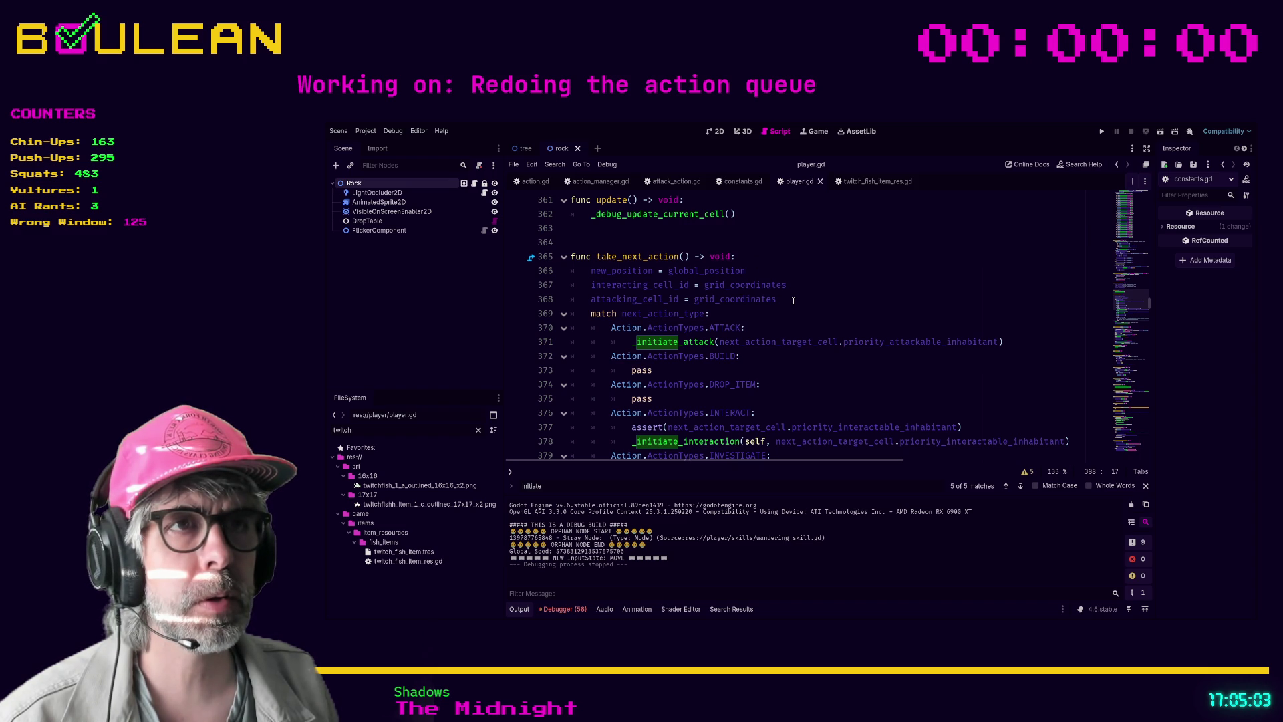
Insert 'action_in_progress = true' on line 369, just above match next_action_type
{"action": "left_click", "coordinate": [793, 300]}
{"action": "key", "text": "Return"}
{"action": "type", "text": "act"}
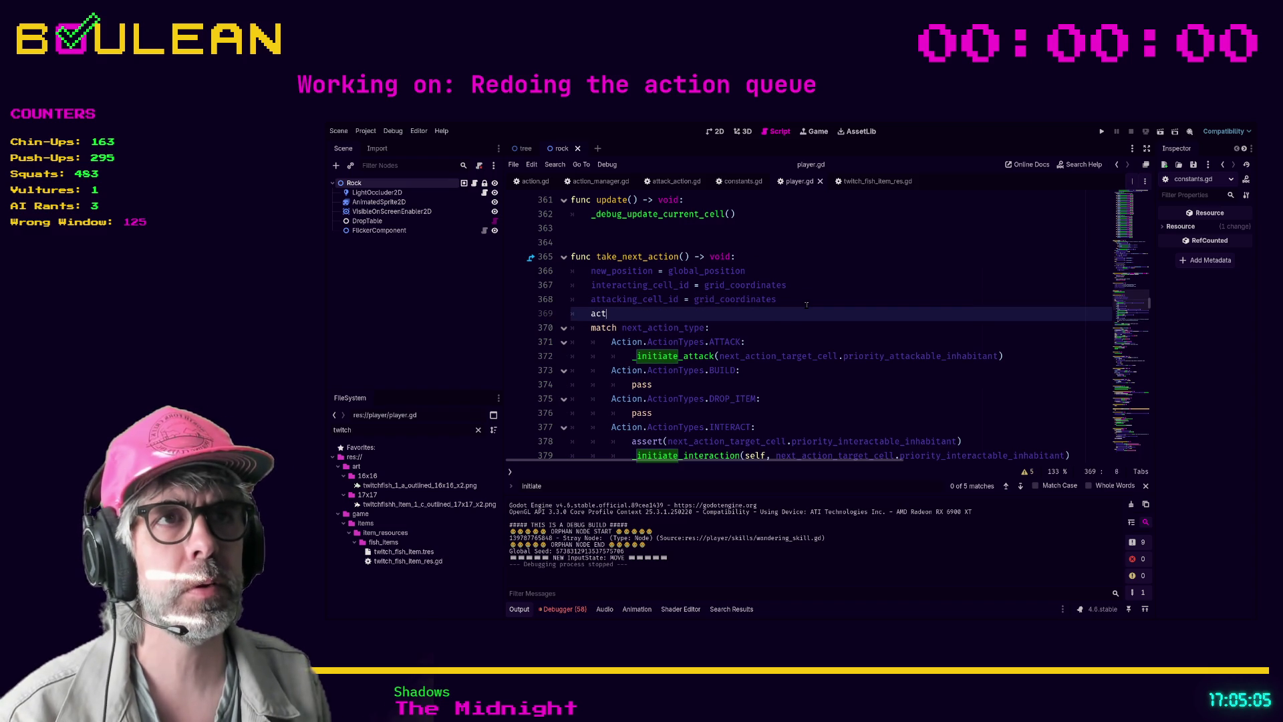
{"action": "type", "text": "ion"}
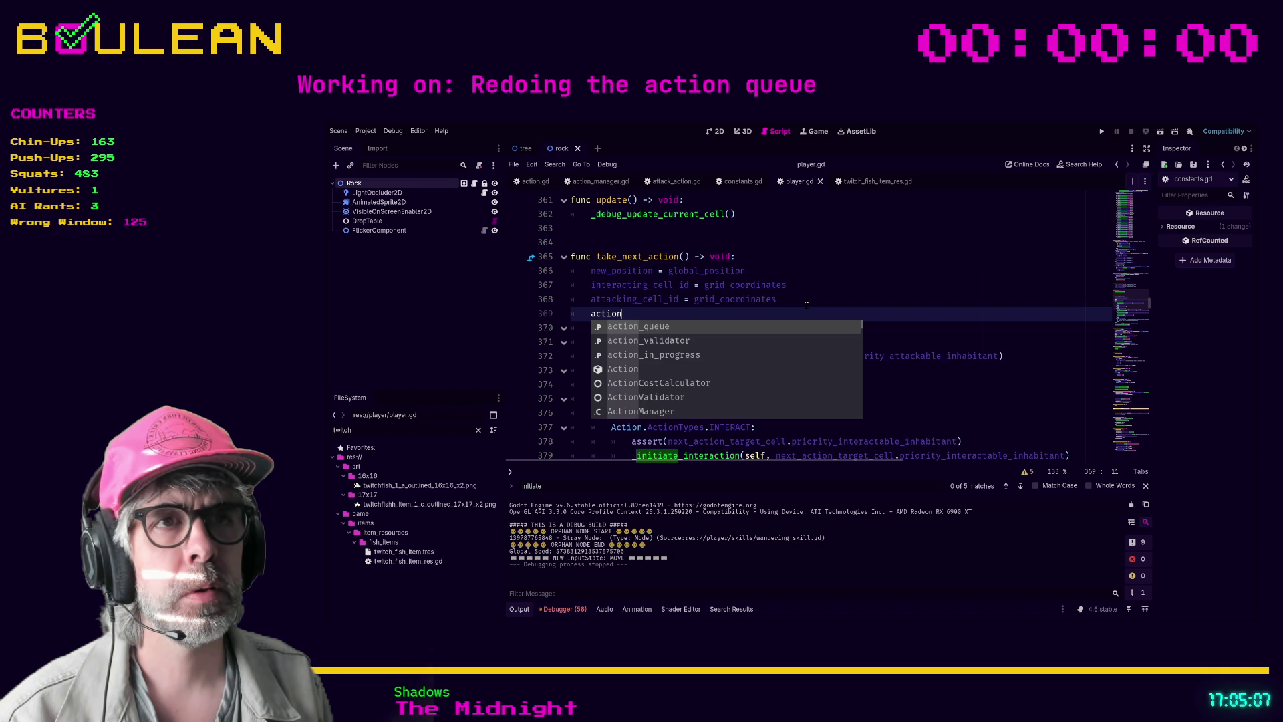
{"action": "type", "text": "_in"}
{"action": "key", "text": "Return"}
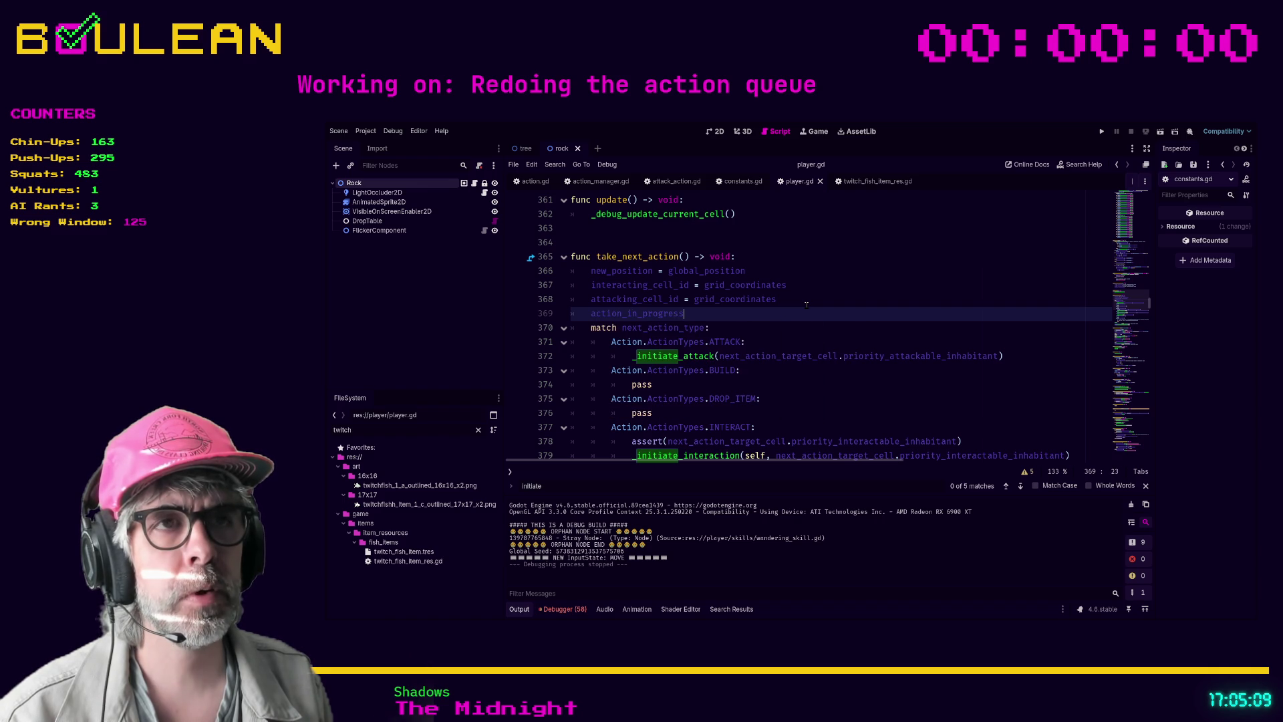
{"action": "type", "text": " = true"}
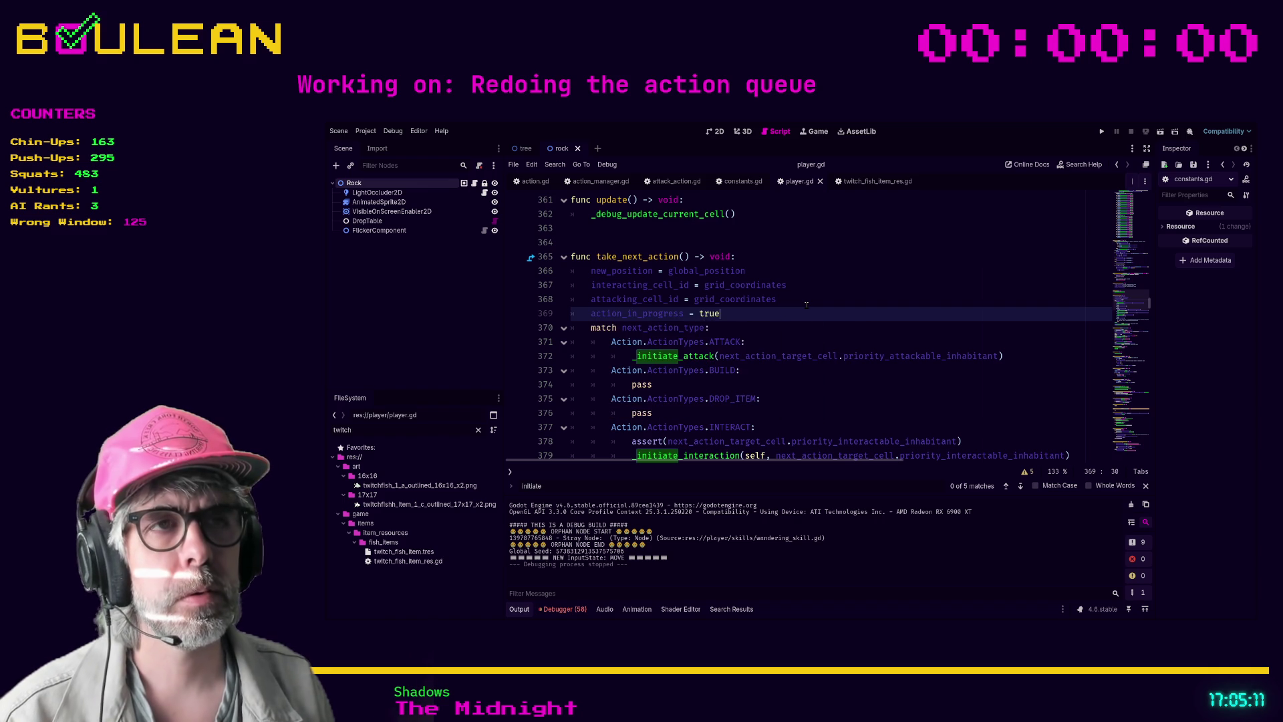
{"action": "left_click", "coordinate": [828, 329]}
{"action": "scroll", "coordinate": [828, 329], "scroll_direction": "down", "scroll_amount": 4}
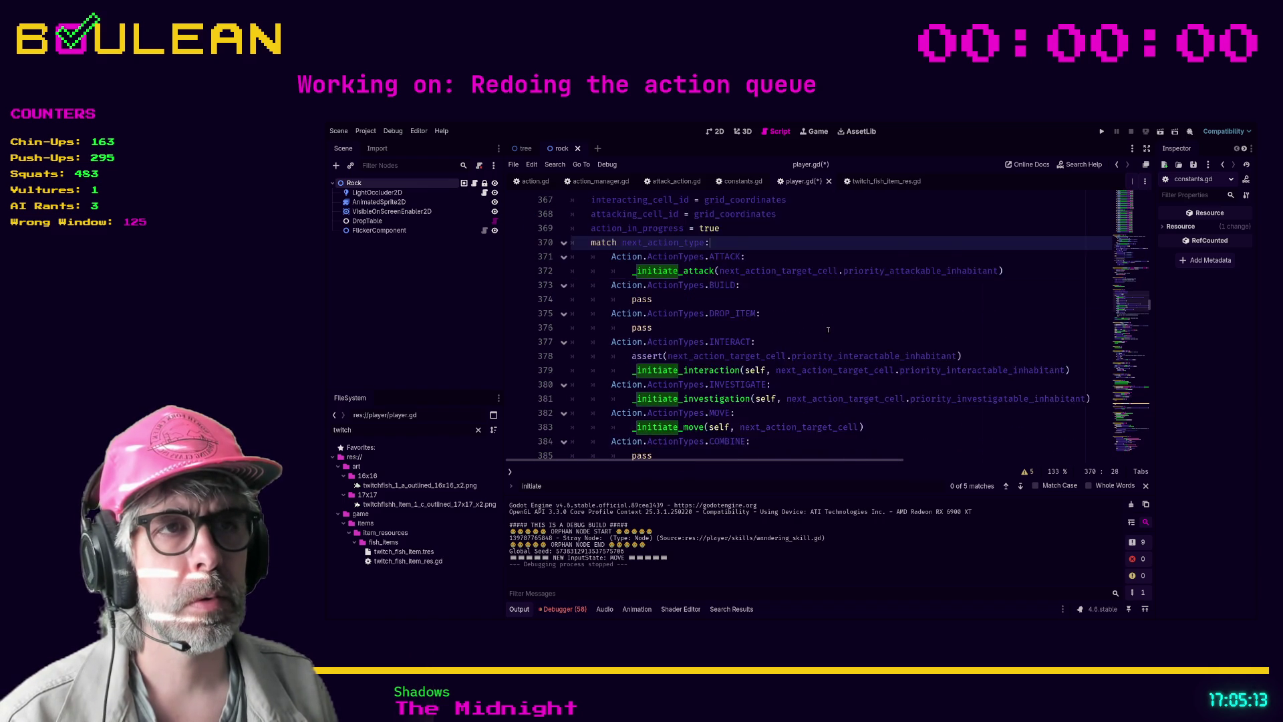
{"action": "scroll", "coordinate": [827, 329], "scroll_direction": "down", "scroll_amount": 3}
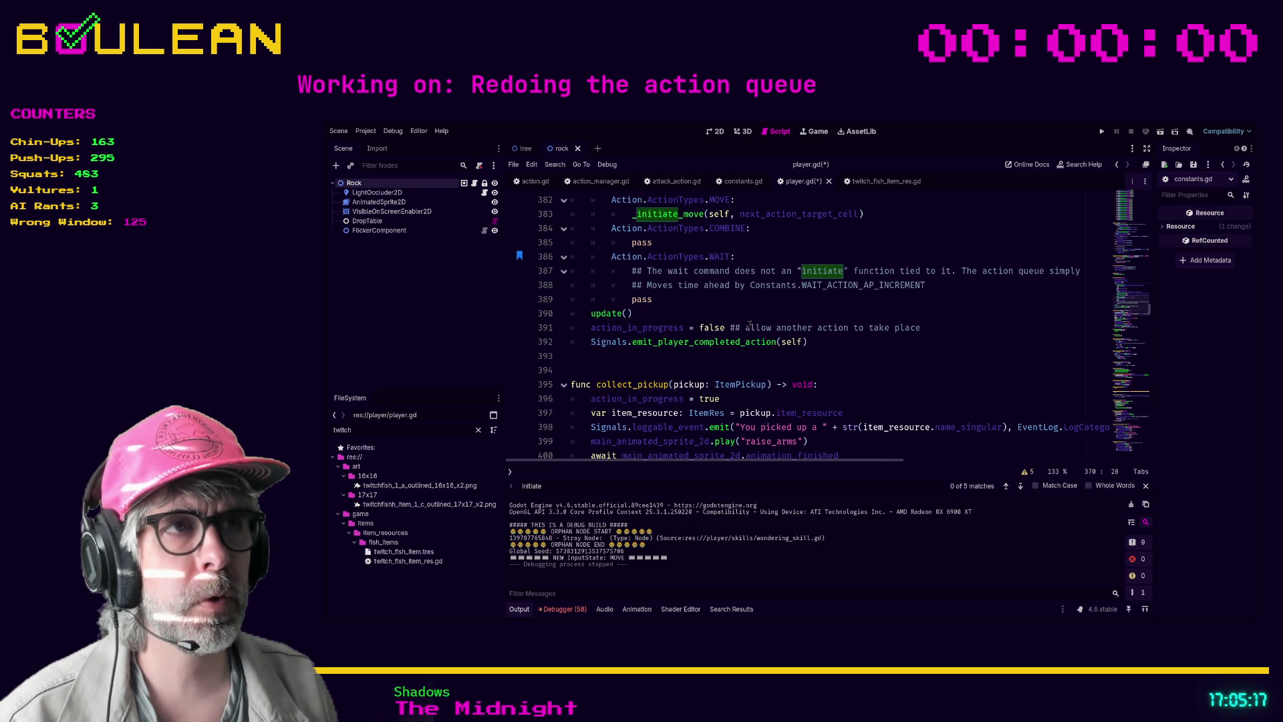
{"action": "scroll", "coordinate": [840, 372], "scroll_direction": "up", "scroll_amount": 6}
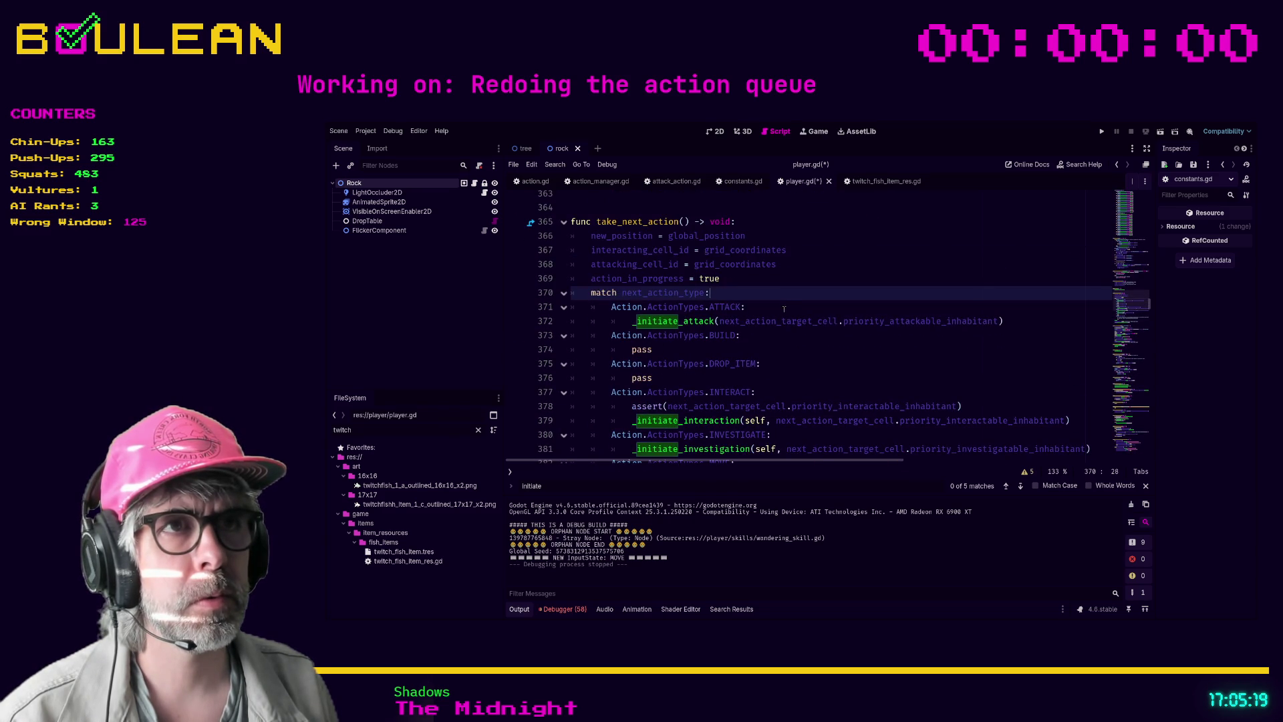
Append '## Prevent stacking actions' to the match next_action_type: line and save player.gd
{"action": "type", "text": " ## P"}
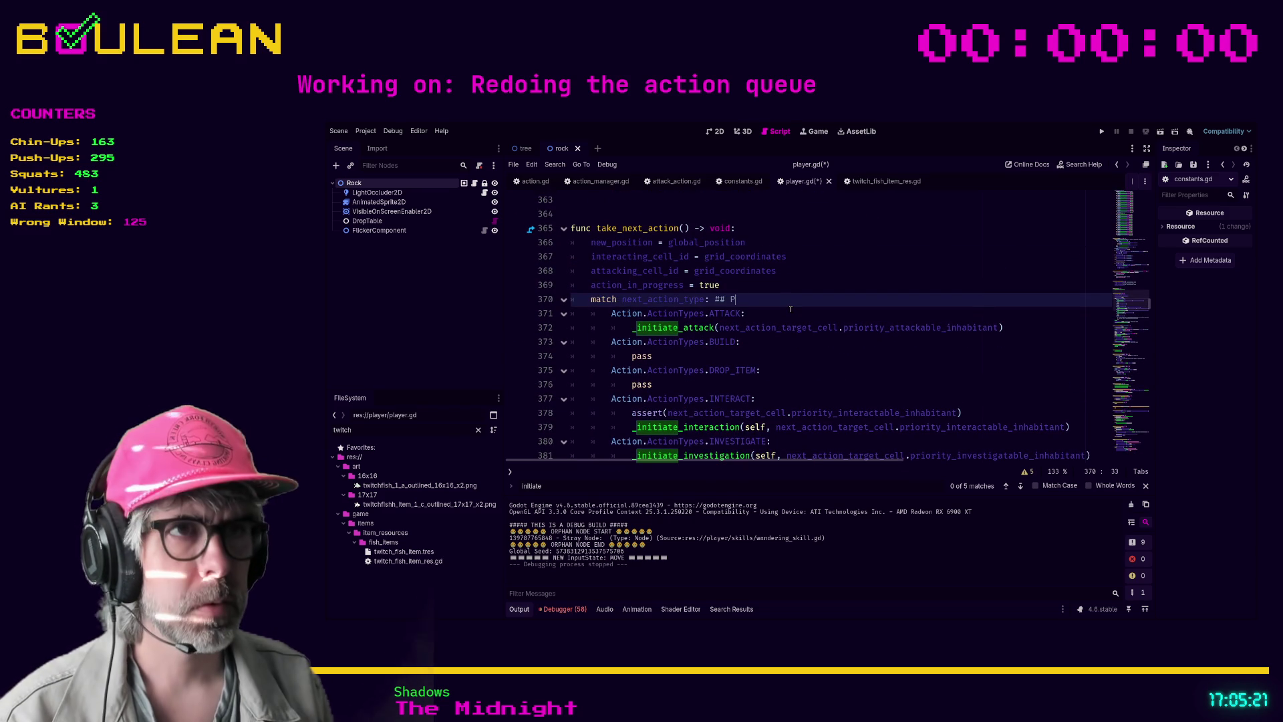
{"action": "type", "text": "revent anot"}
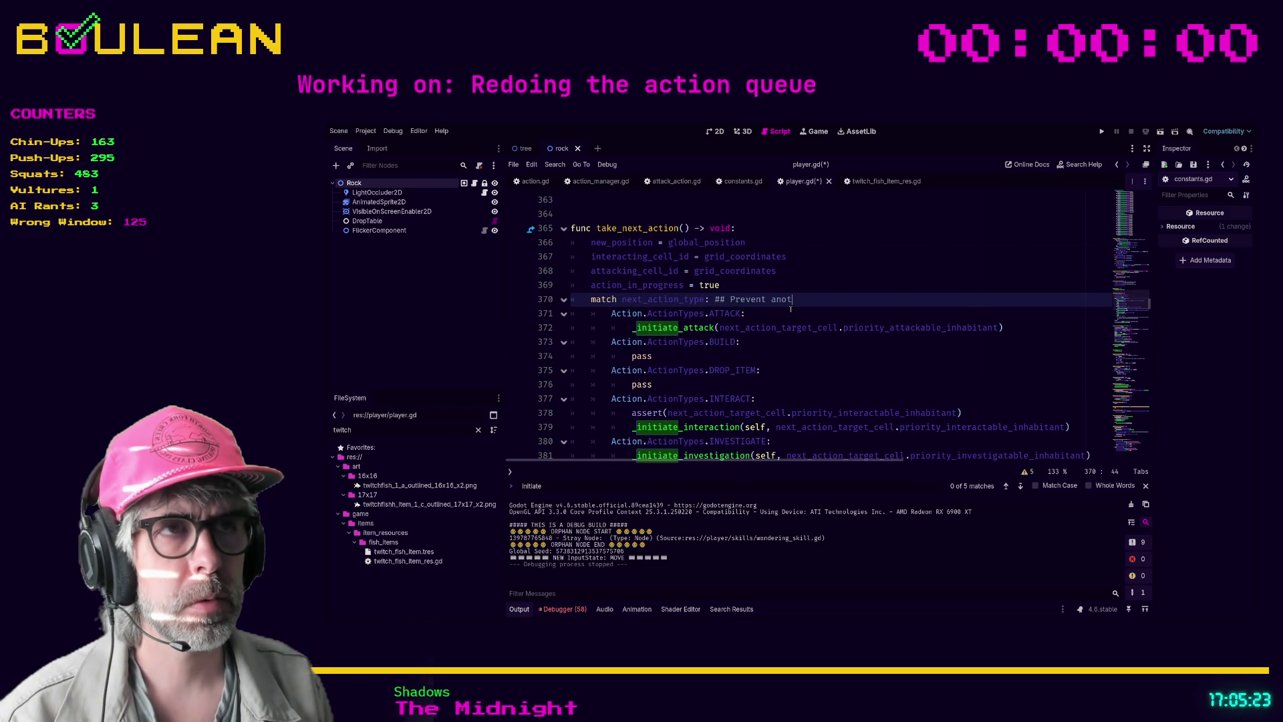
{"action": "key", "text": "BackSpace"}
{"action": "key", "text": "BackSpace"}
{"action": "type", "text": "stacking a"}
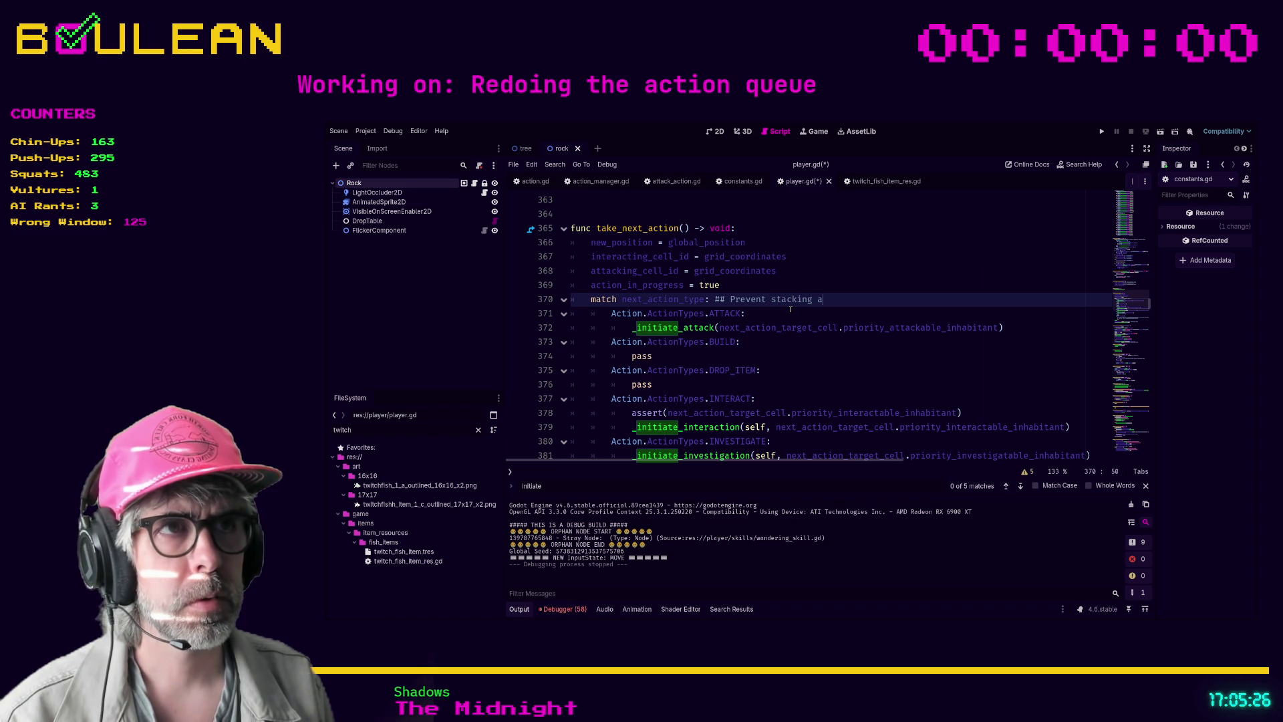
{"action": "type", "text": "ctions"}
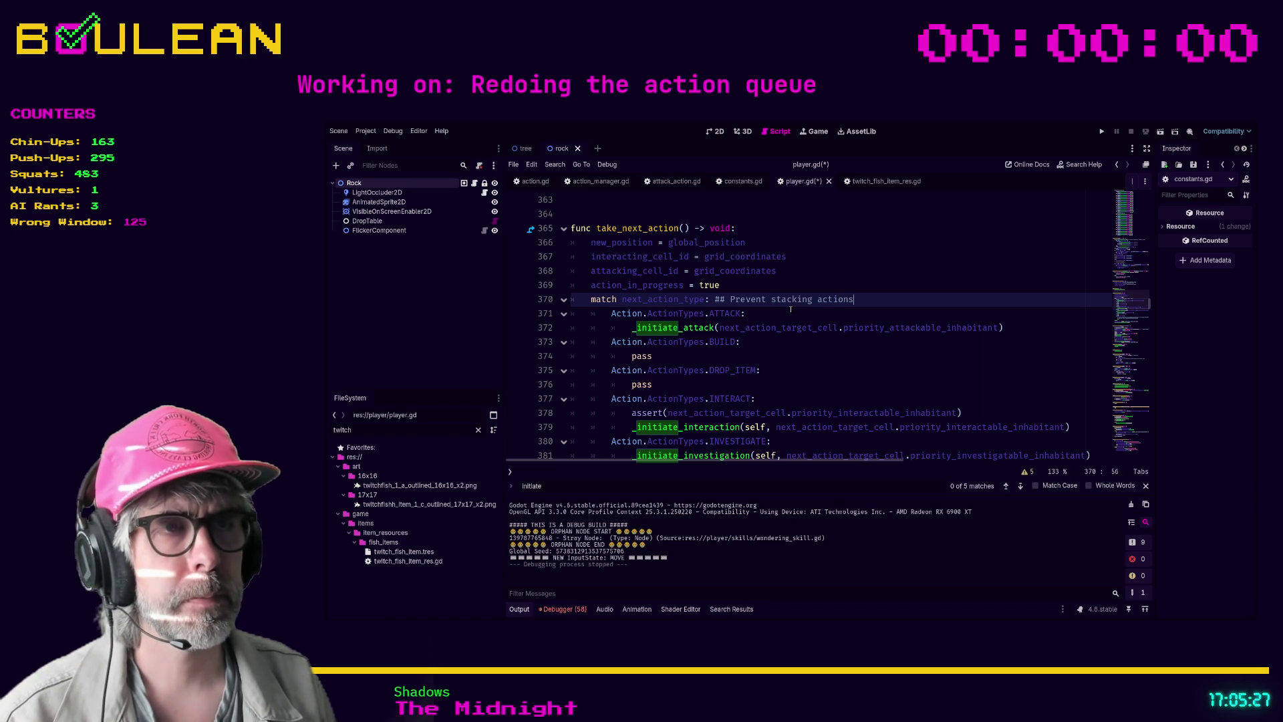
{"action": "left_click", "coordinate": [790, 310]}
{"action": "key", "text": "ctrl+s"}
Run the project with F5 to playtest the change
{"action": "scroll", "coordinate": [783, 346], "scroll_direction": "down", "scroll_amount": 1}
{"action": "scroll", "coordinate": [784, 346], "scroll_direction": "down", "scroll_amount": 3}
{"action": "left_click", "coordinate": [738, 398]}
{"action": "key", "text": "F5"}
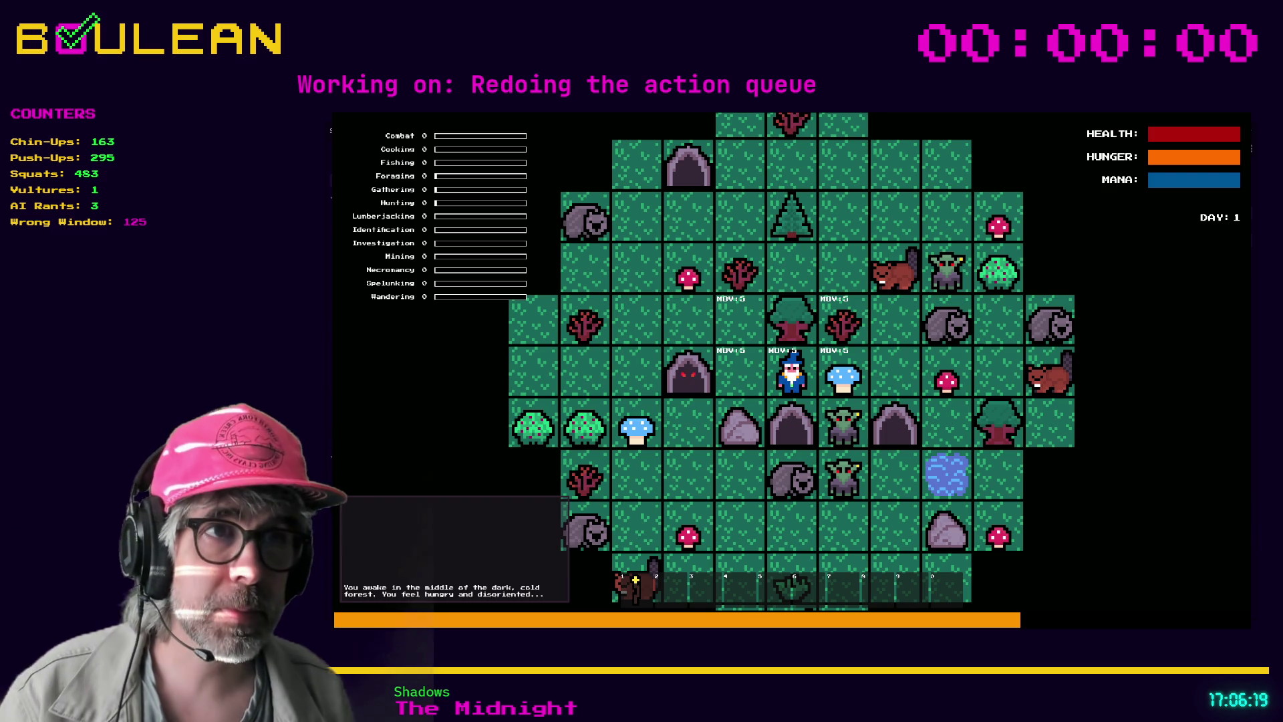
Pick up the Blue Mushroom, chop trees, and collect a Stick from the sapling and a Log
{"action": "key", "text": "Right"}
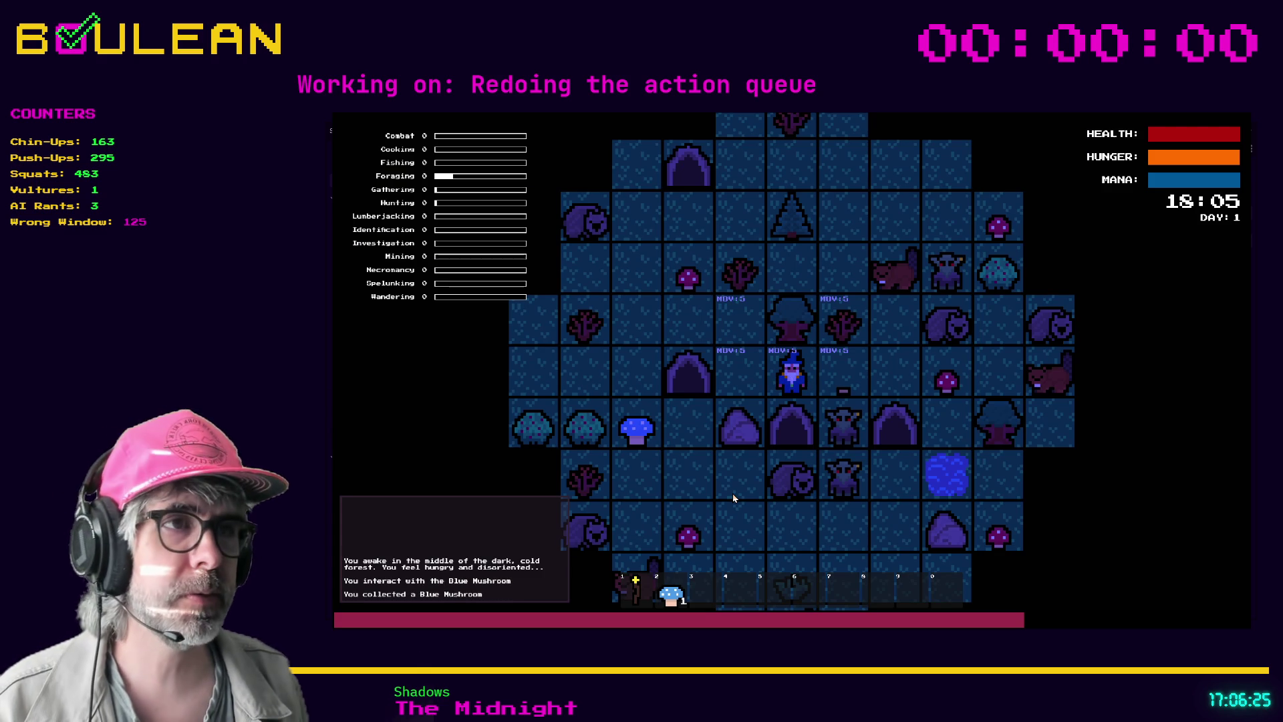
{"action": "key", "text": "Up"}
{"action": "key", "text": "Up"}
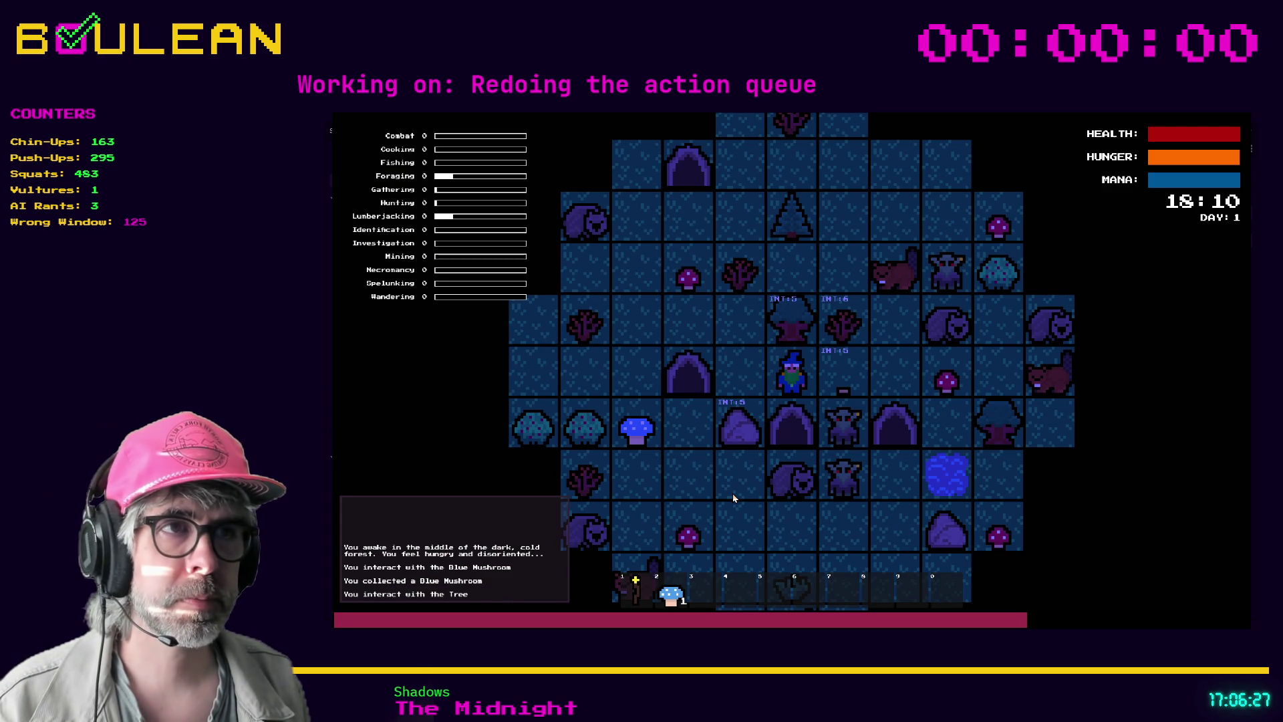
{"action": "key", "text": "Up"}
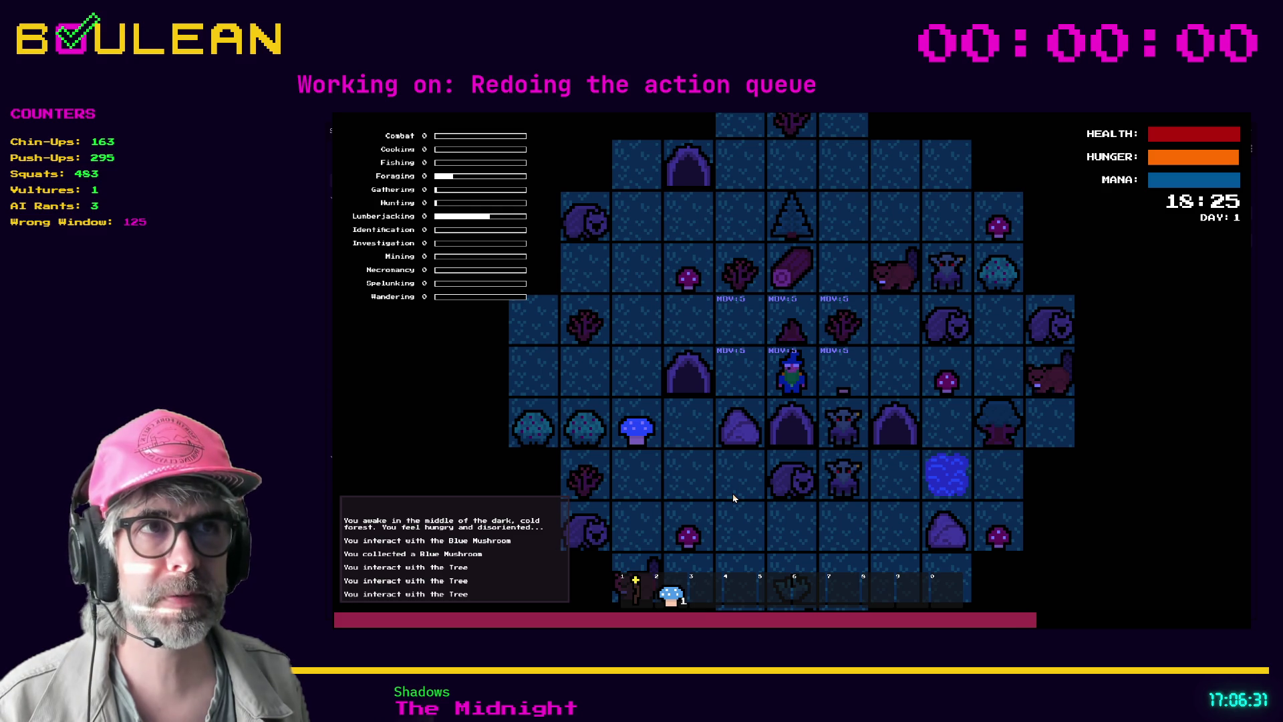
{"action": "key", "text": "Left"}
{"action": "key", "text": "Up"}
{"action": "key", "text": "Right"}
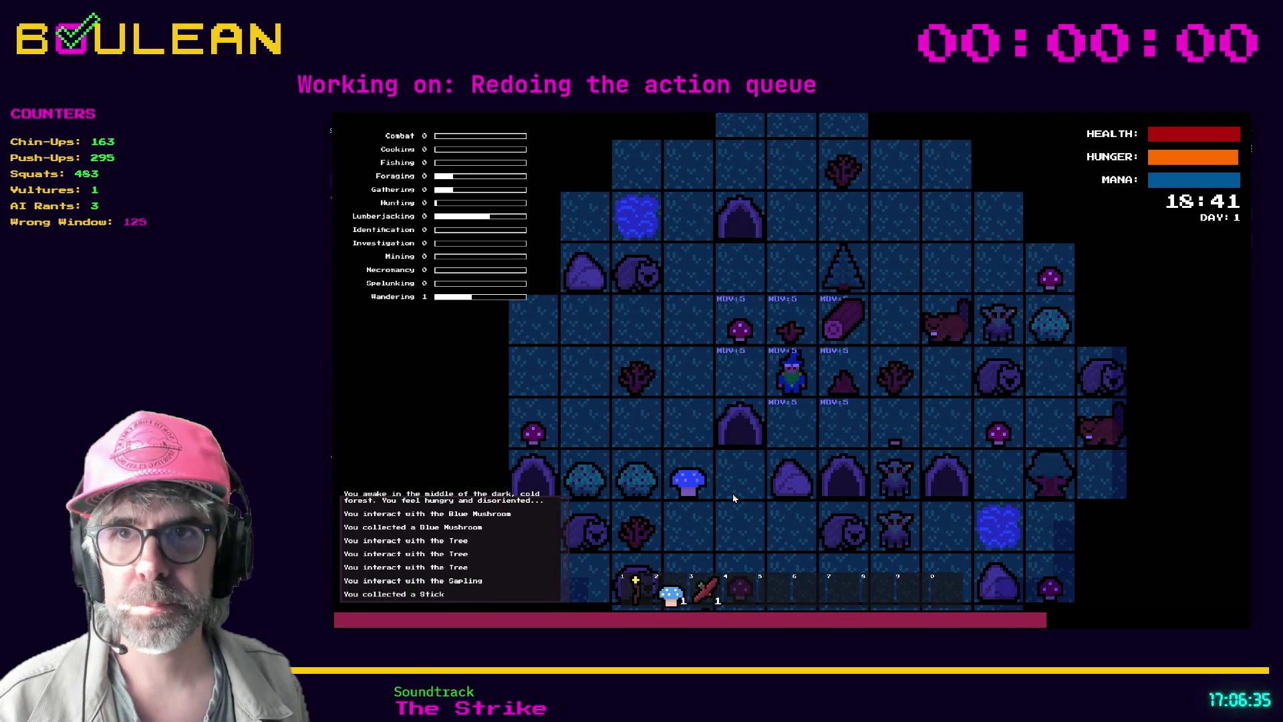
{"action": "key", "text": "Up"}
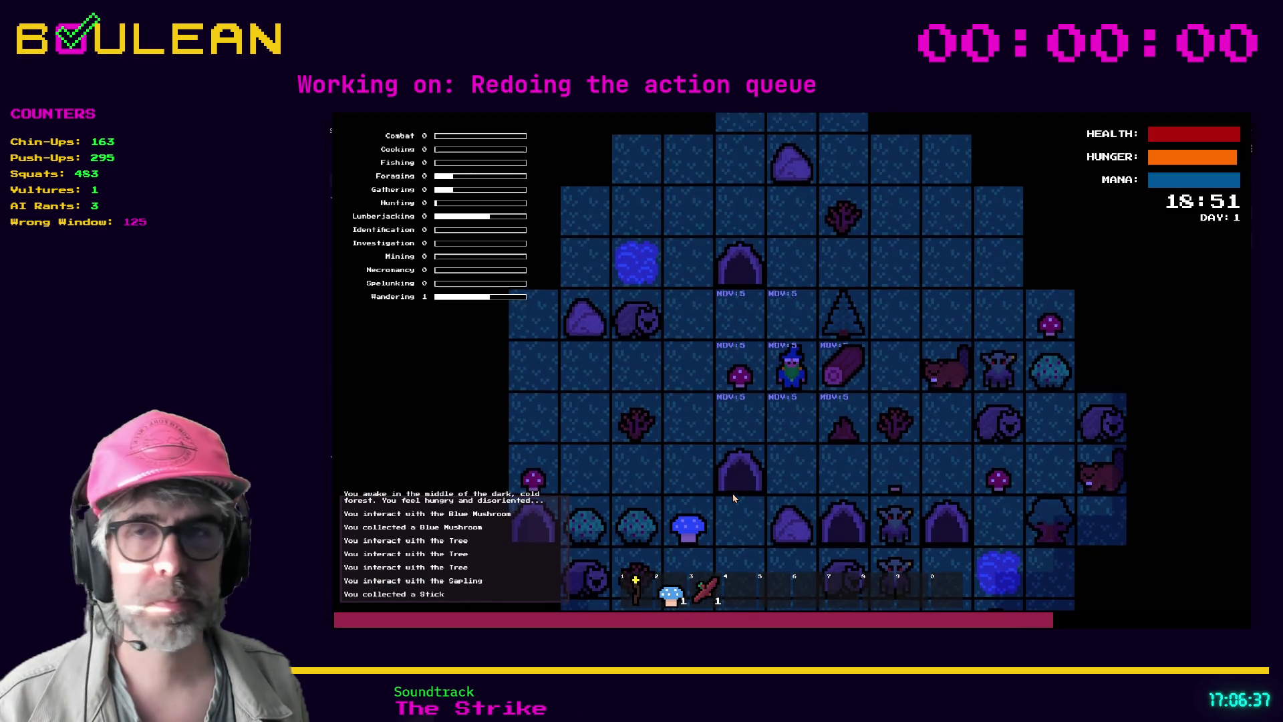
{"action": "key", "text": "Right"}
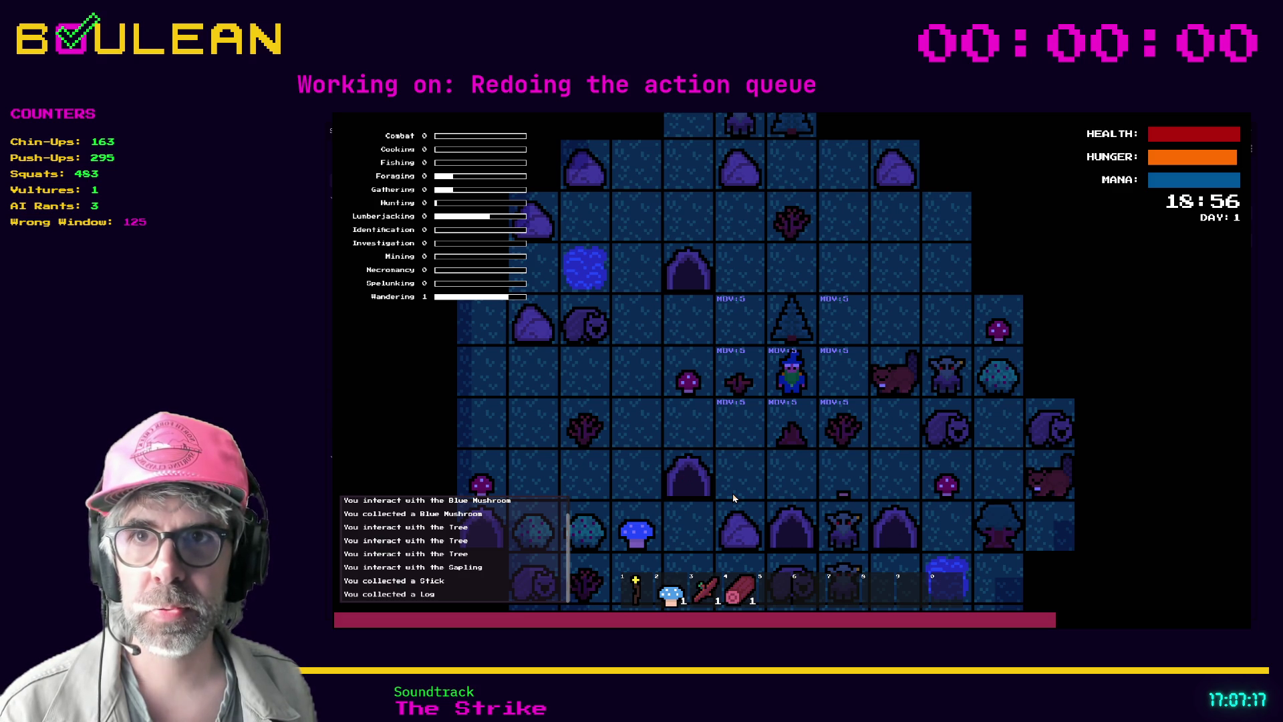
{"action": "key", "text": "Up"}
{"action": "key", "text": "Up"}
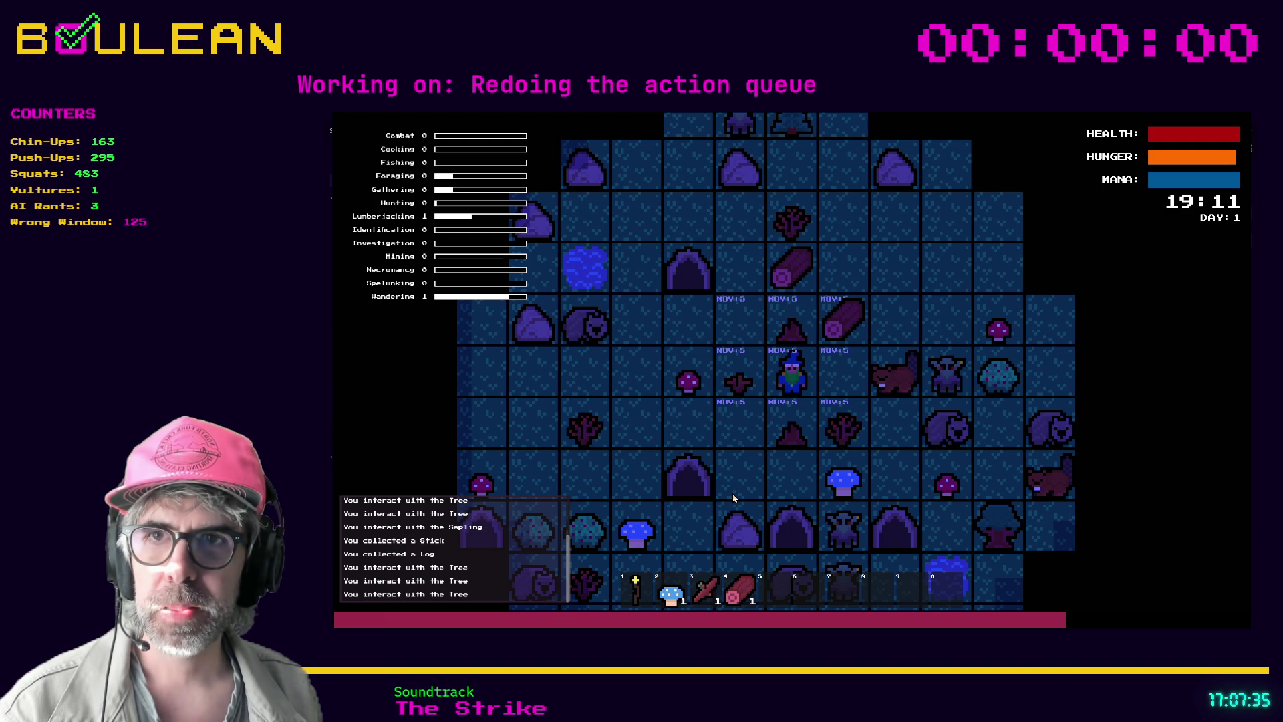
Collect the nearby logs and mine the rock above for a Stone
{"action": "key", "text": "Right"}
{"action": "key", "text": "Up"}
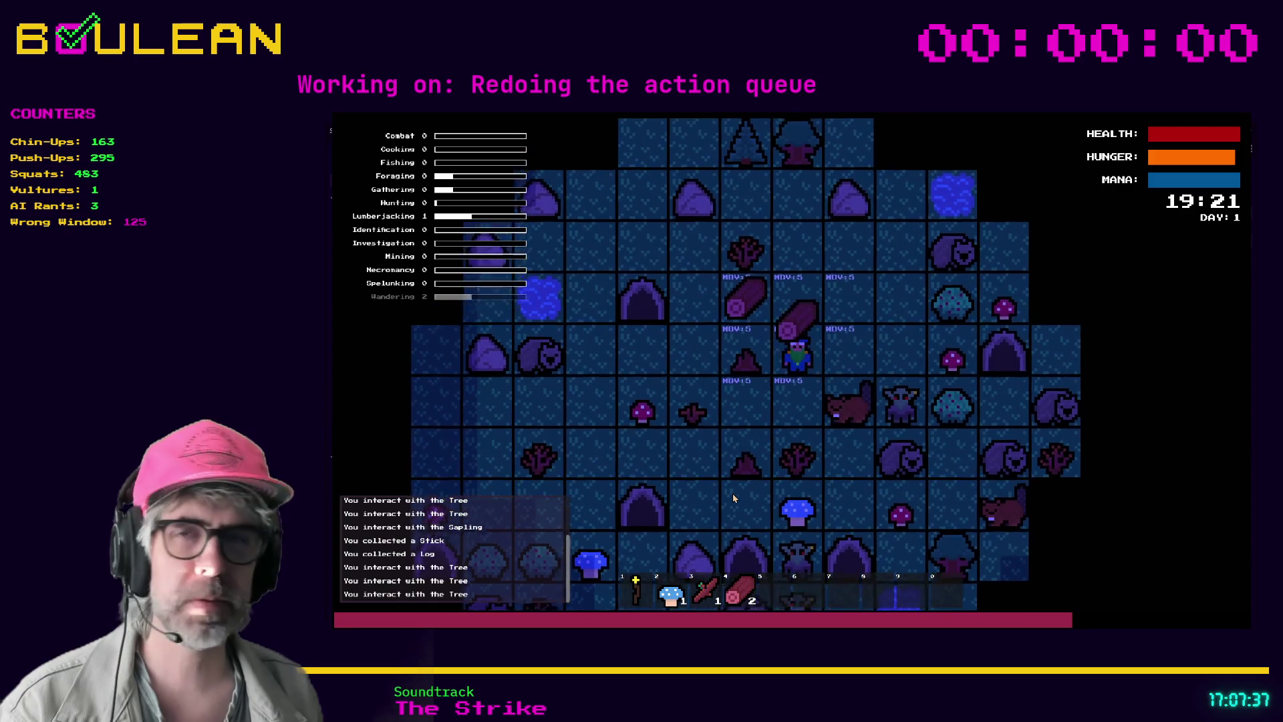
{"action": "key", "text": "Left"}
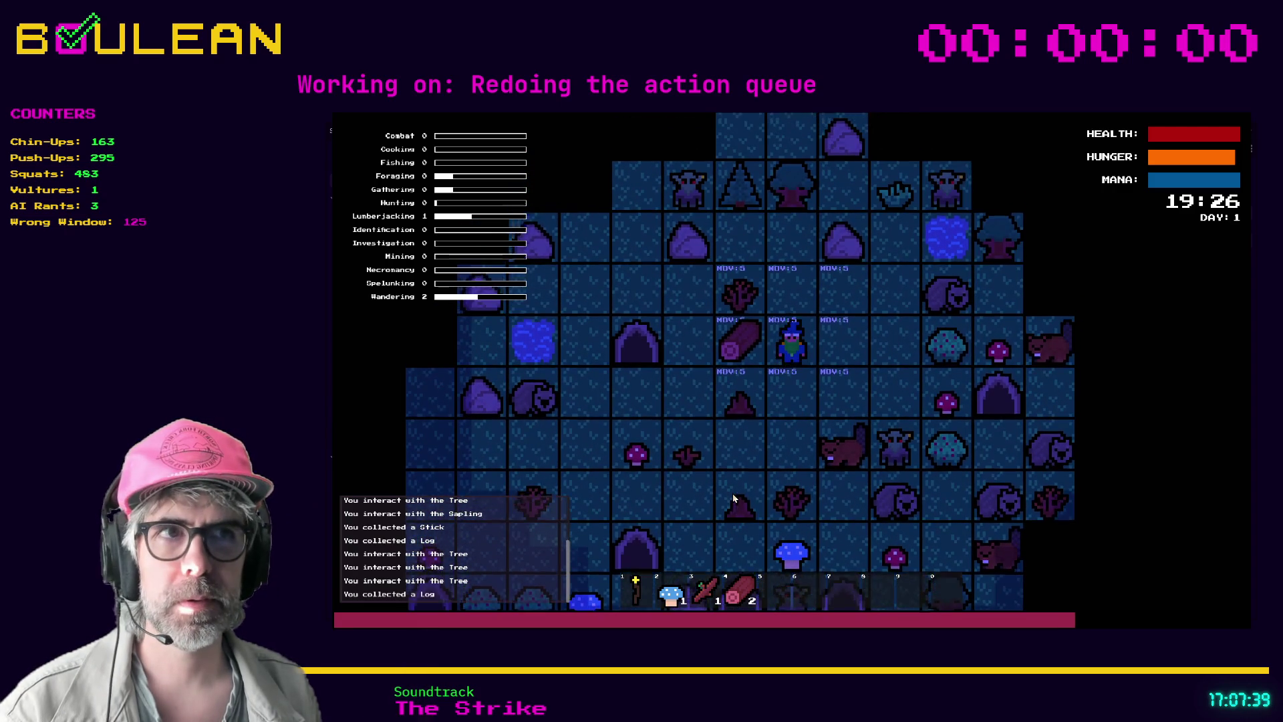
{"action": "key", "text": "Up"}
{"action": "key", "text": "Left"}
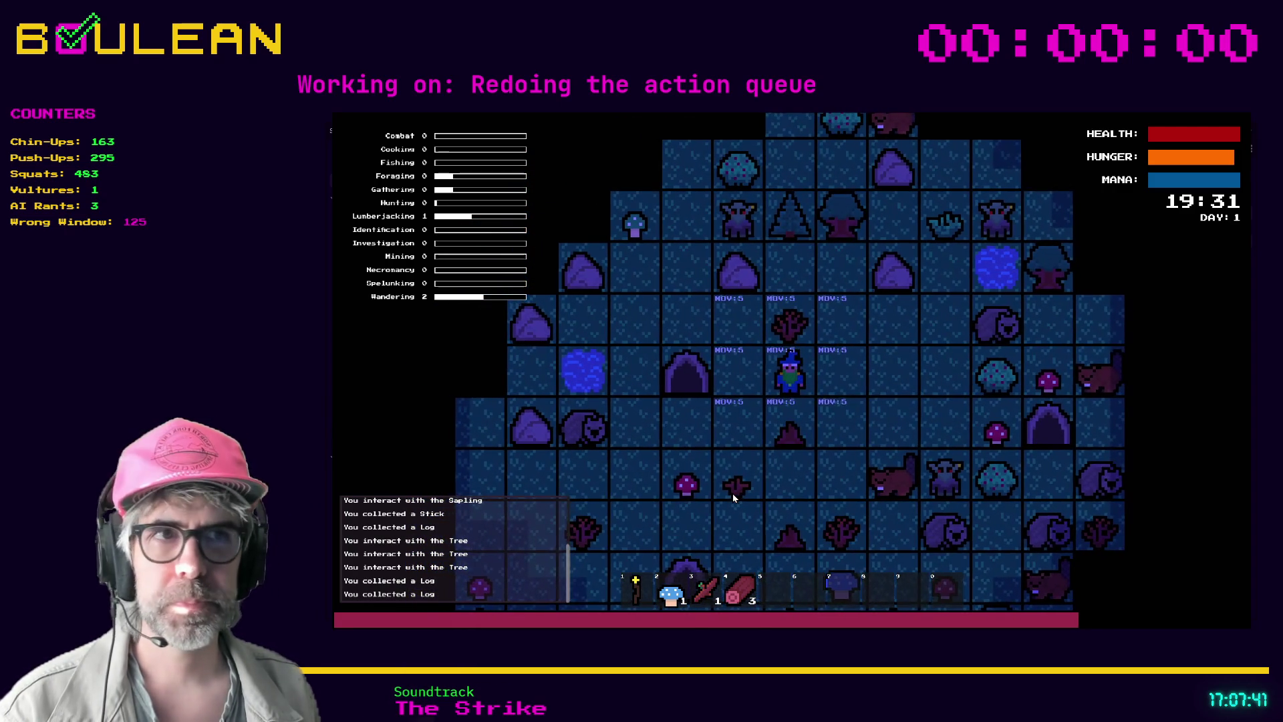
{"action": "key", "text": "Up"}
{"action": "key", "text": "Up"}
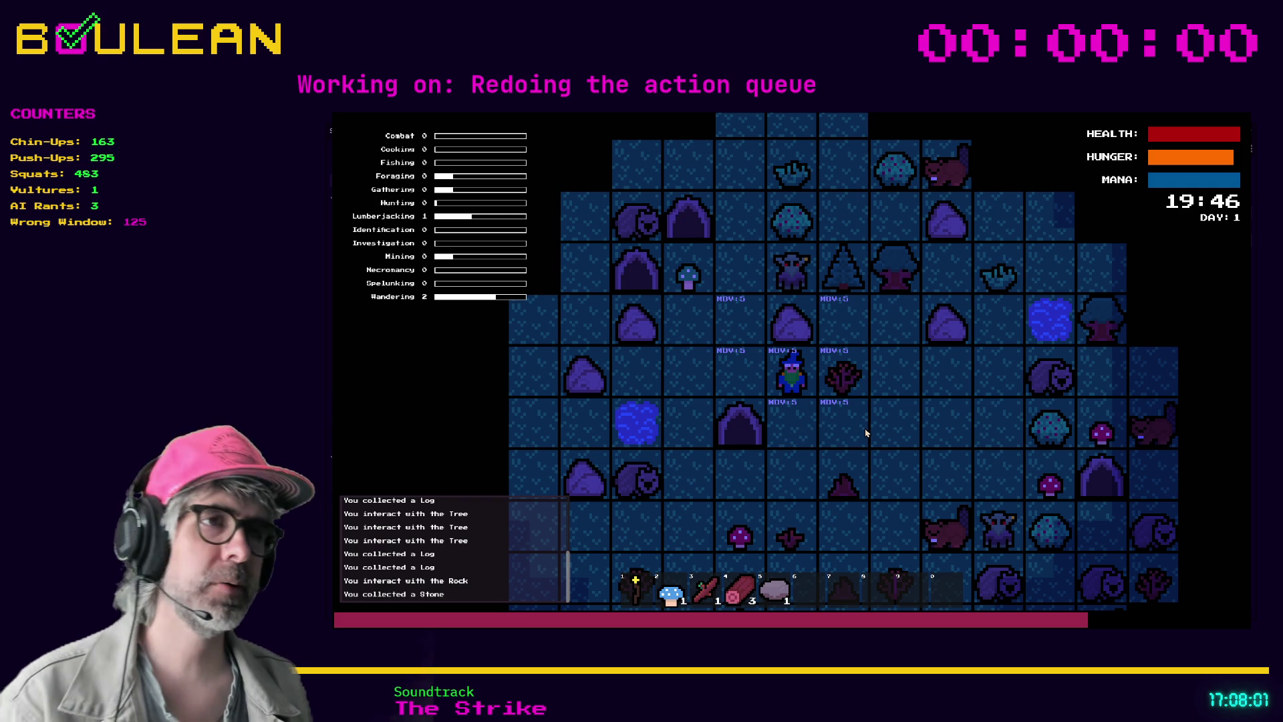
Harvest another stick, pick up the Red Mushroom, and walk down to the next Sapling
{"action": "key", "text": "i"}
{"action": "key", "text": "Right"}
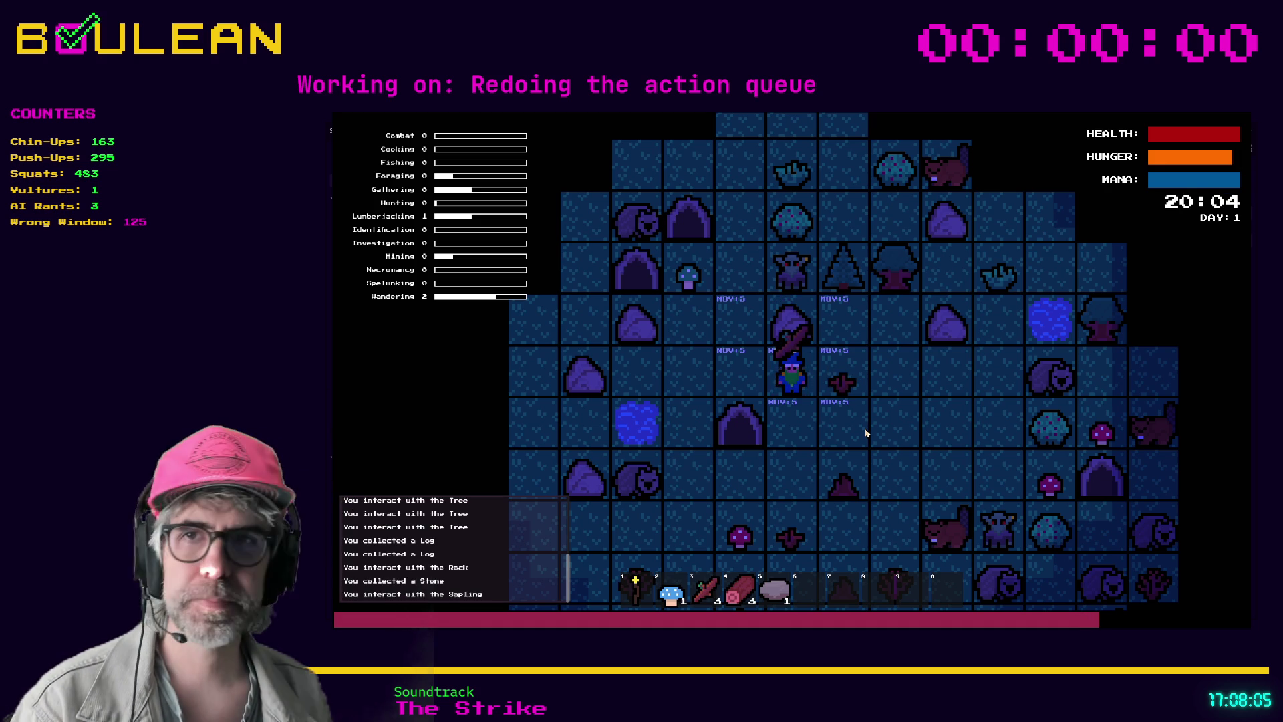
{"action": "key", "text": "Down"}
{"action": "key", "text": "Down"}
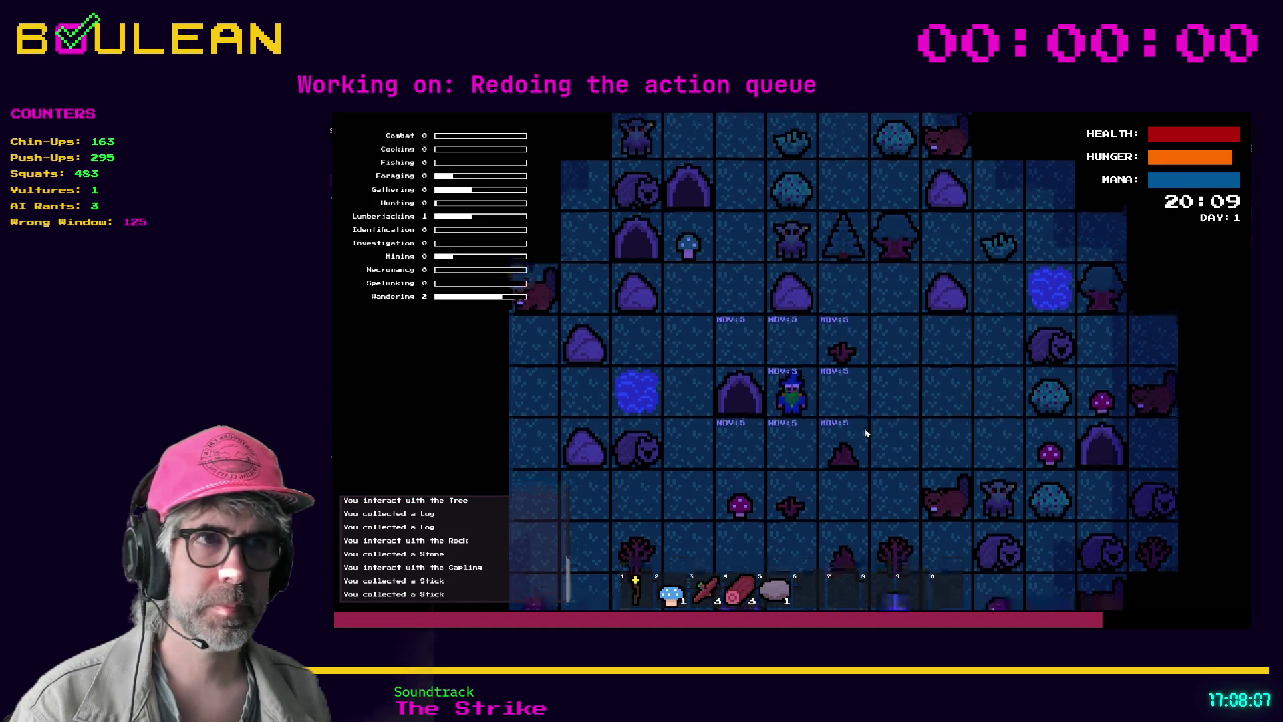
{"action": "key", "text": "Left"}
{"action": "key", "text": "Down"}
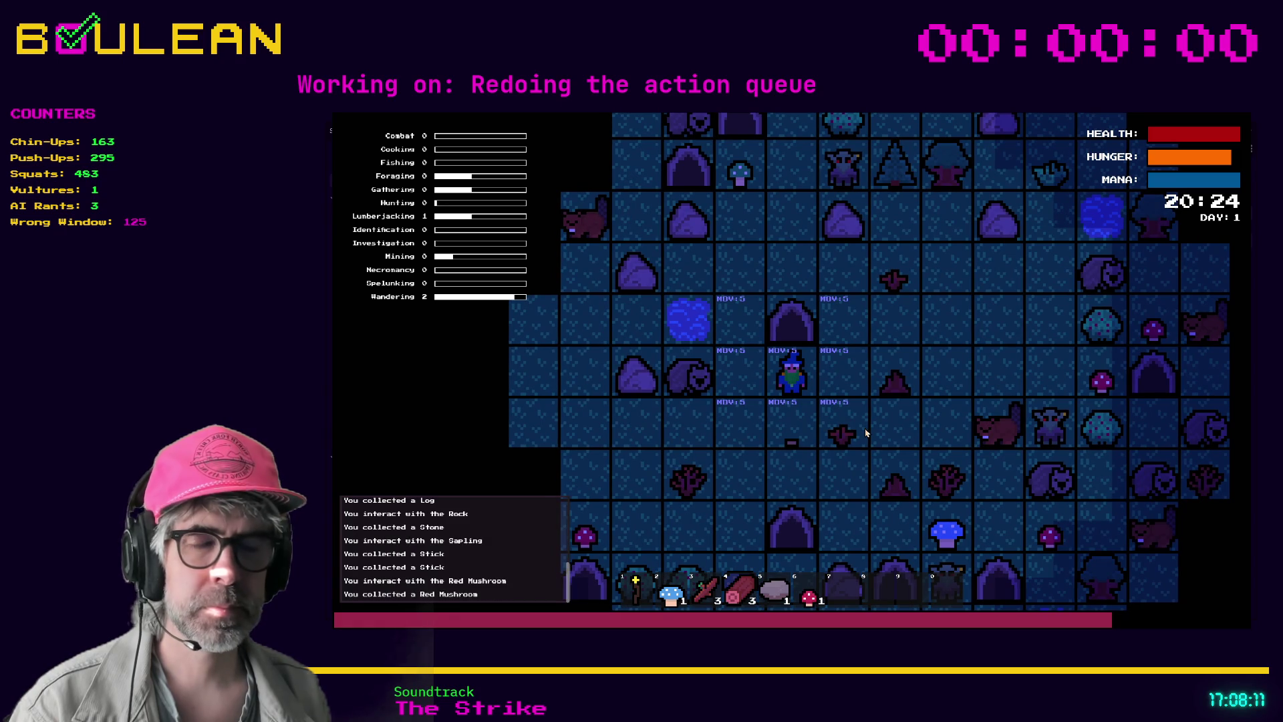
{"action": "key", "text": "Left"}
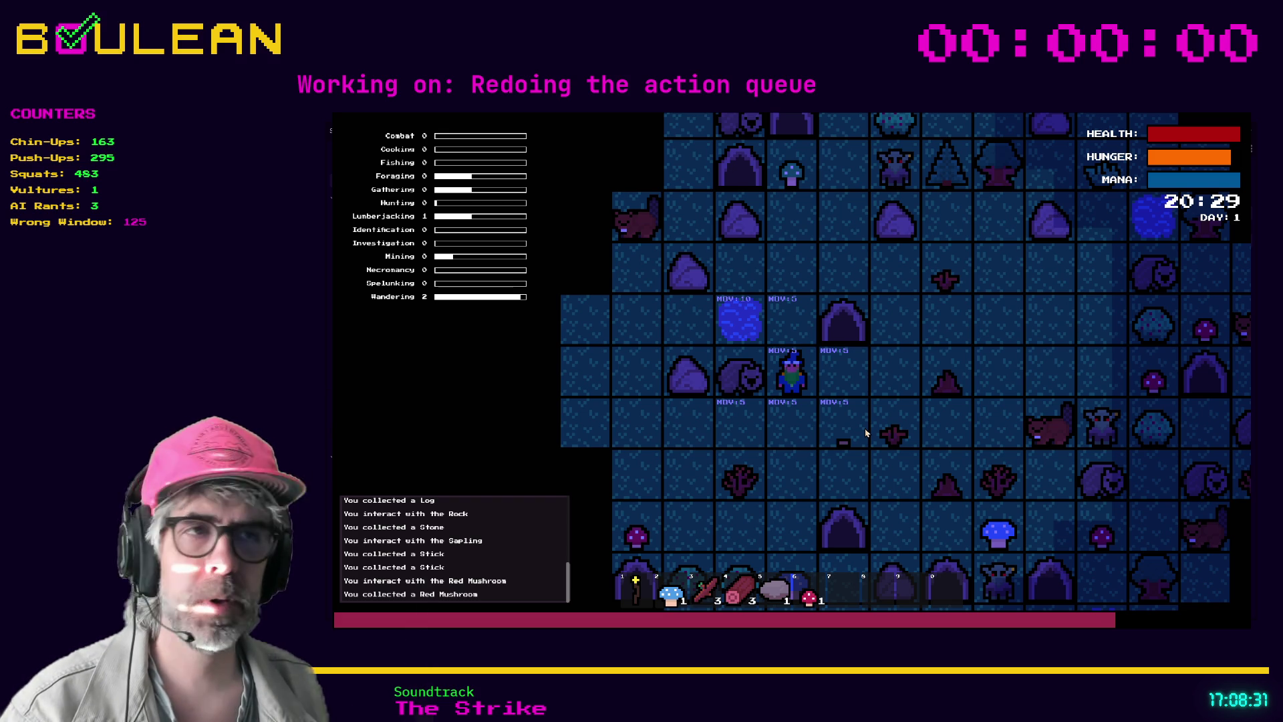
{"action": "key", "text": "Down"}
{"action": "key", "text": "Down"}
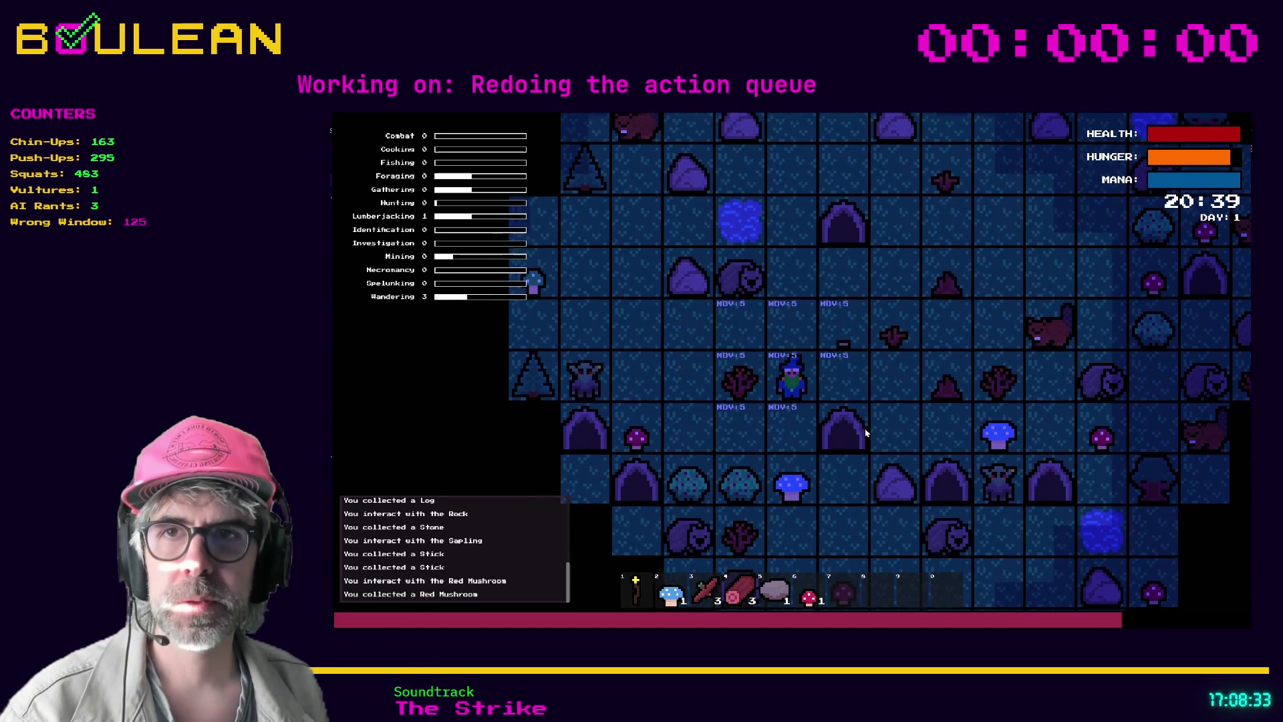
{"action": "key", "text": "Left"}
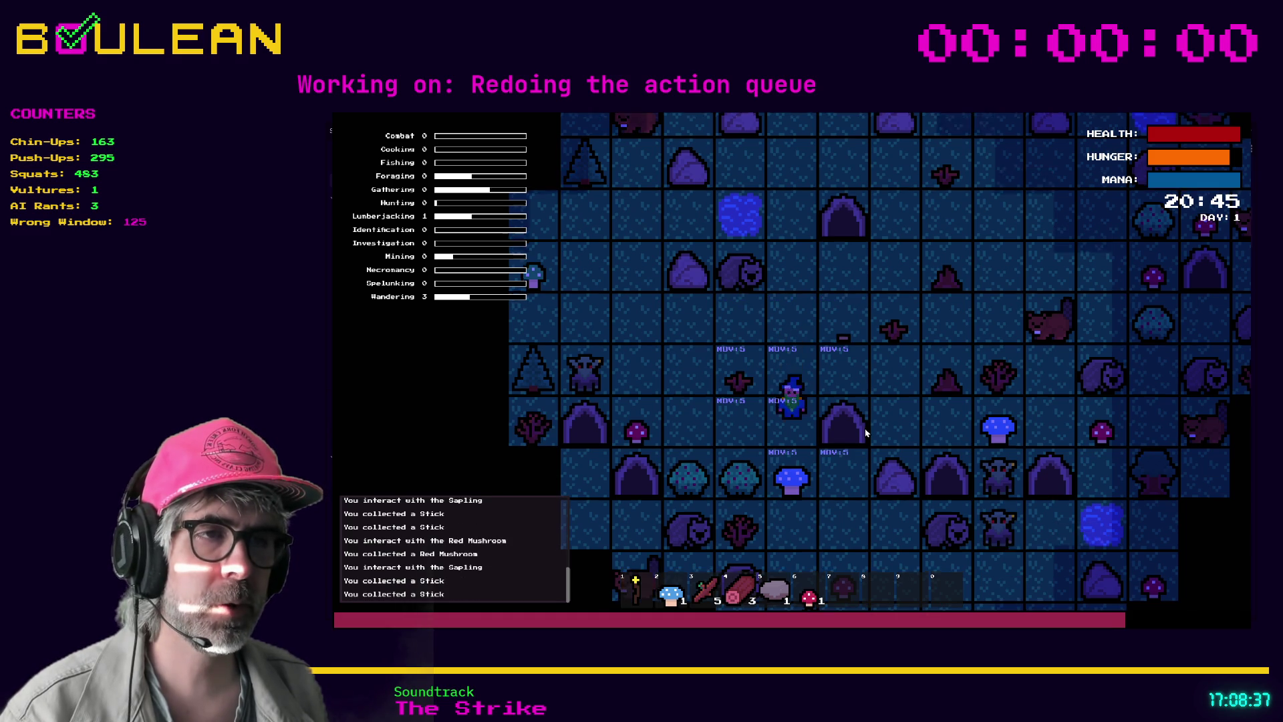
Gather the Blue Mushroom, a stick from the Sapling, and a second Red Mushroom
{"action": "key", "text": "Down"}
{"action": "key", "text": "Down"}
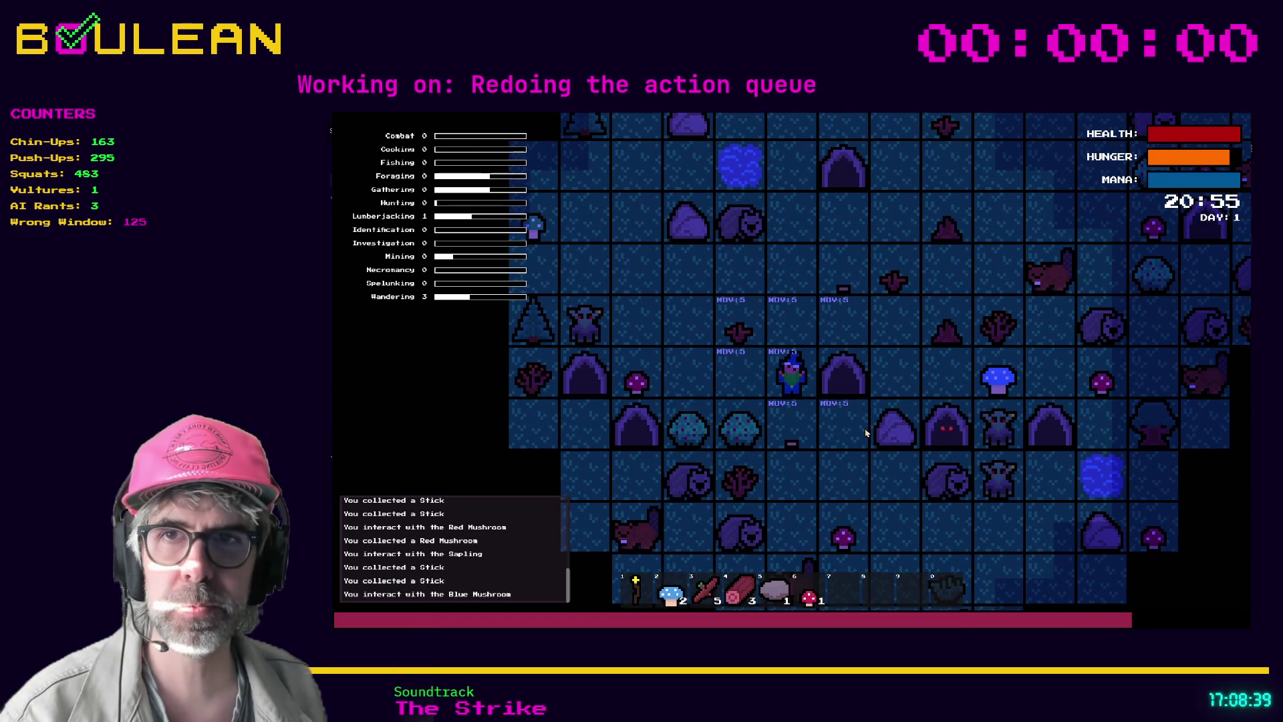
{"action": "key", "text": "Down"}
{"action": "key", "text": "Down"}
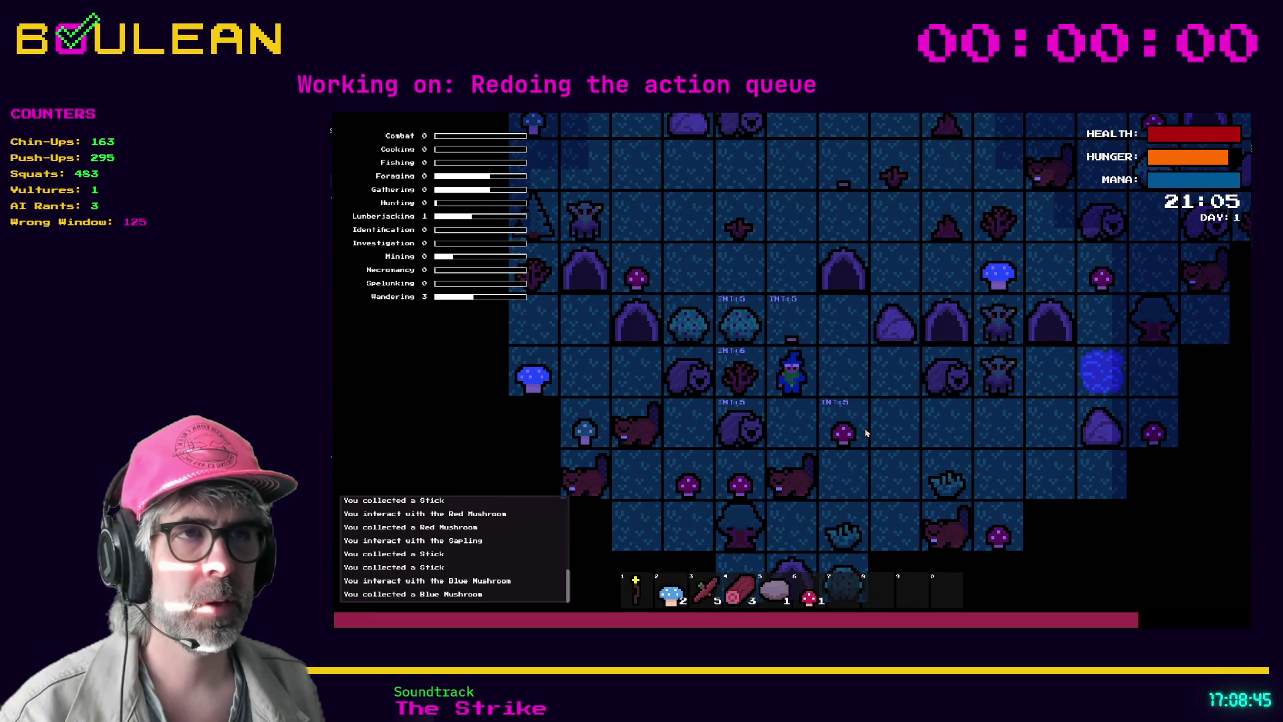
{"action": "key", "text": "space"}
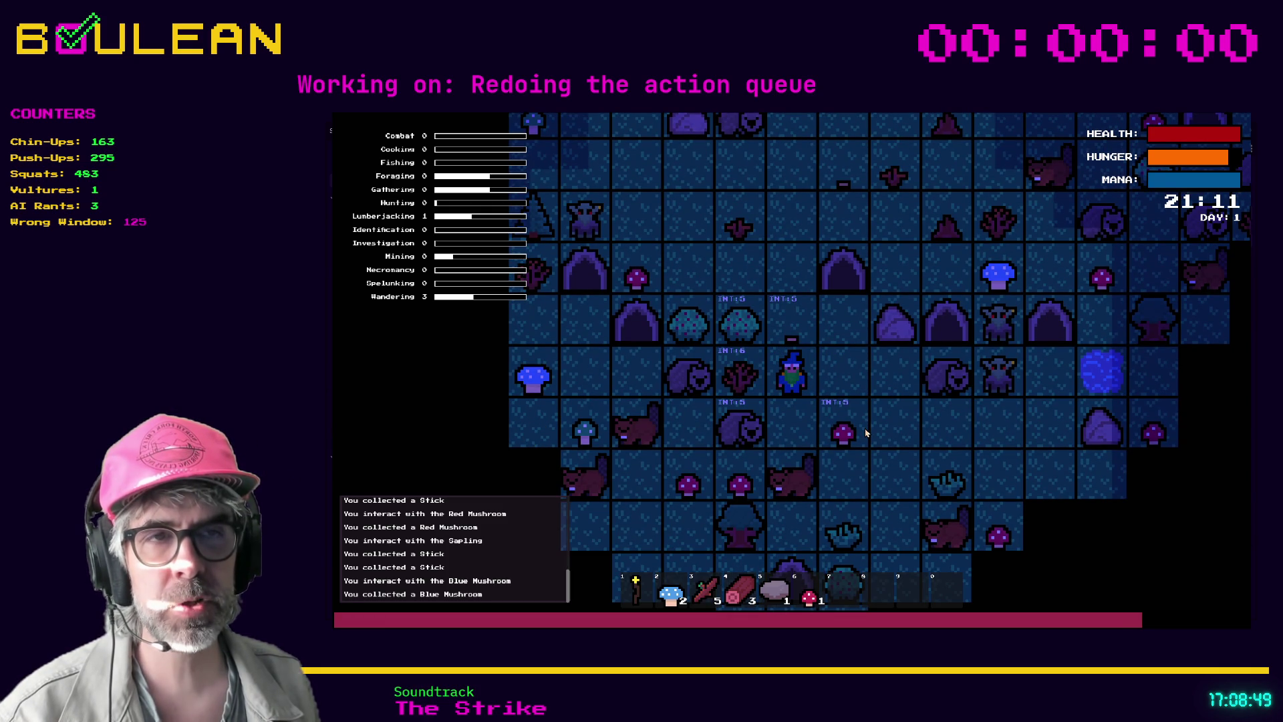
{"action": "key", "text": "Left"}
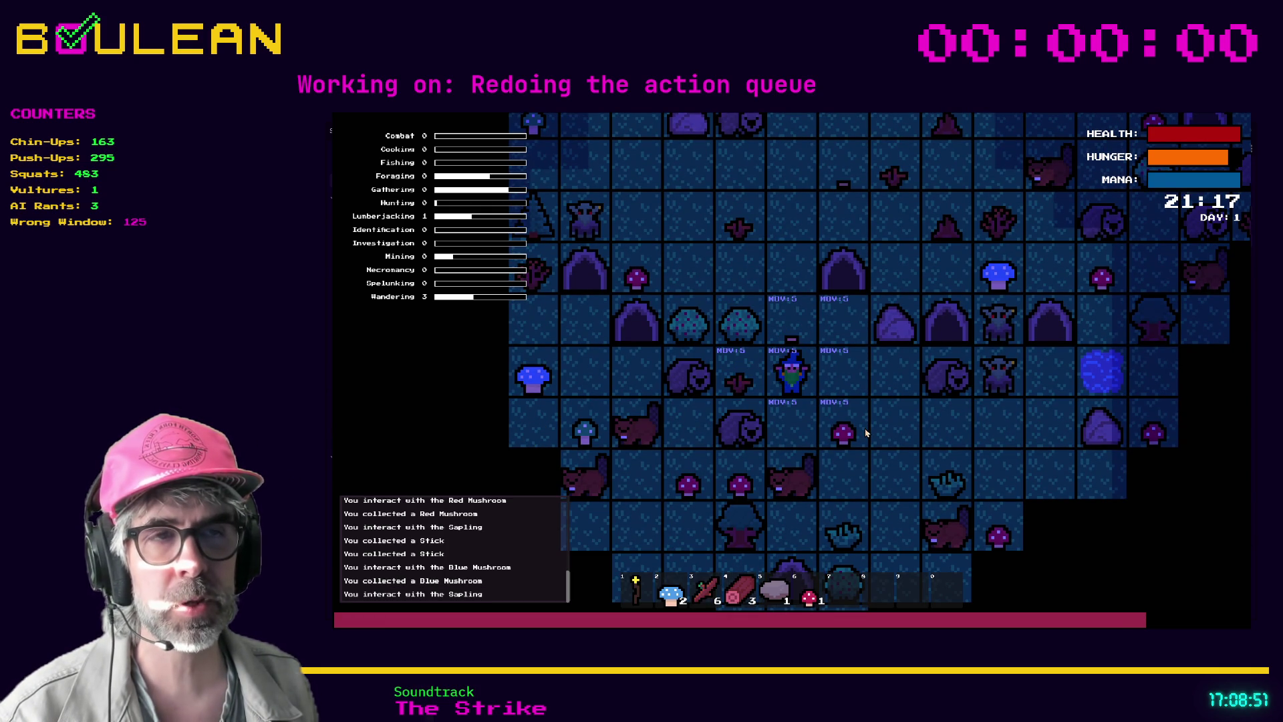
{"action": "key", "text": "Down"}
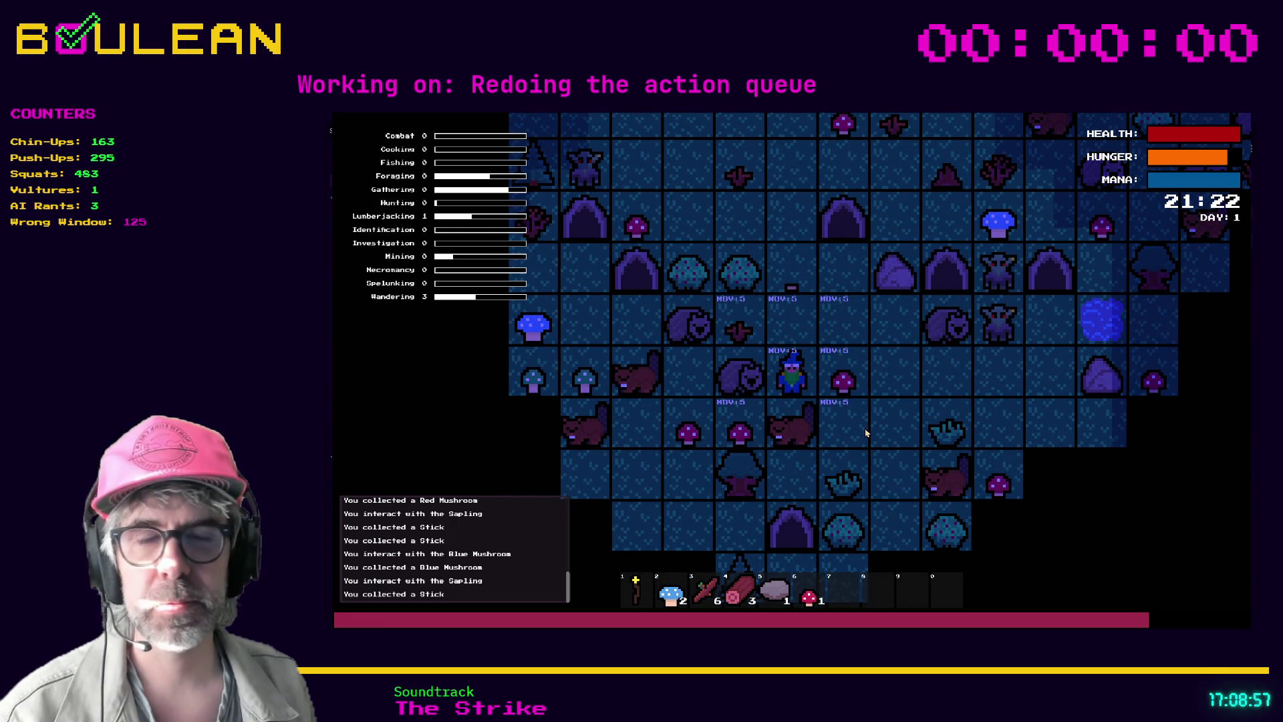
{"action": "key", "text": "Right"}
{"action": "key", "text": "Right"}
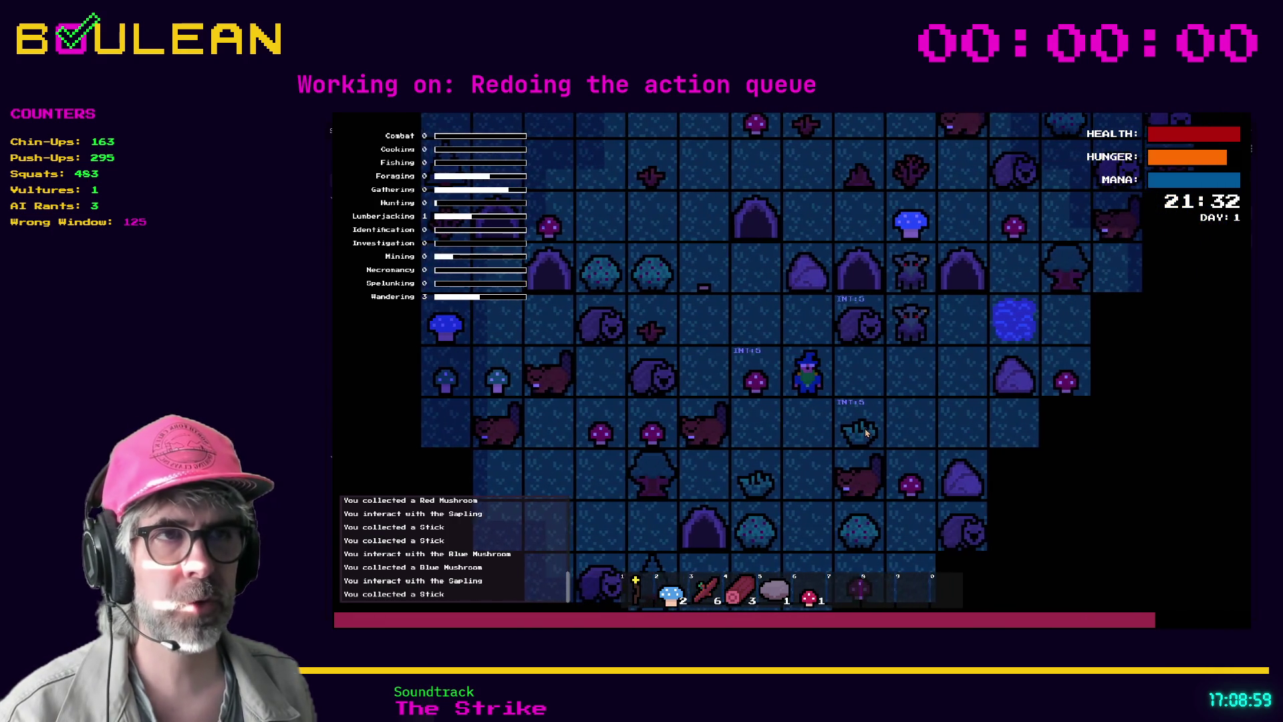
{"action": "key", "text": "Left"}
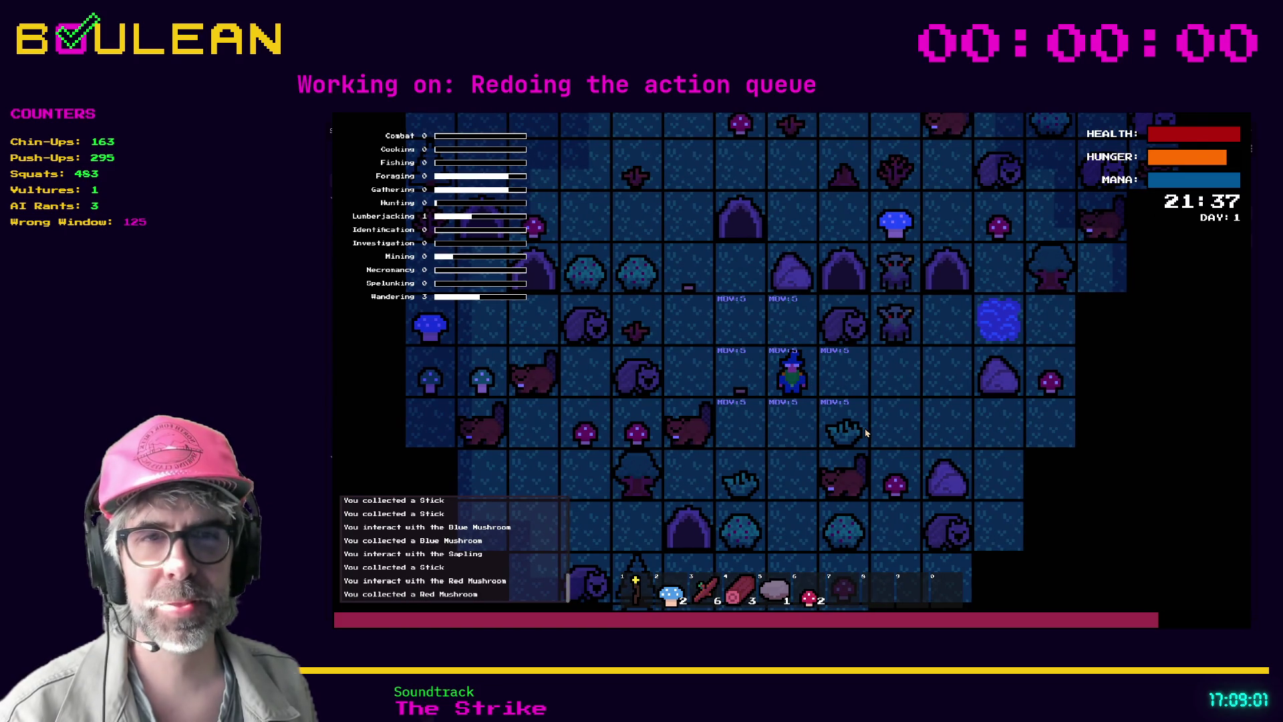
Gather the Grass Tuft, attack the Beaver, and stop the game with F8
{"action": "key", "text": "Down"}
{"action": "key", "text": "Right"}
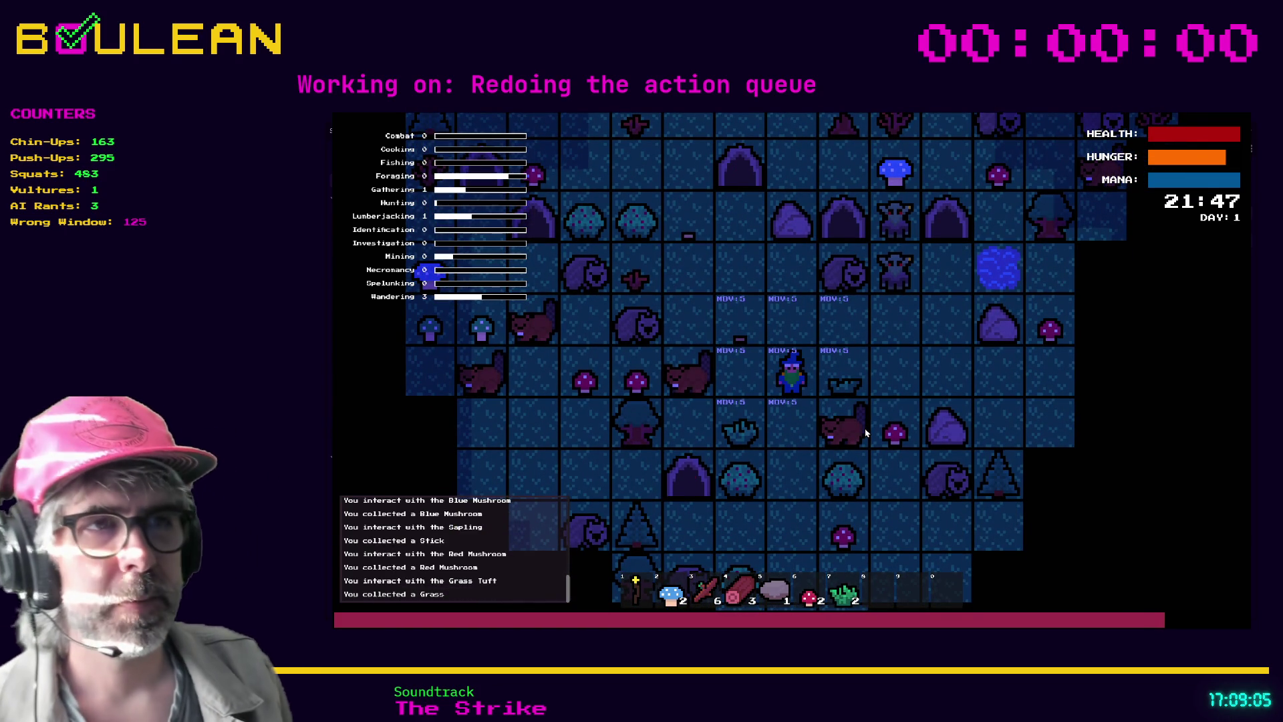
{"action": "key", "text": "Down"}
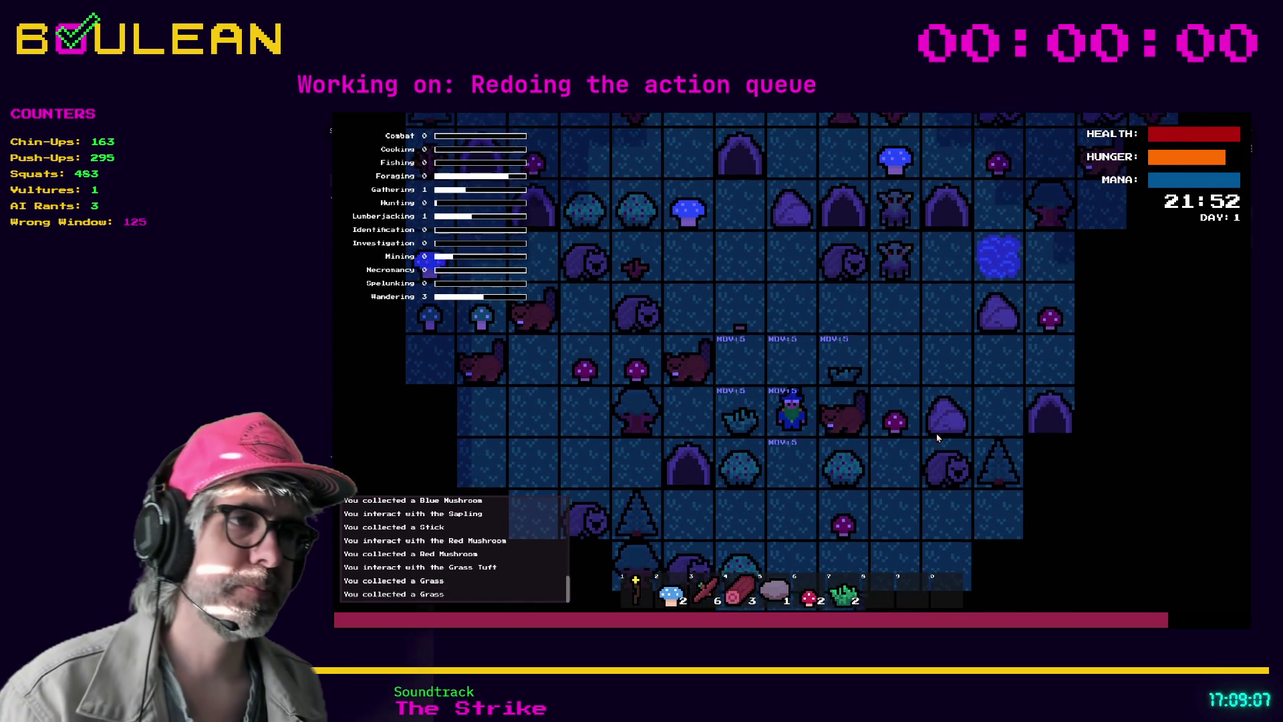
{"action": "key", "text": "Right"}
{"action": "key", "text": "Right"}
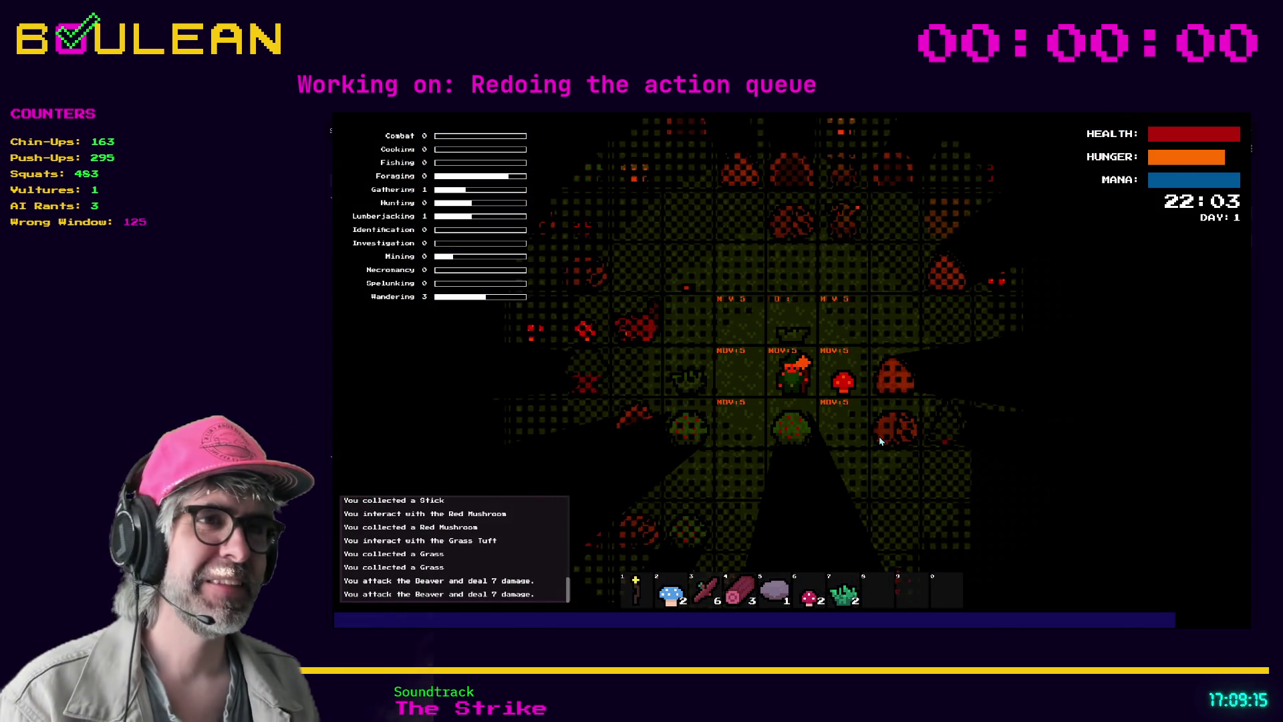
{"action": "key", "text": "F8"}
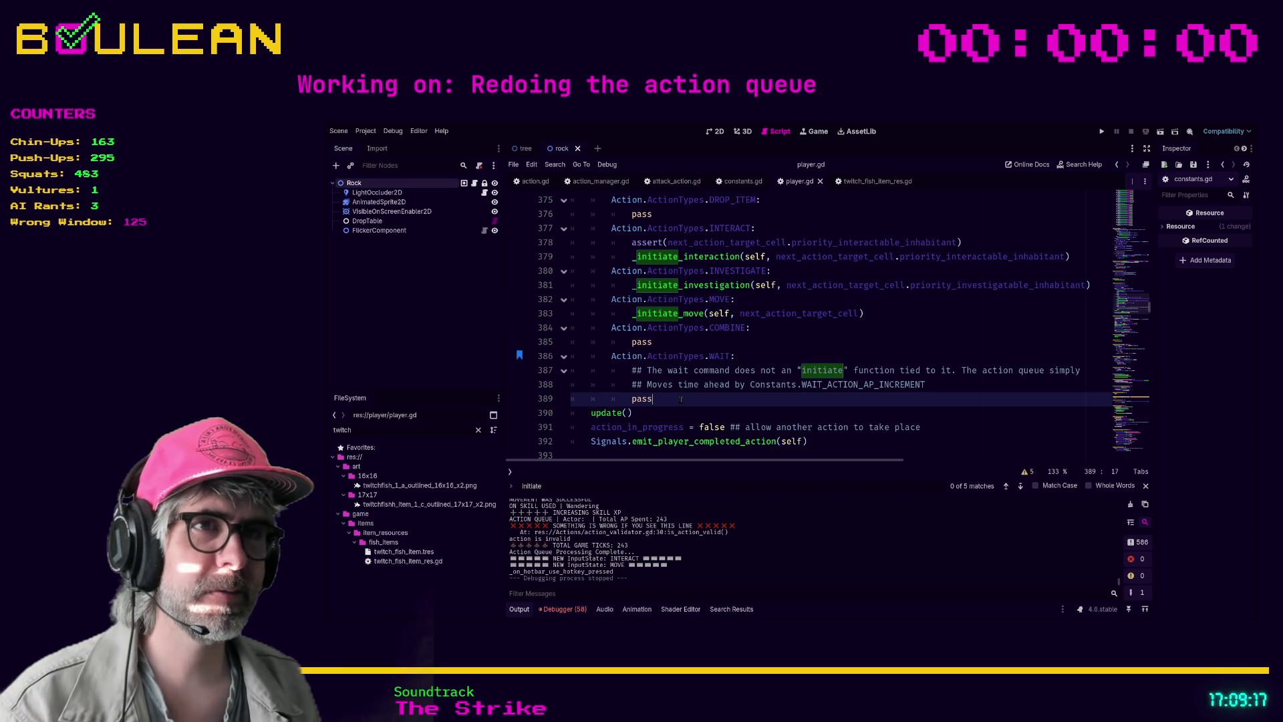
{"action": "left_click", "coordinate": [676, 344]}
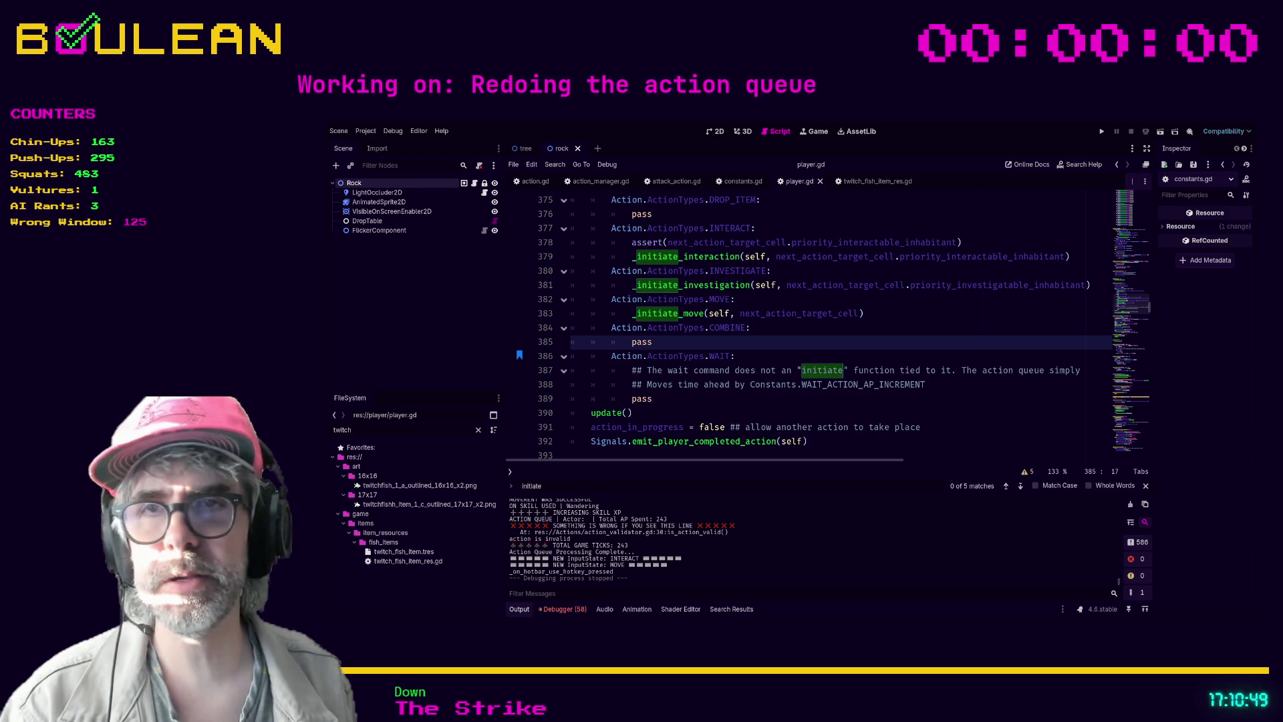
{"action": "left_click", "coordinate": [738, 403]}
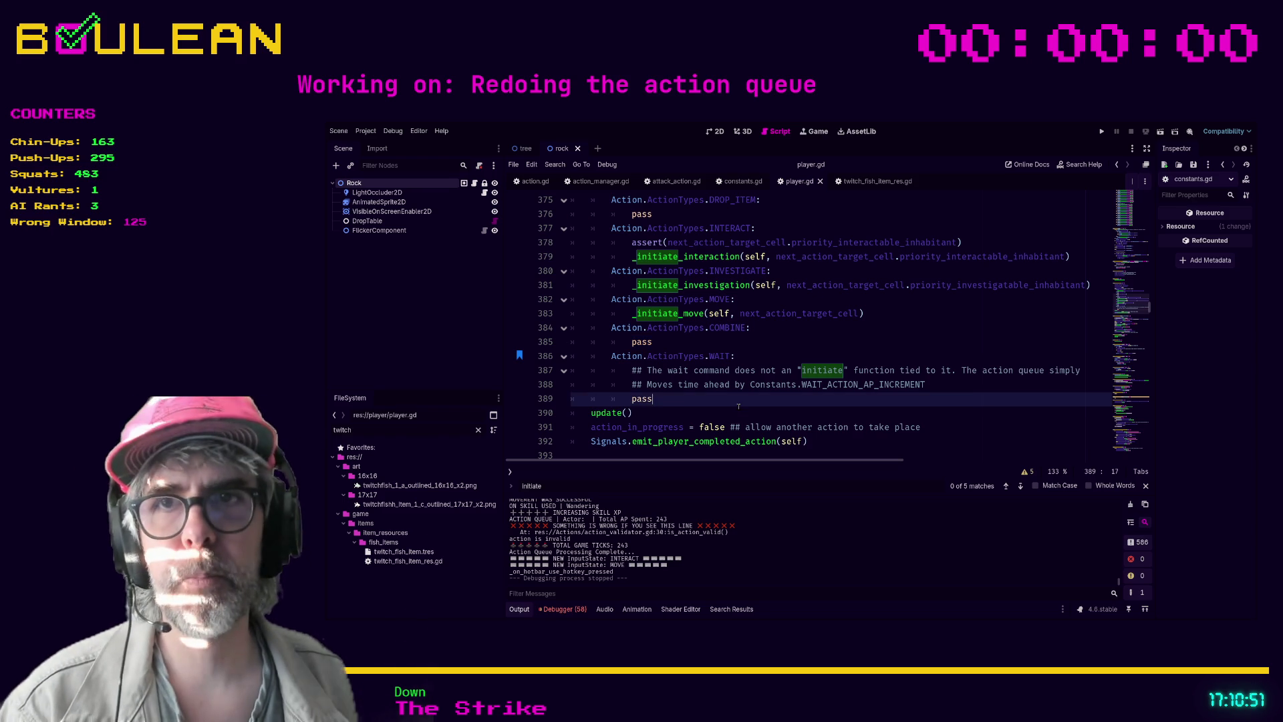
Inspect the COMBINE, DROP_ITEM and BUILD pass lines, then search player.gd for 'is_buyiil'
{"action": "scroll", "coordinate": [721, 404], "scroll_direction": "up", "scroll_amount": 1}
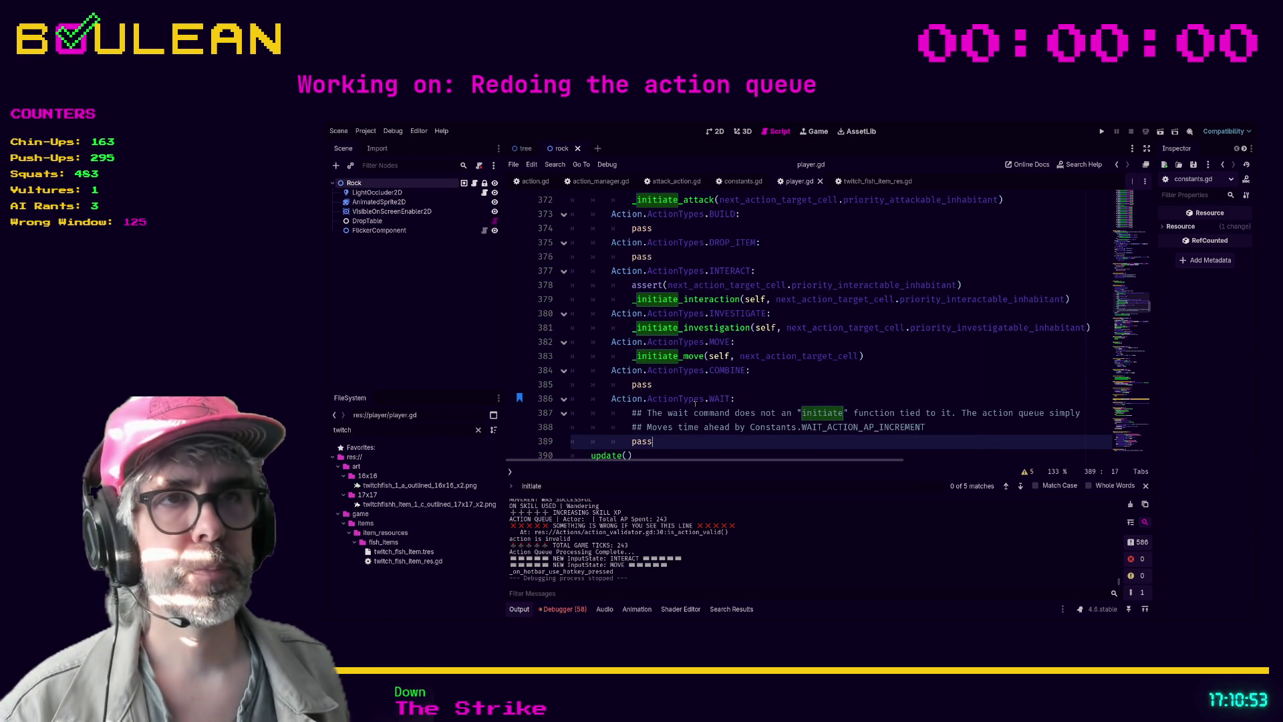
{"action": "left_click", "coordinate": [678, 386]}
{"action": "scroll", "coordinate": [677, 385], "scroll_direction": "up", "scroll_amount": 1}
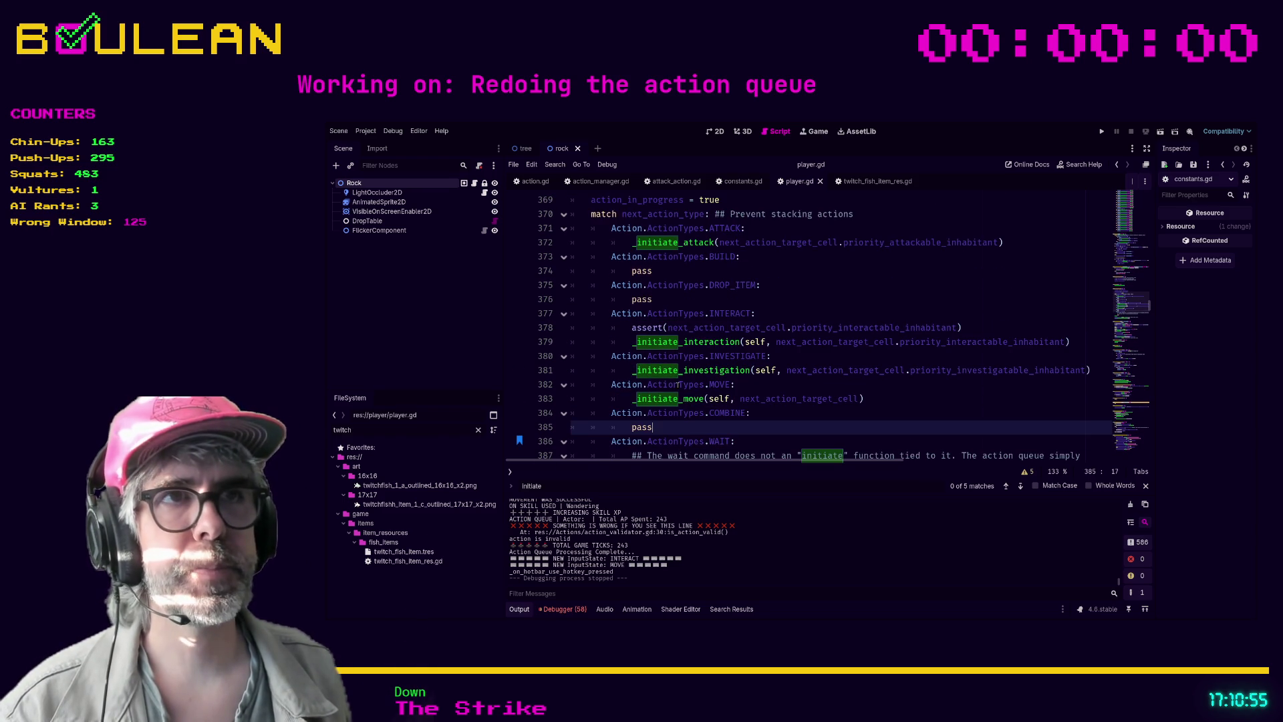
{"action": "left_click", "coordinate": [694, 303]}
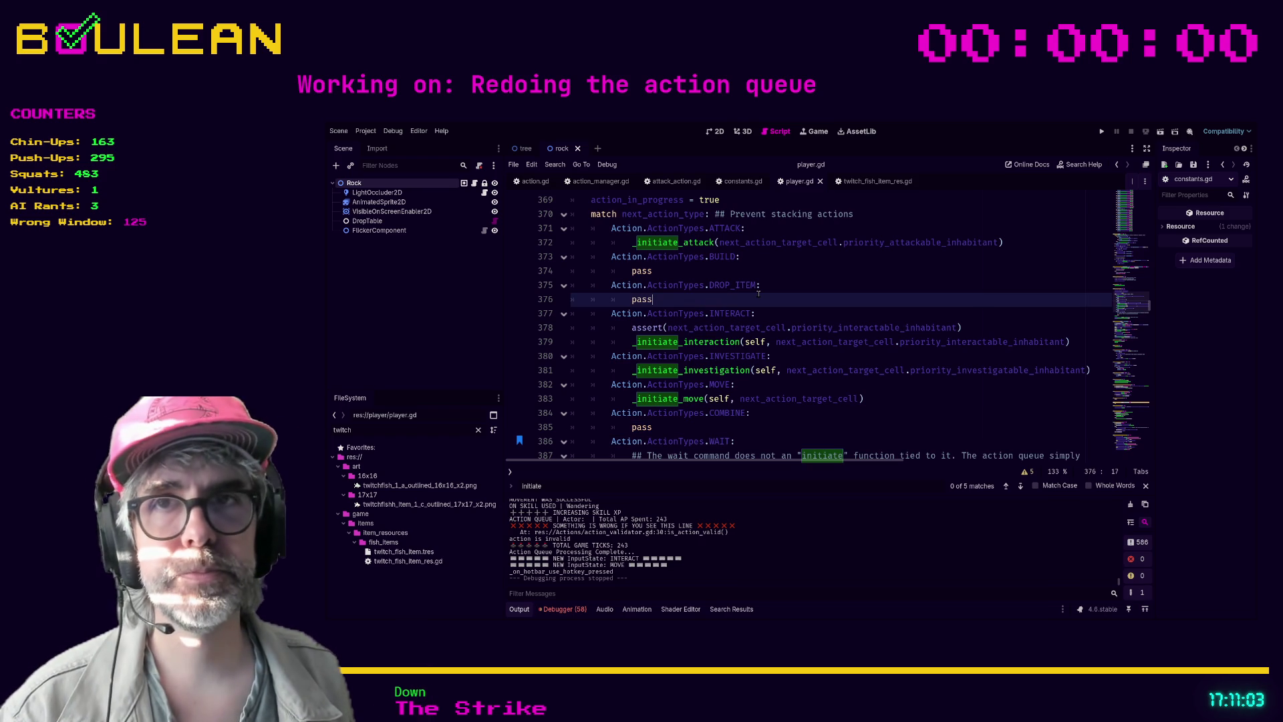
{"action": "scroll", "coordinate": [762, 292], "scroll_direction": "up", "scroll_amount": 1}
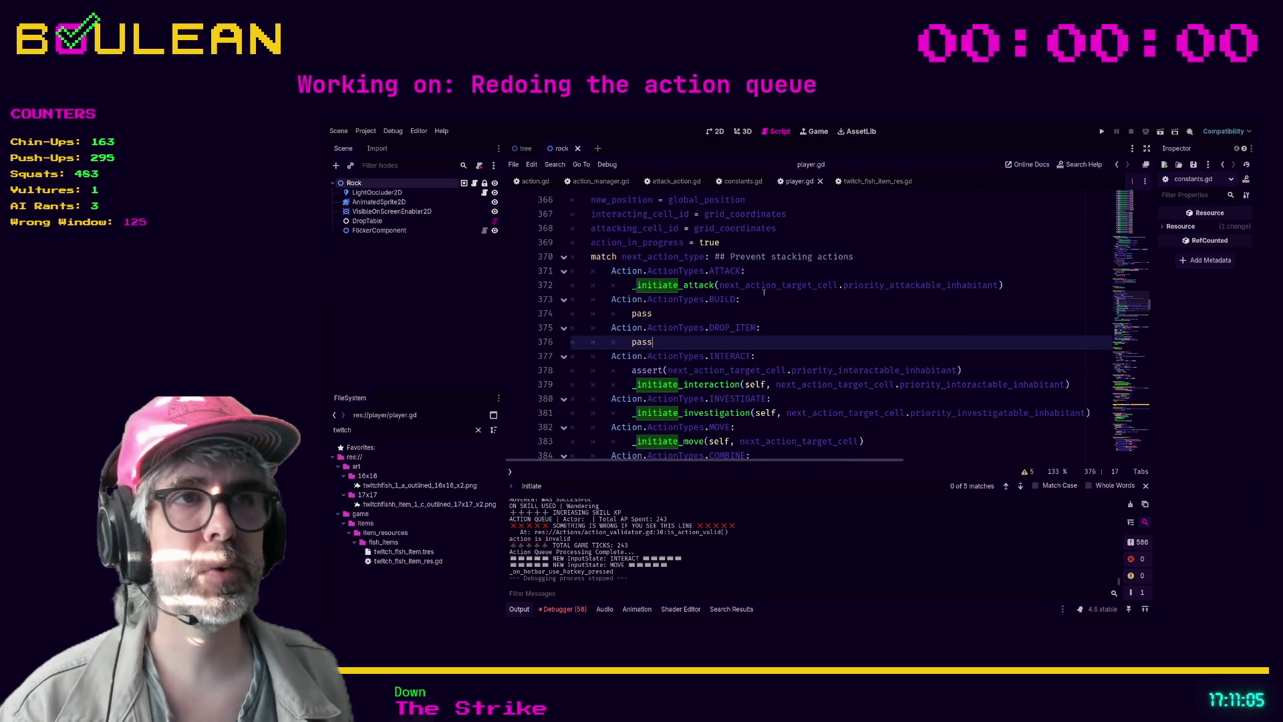
{"action": "left_click", "coordinate": [716, 308]}
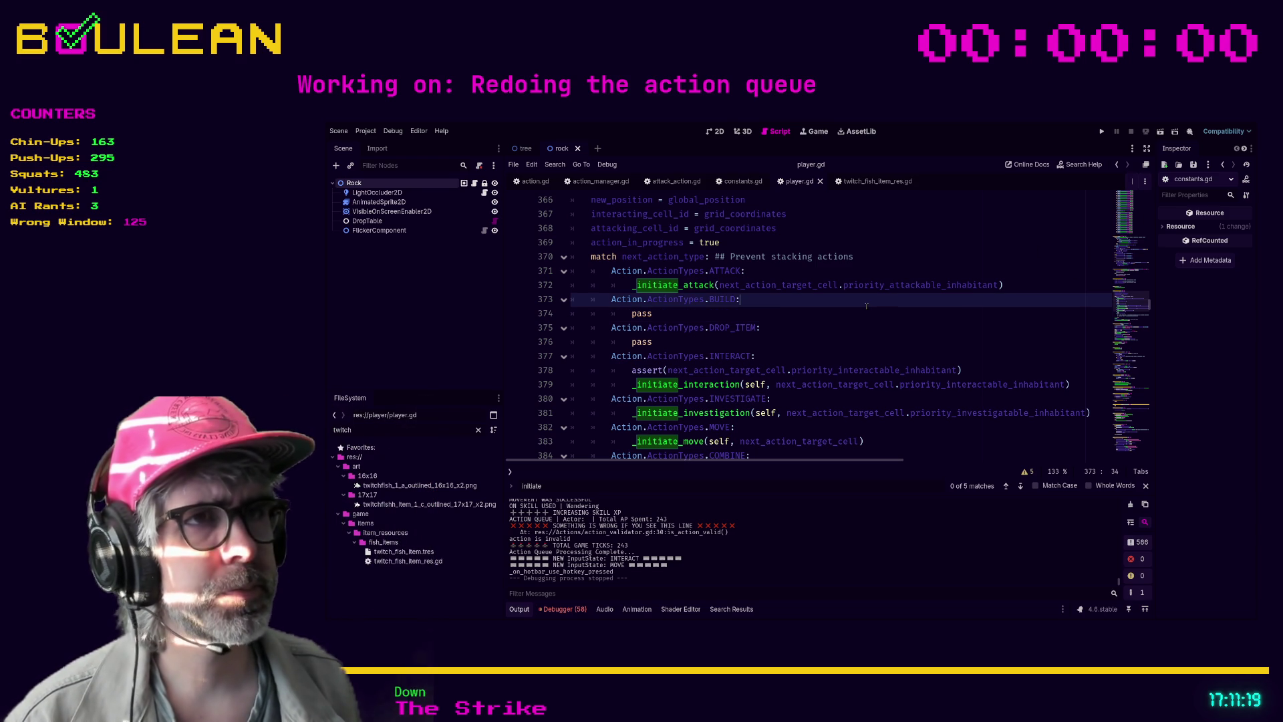
{"action": "key", "text": "ctrl+f"}
{"action": "type", "text": "is_buyil"}
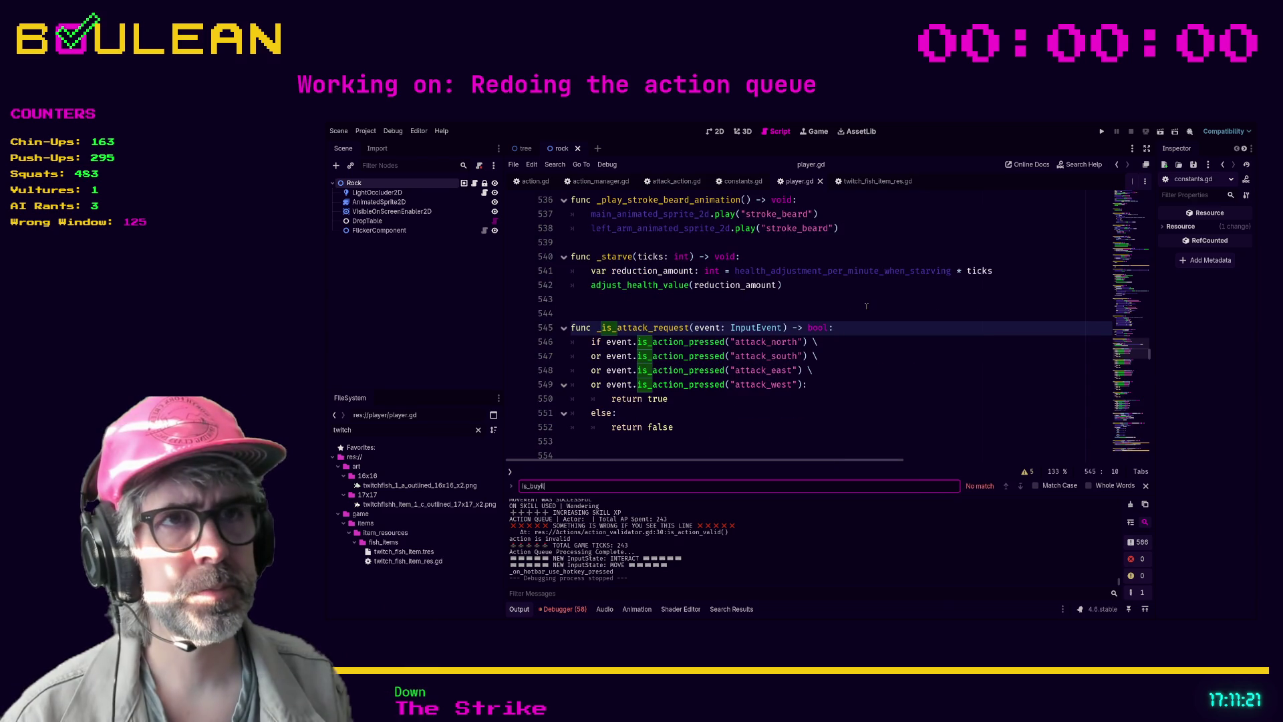
{"action": "type", "text": "ild"}
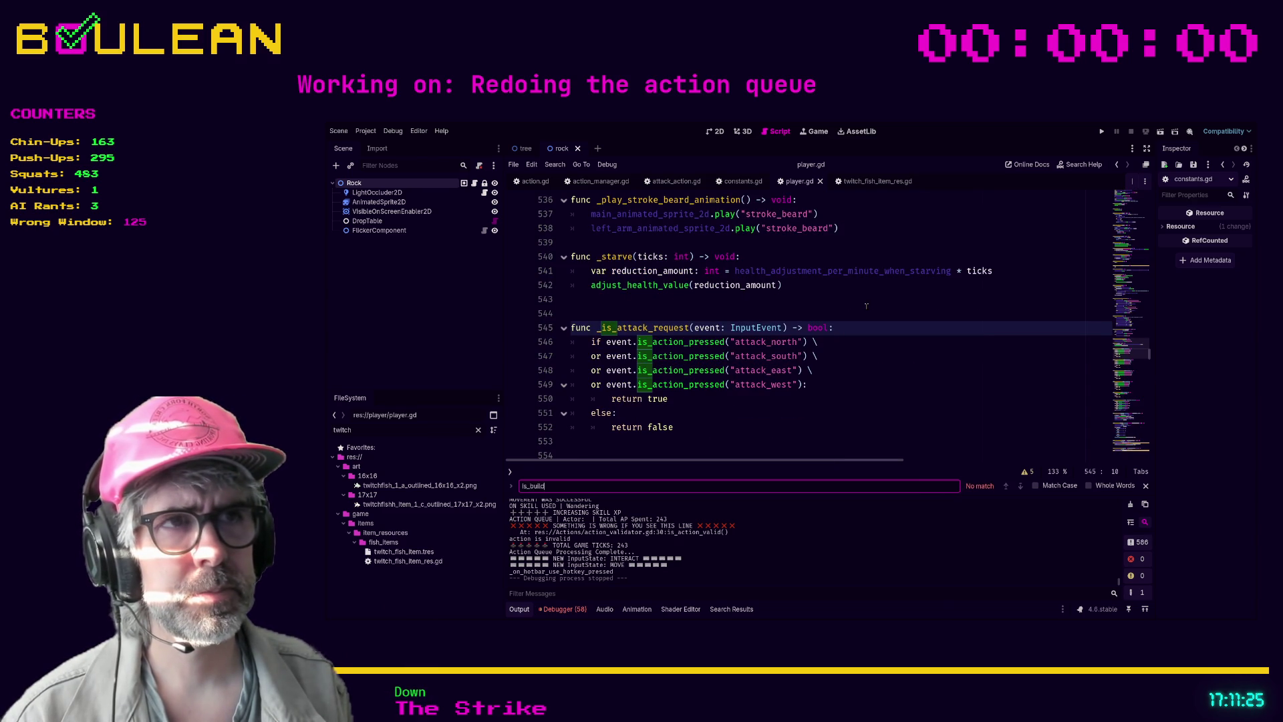
Try 'build_request' in the Find bar, then clear the unmatched term
{"action": "key", "text": "BackSpace"}
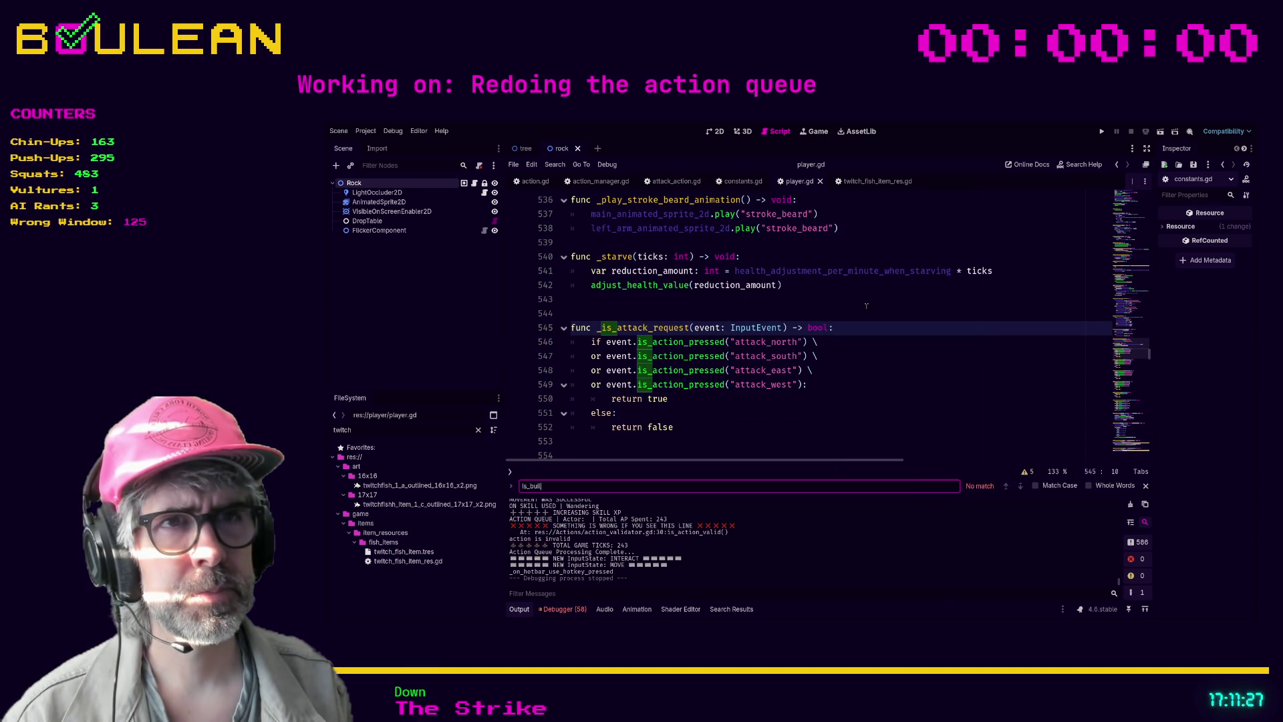
{"action": "key", "text": "BackSpace"}
{"action": "key", "text": "BackSpace"}
{"action": "key", "text": "BackSpace"}
{"action": "type", "text": "build_request"}
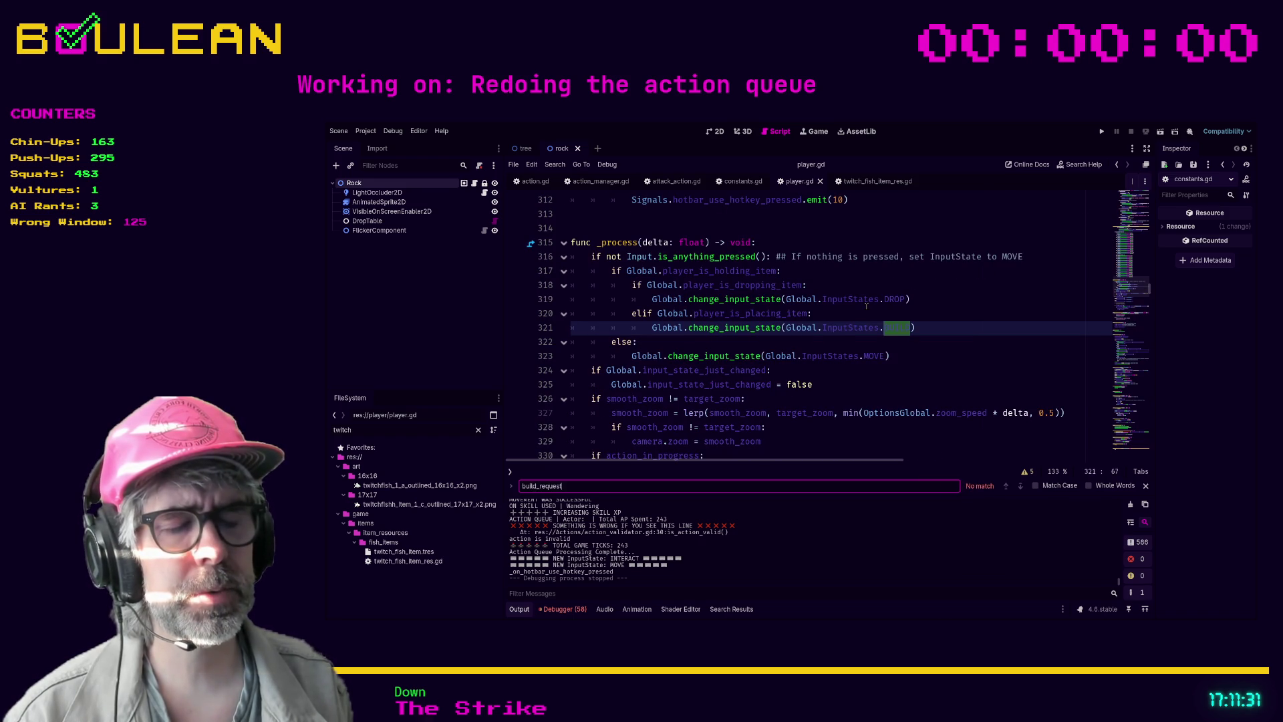
{"action": "key", "text": "ctrl+a"}
{"action": "key", "text": "BackSpace"}
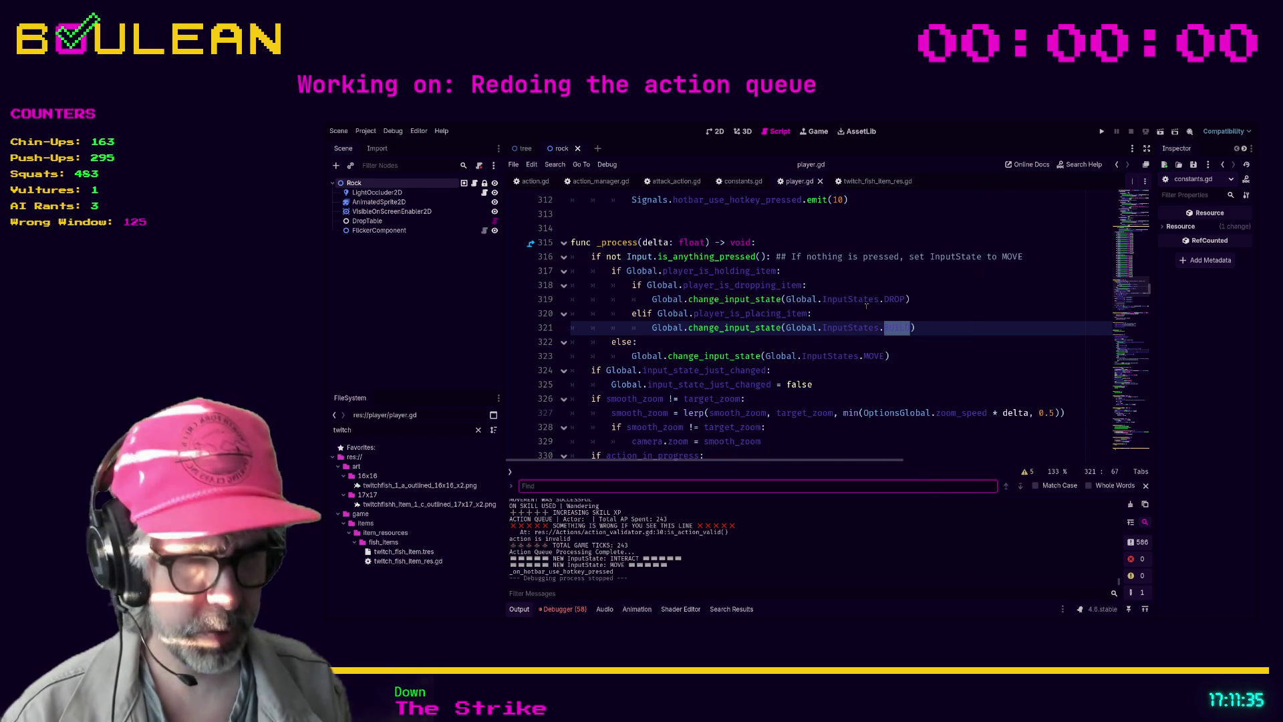
Find 'build' in all project files (88 matches, 18 files) and open _is_valid_build_action
{"action": "key", "text": "ctrl+shift+f"}
{"action": "key", "text": "Return"}
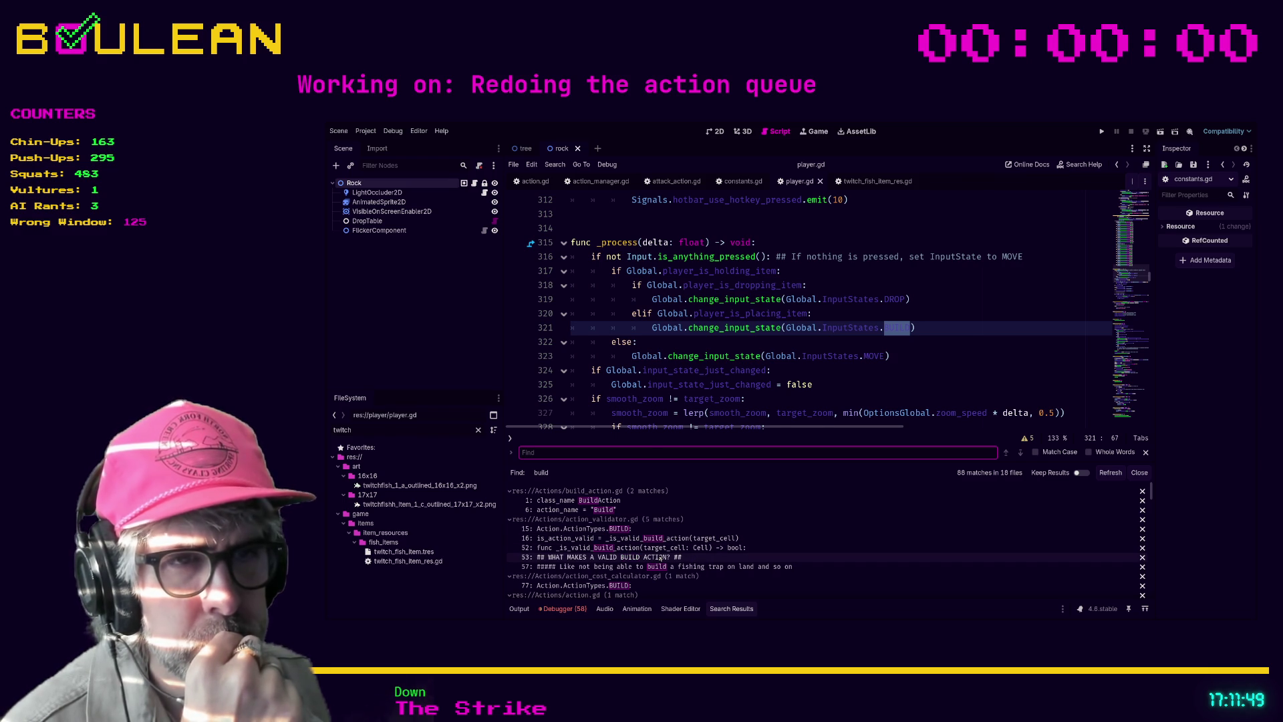
{"action": "left_click", "coordinate": [659, 557]}
Read _is_valid_build_action in action_validator.gd, then scroll up into is_action_valid
{"action": "scroll", "coordinate": [744, 370], "scroll_direction": "up", "scroll_amount": 2}
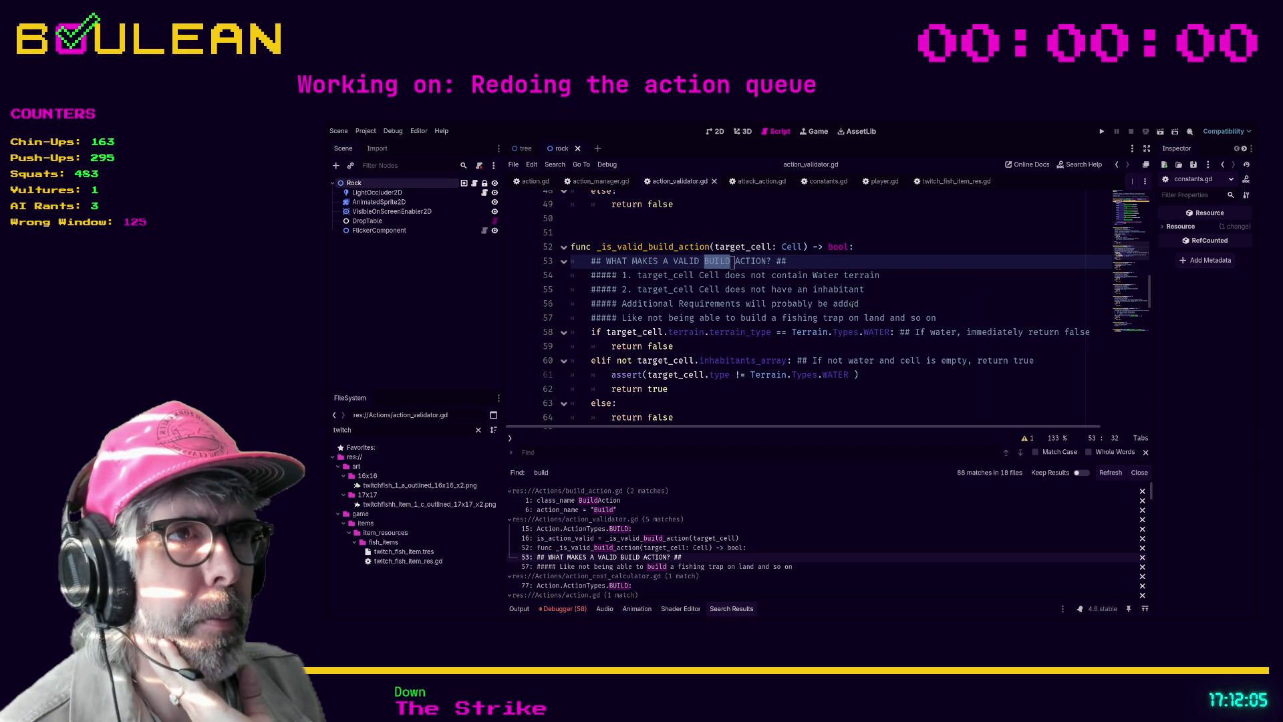
{"action": "scroll", "coordinate": [852, 304], "scroll_direction": "down", "scroll_amount": 2}
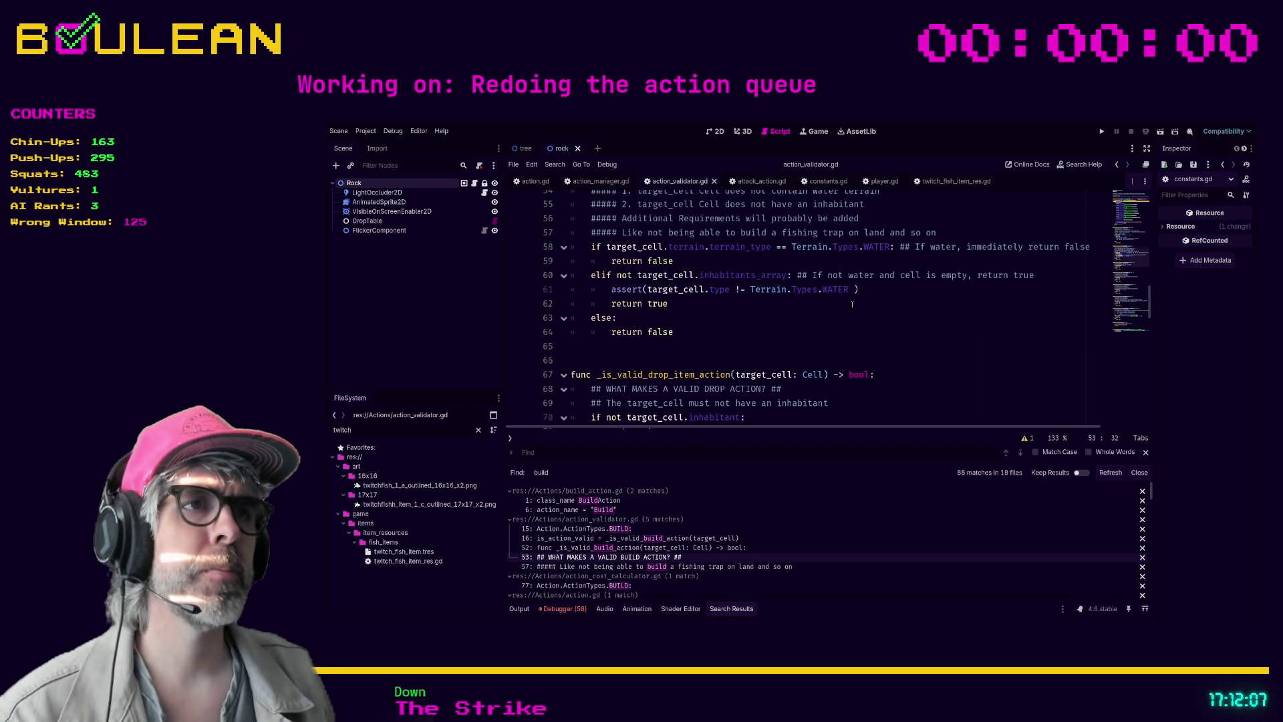
{"action": "scroll", "coordinate": [861, 315], "scroll_direction": "up", "scroll_amount": 1}
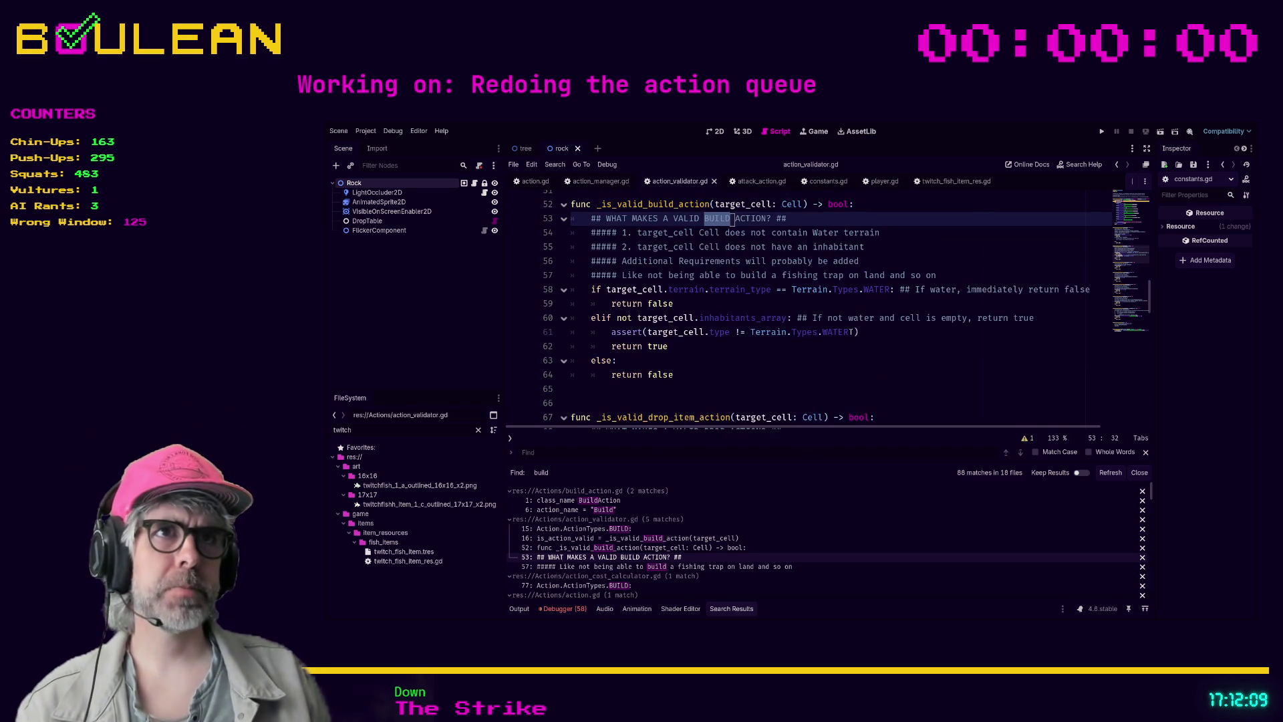
{"action": "left_click", "coordinate": [827, 355]}
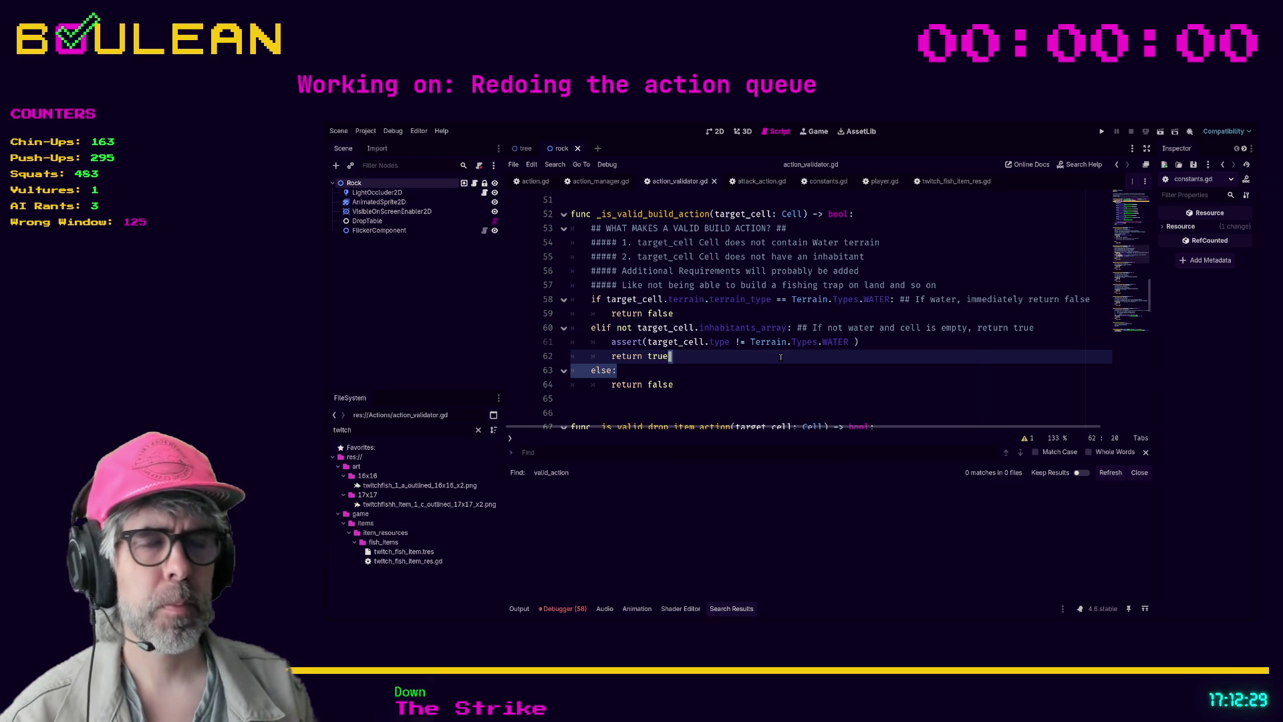
{"action": "left_click", "coordinate": [701, 394]}
{"action": "scroll", "coordinate": [701, 391], "scroll_direction": "up", "scroll_amount": 5}
{"action": "scroll", "coordinate": [700, 391], "scroll_direction": "up", "scroll_amount": 6}
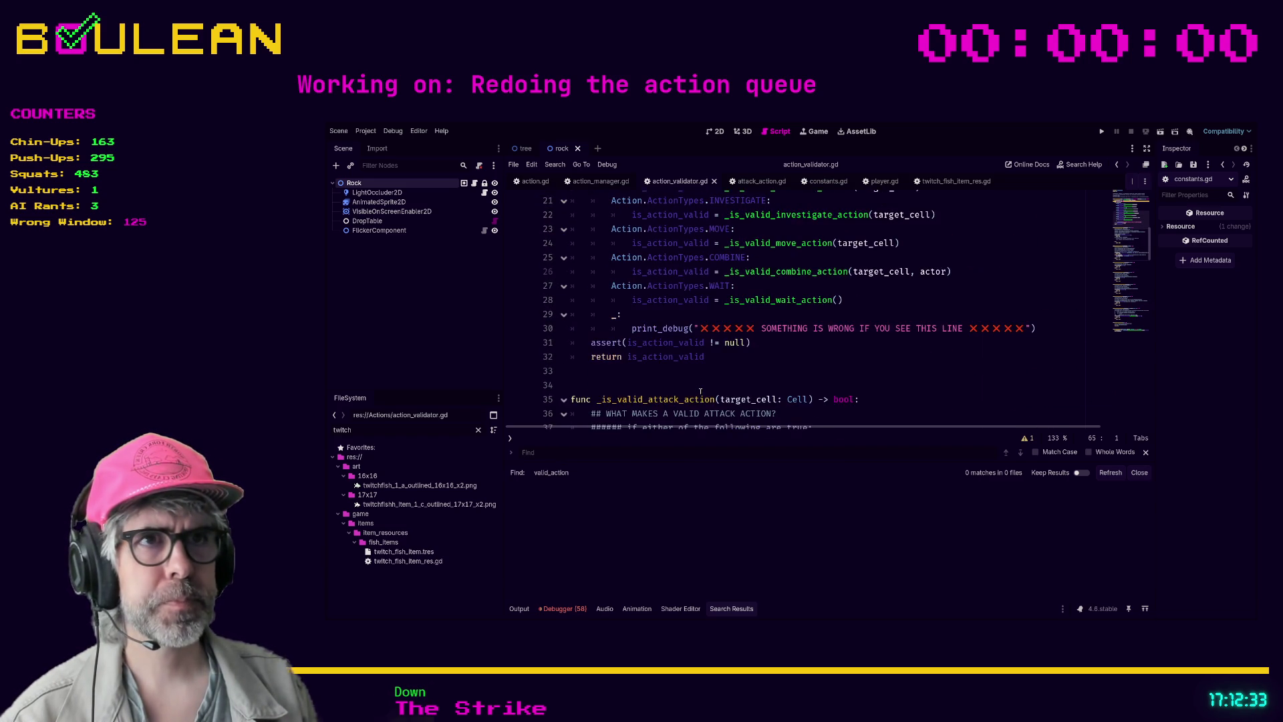
{"action": "scroll", "coordinate": [700, 392], "scroll_direction": "up", "scroll_amount": 5}
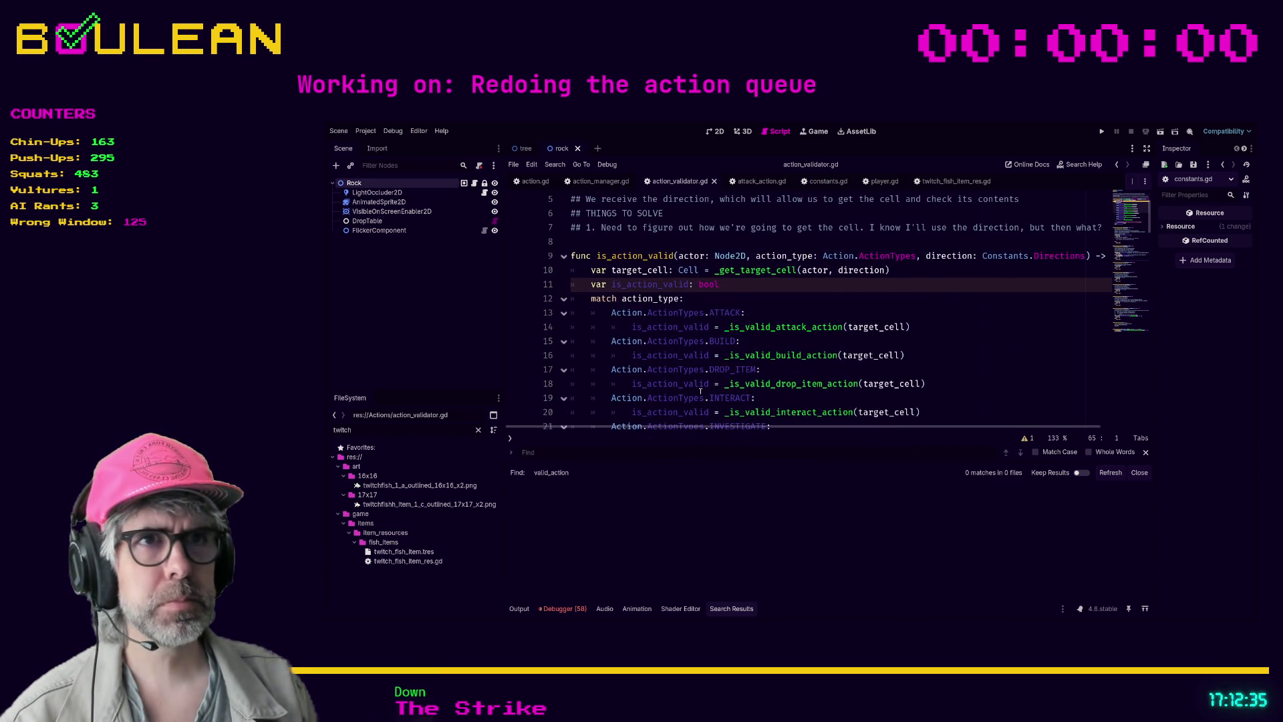
{"action": "left_click", "coordinate": [750, 341]}
{"action": "key", "text": "ctrl+f"}
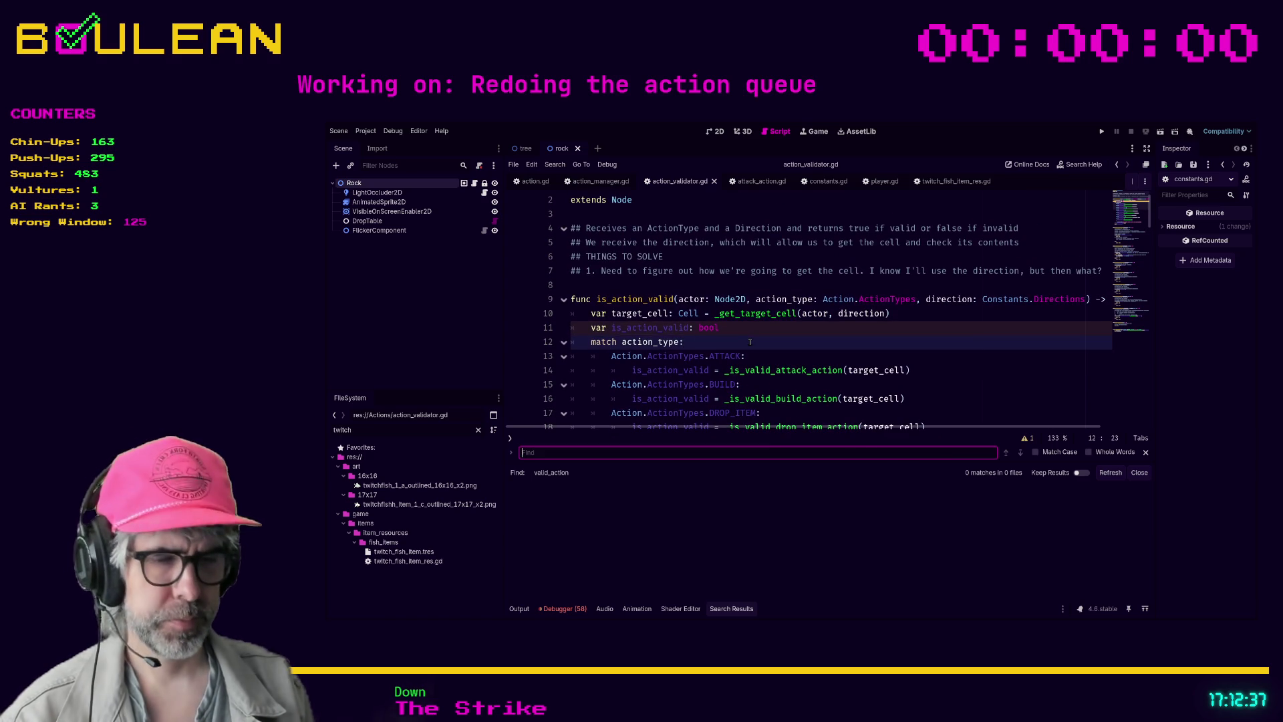
Search the whole project for is_action_valid and open player.gd at its line 346 call
{"action": "type", "text": "is_action_valid"}
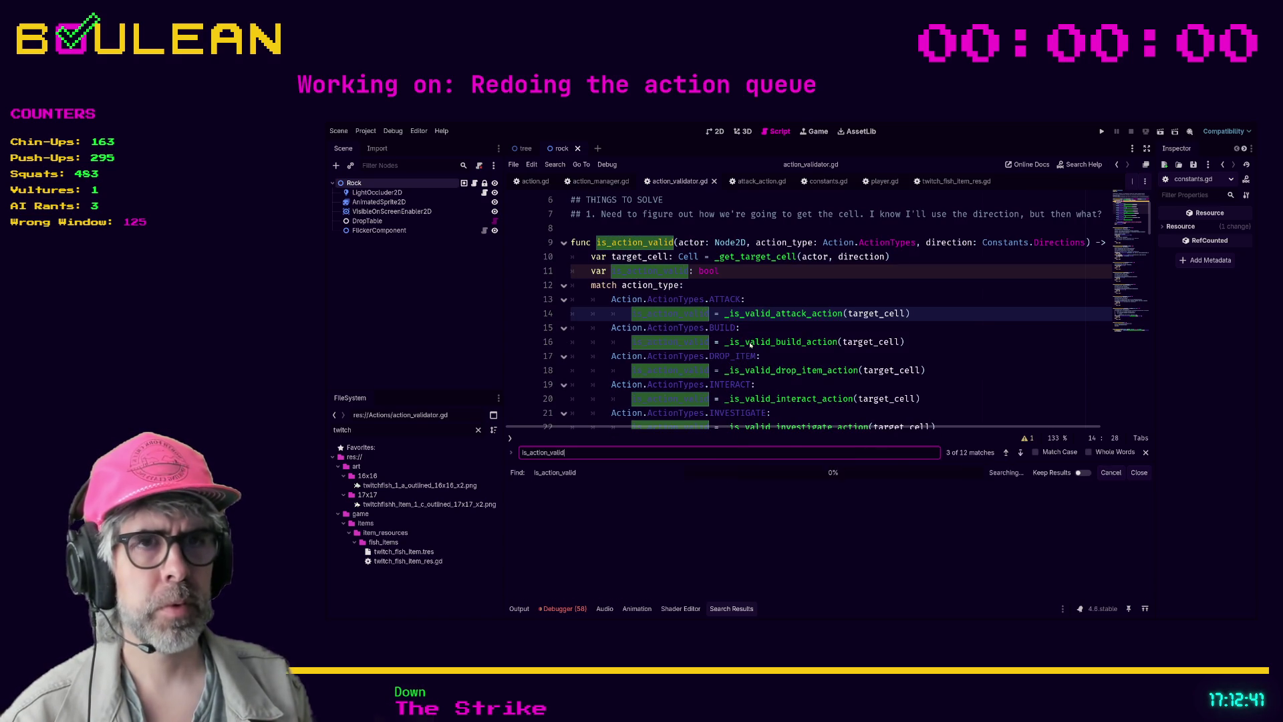
{"action": "key", "text": "ctrl+shift+f"}
{"action": "key", "text": "Return"}
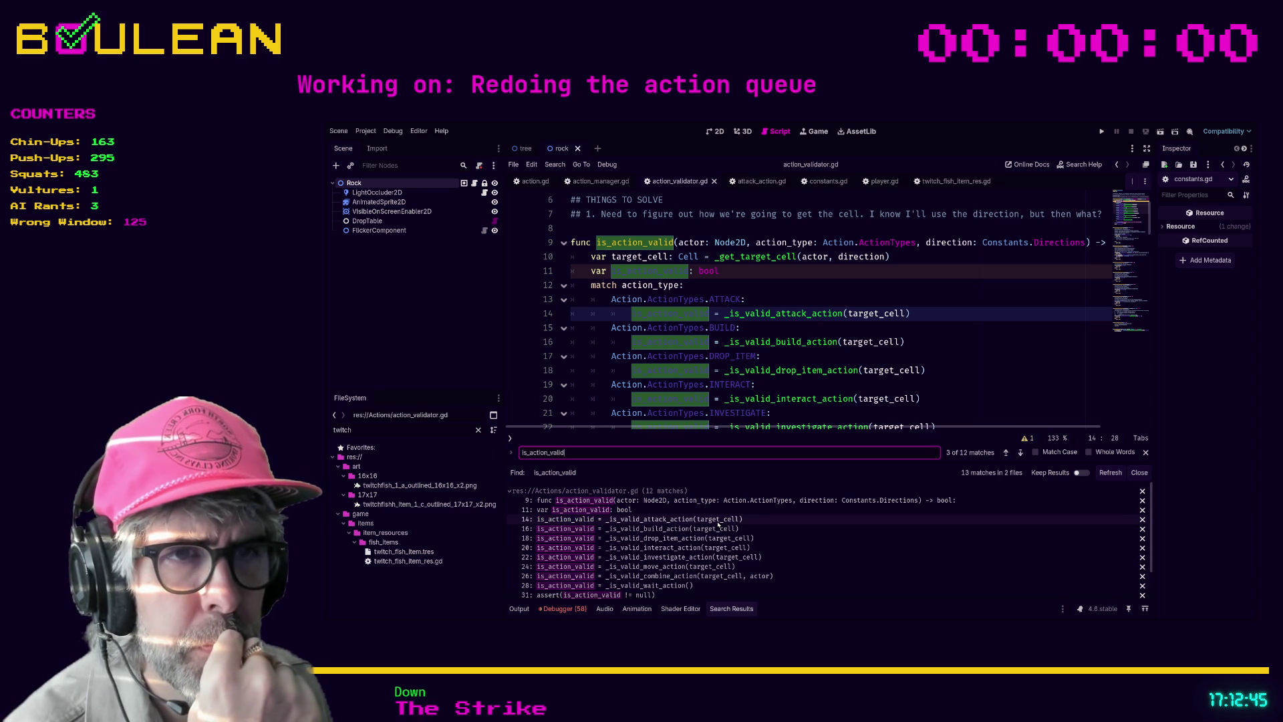
{"action": "left_click", "coordinate": [671, 527]}
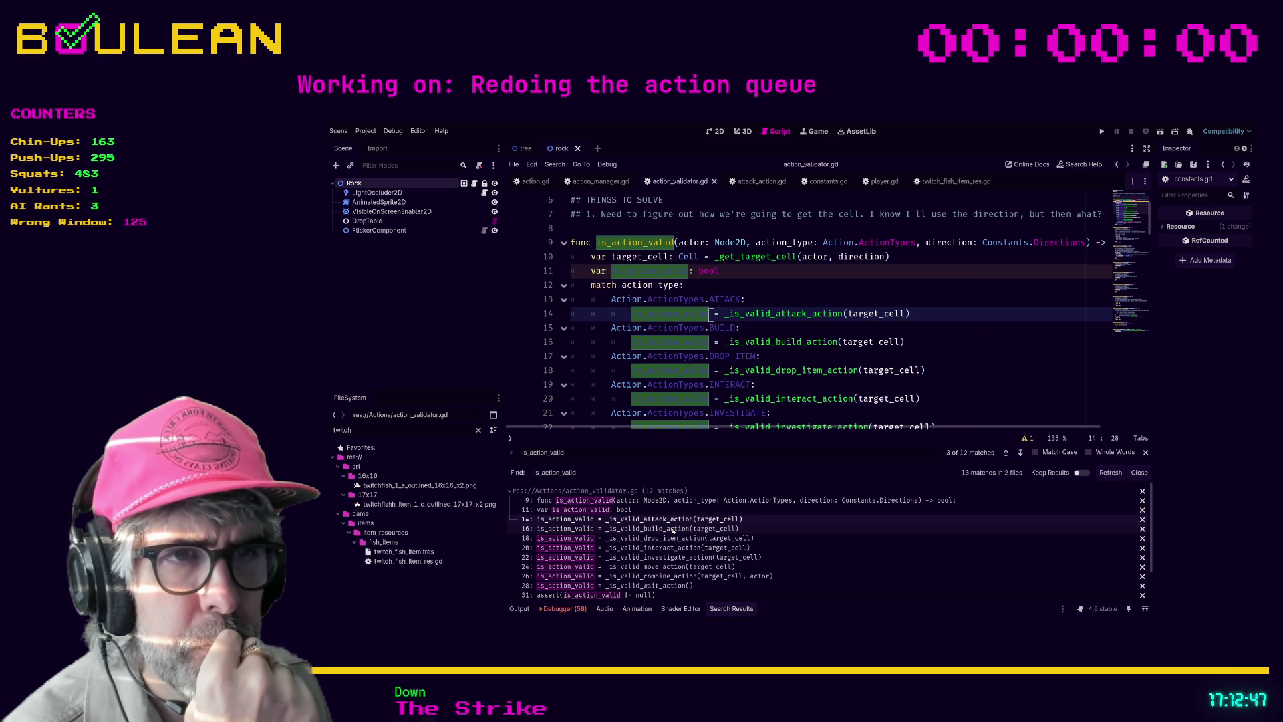
{"action": "scroll", "coordinate": [770, 536], "scroll_direction": "down", "scroll_amount": 1}
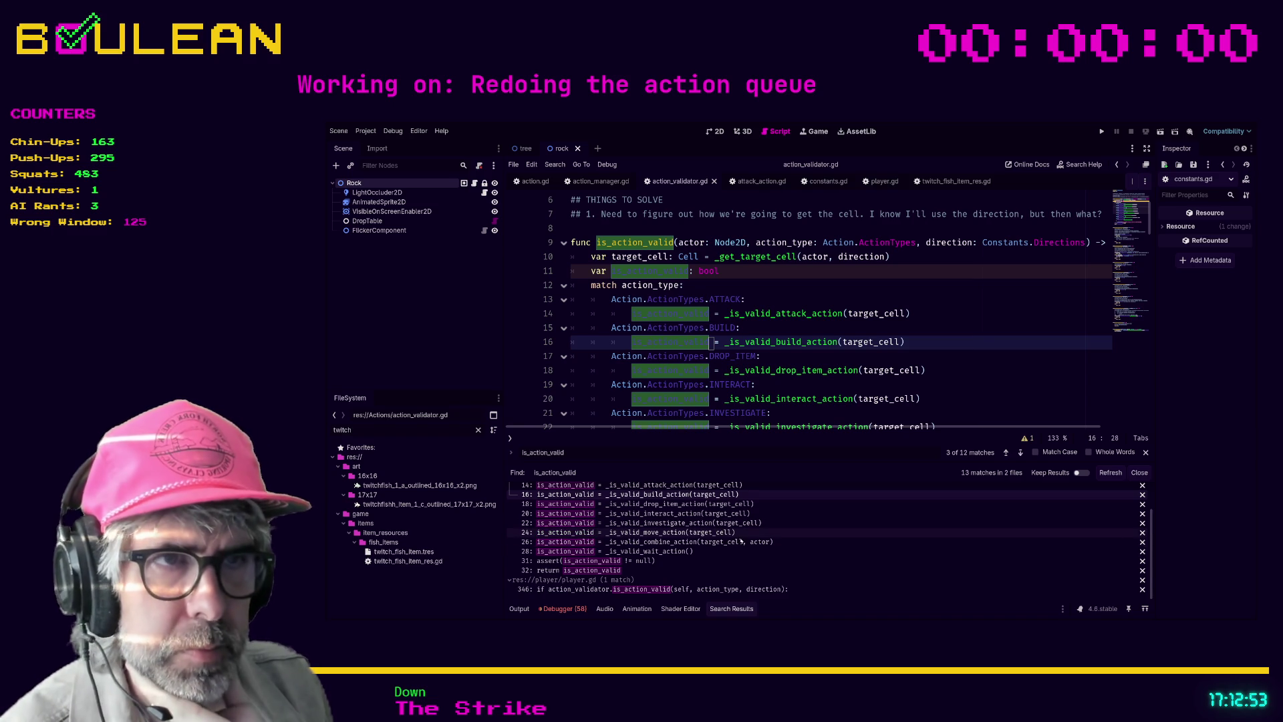
{"action": "left_click", "coordinate": [710, 592]}
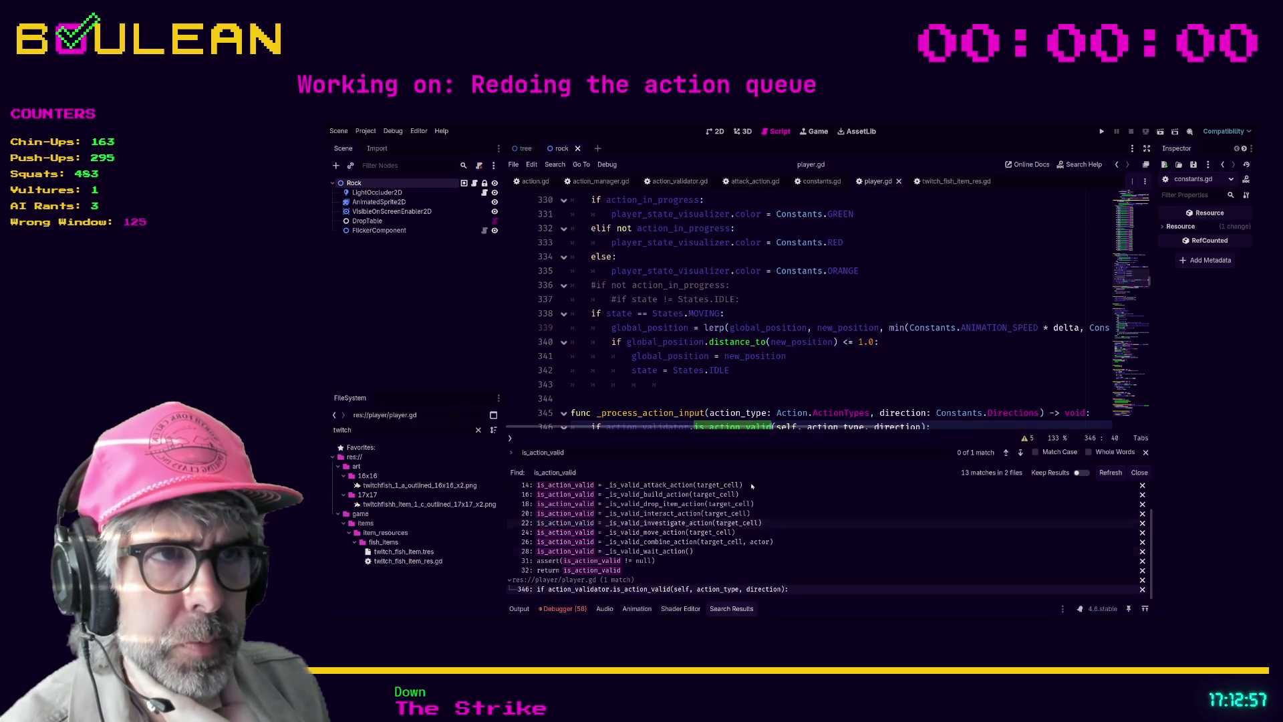
Read through _process_action_input's is_action_valid call and its valid and invalid-action branches
{"action": "scroll", "coordinate": [760, 354], "scroll_direction": "down", "scroll_amount": 2}
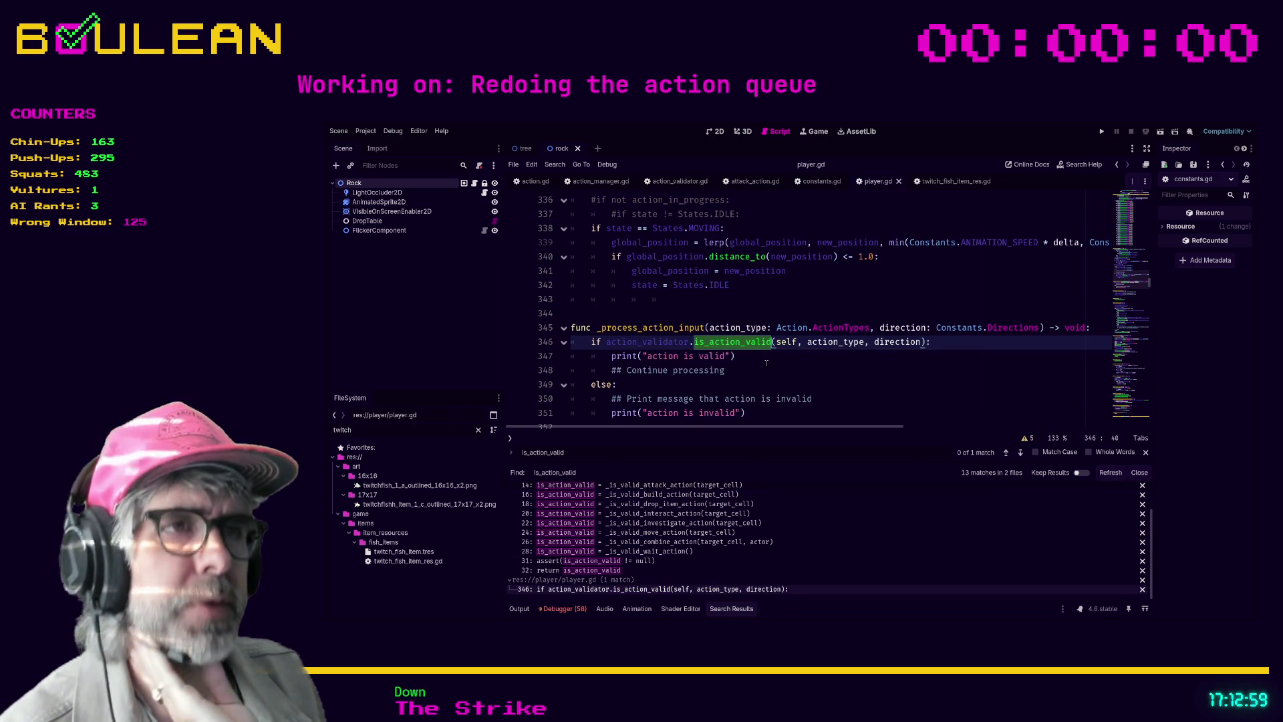
{"action": "left_click", "coordinate": [746, 343]}
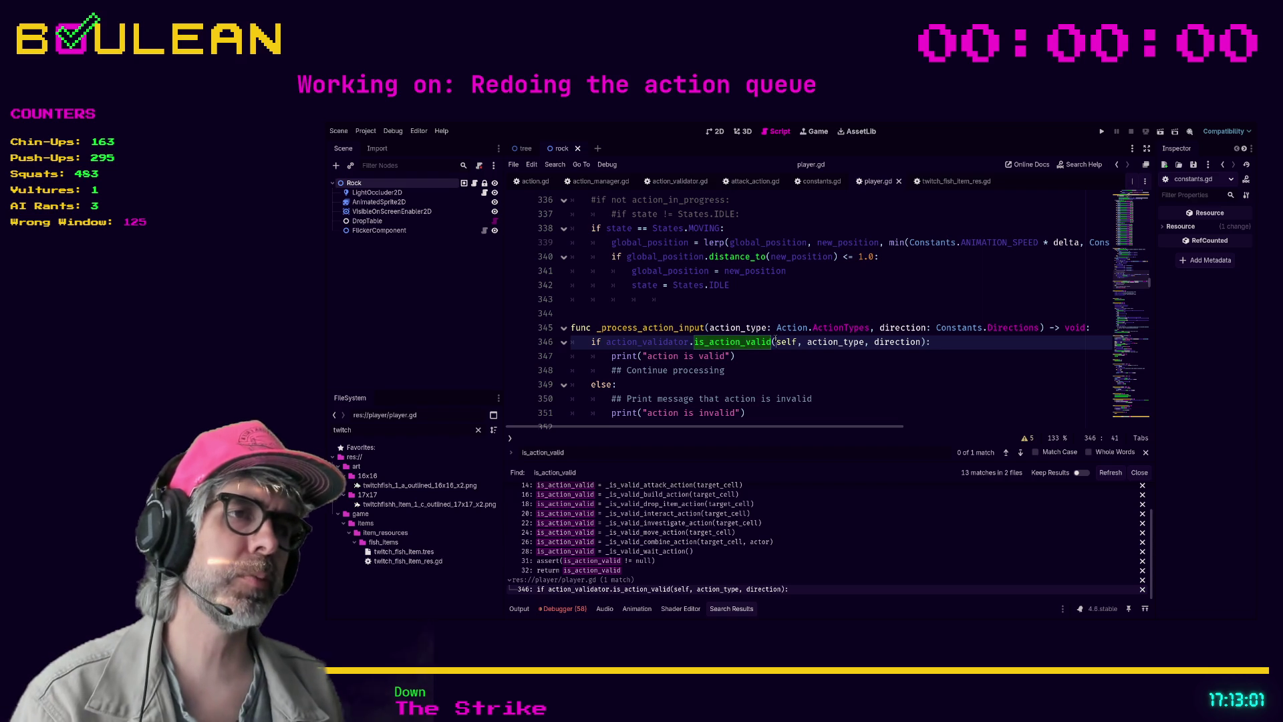
{"action": "left_click", "coordinate": [772, 342]}
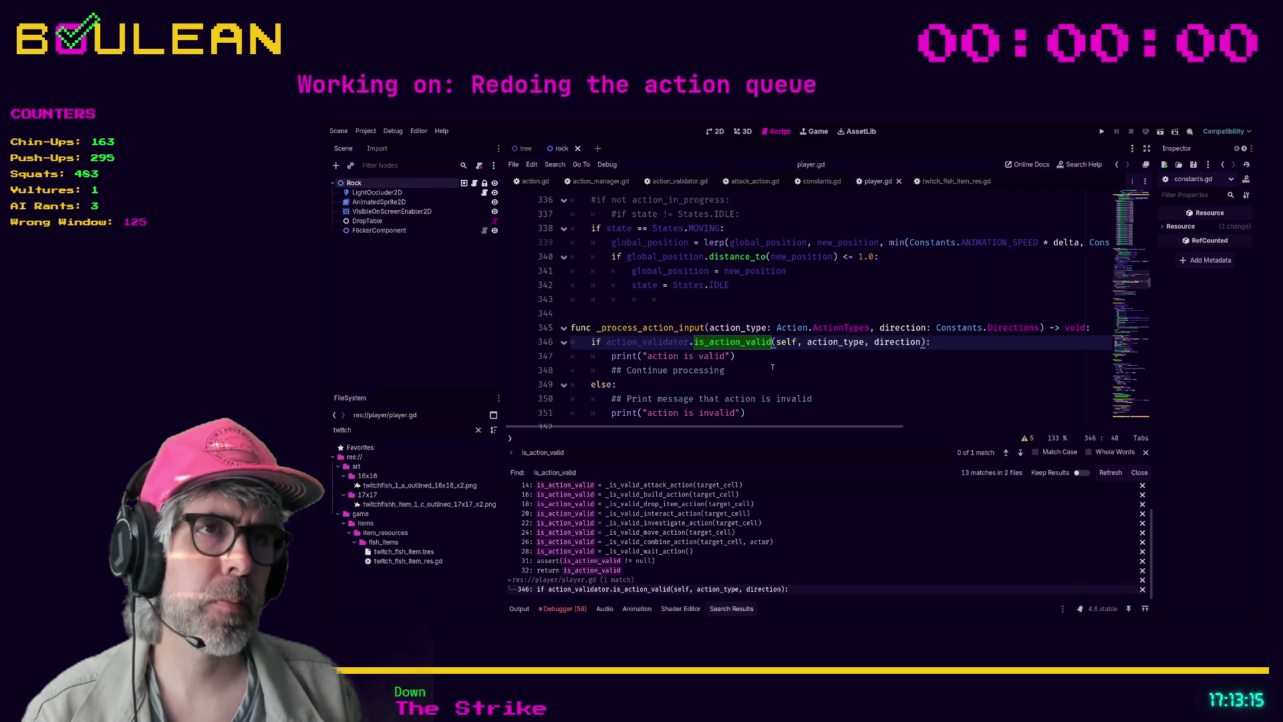
{"action": "scroll", "coordinate": [768, 360], "scroll_direction": "down", "scroll_amount": 1}
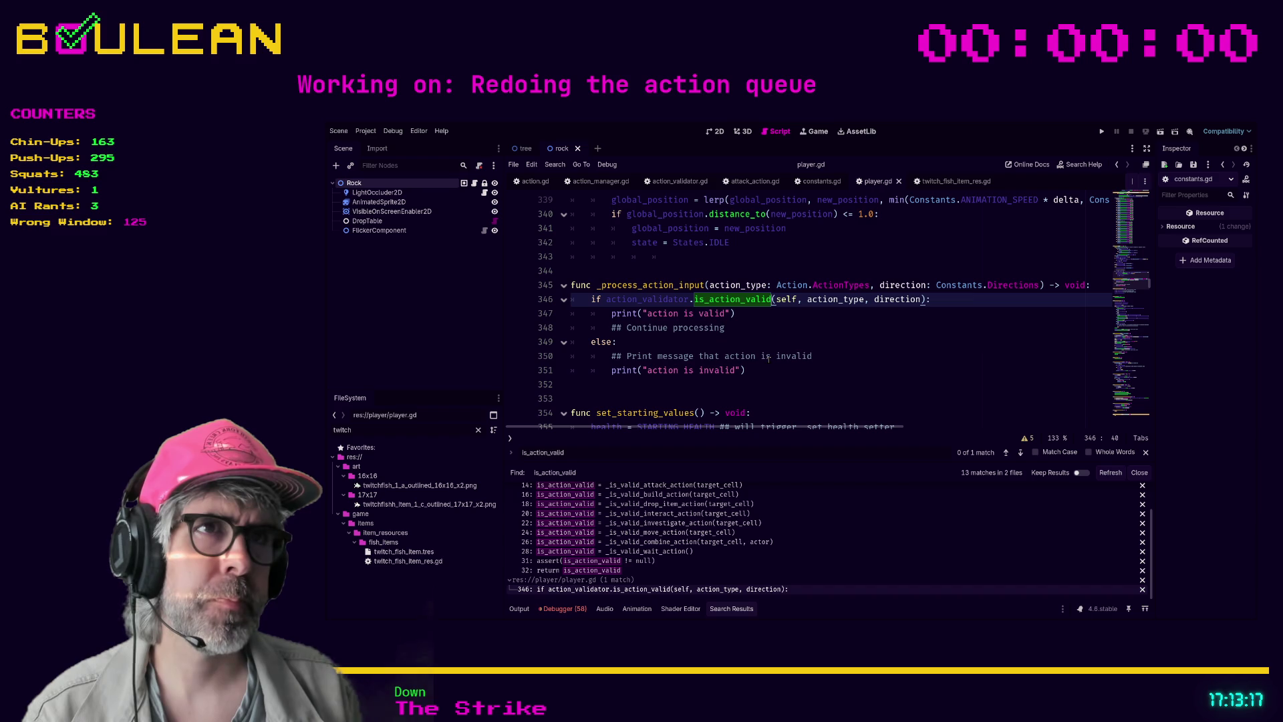
{"action": "scroll", "coordinate": [775, 356], "scroll_direction": "up", "scroll_amount": 2}
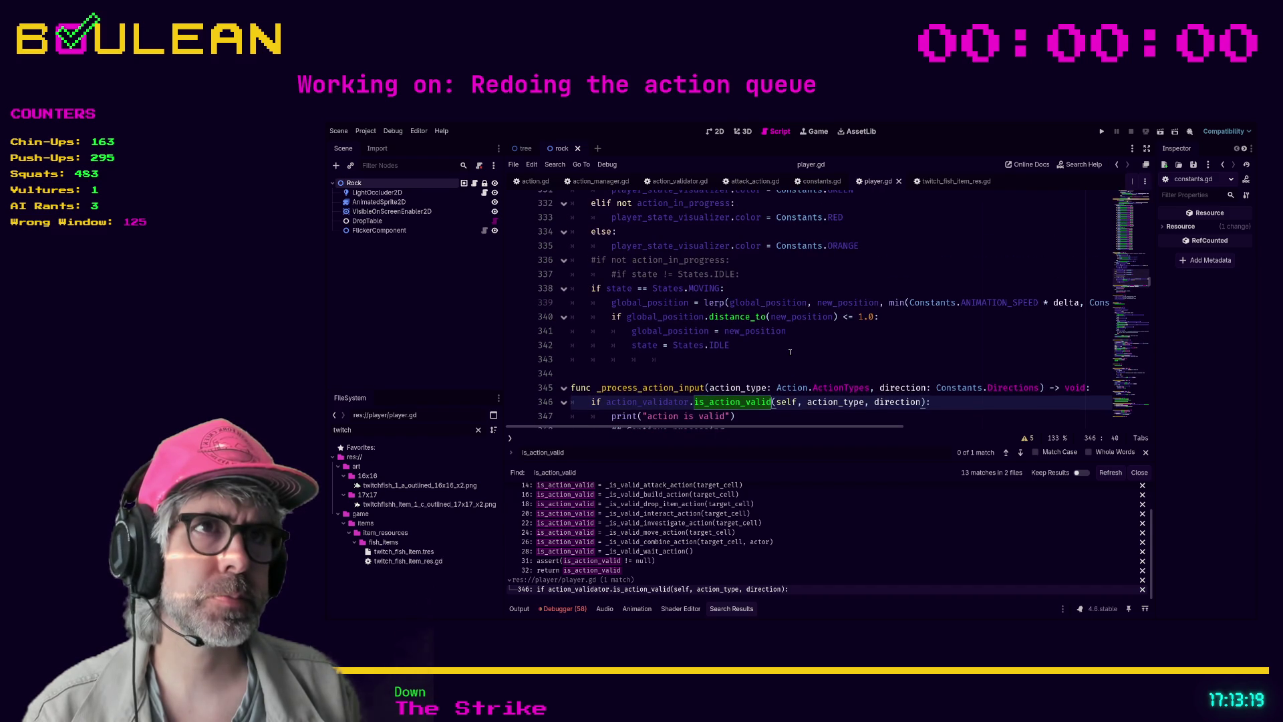
{"action": "scroll", "coordinate": [795, 361], "scroll_direction": "up", "scroll_amount": 1}
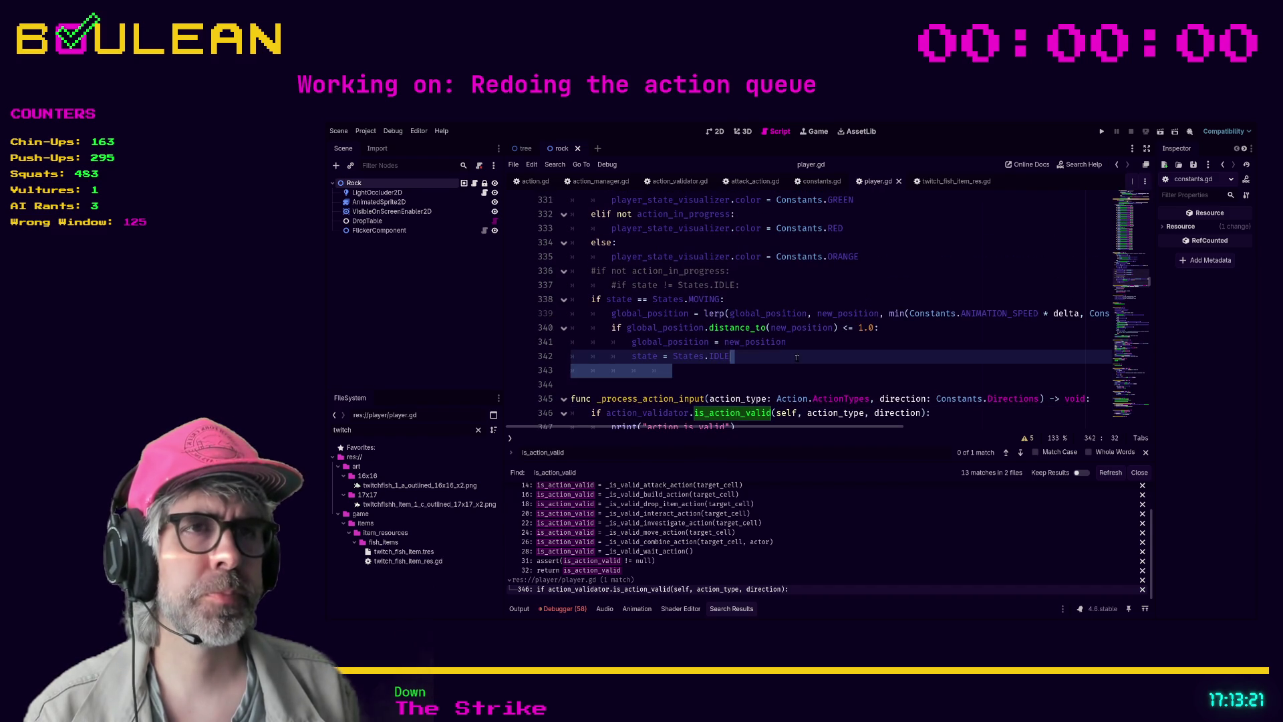
{"action": "left_click", "coordinate": [803, 373]}
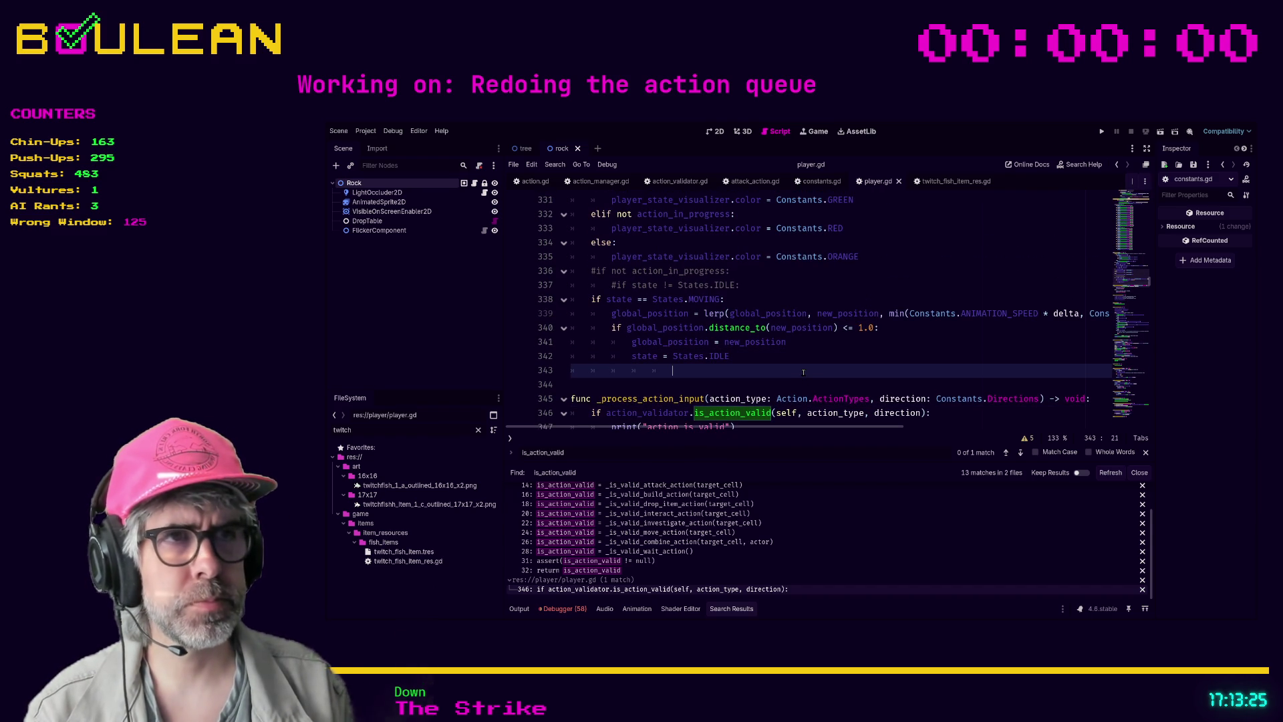
{"action": "scroll", "coordinate": [803, 372], "scroll_direction": "down", "scroll_amount": 1}
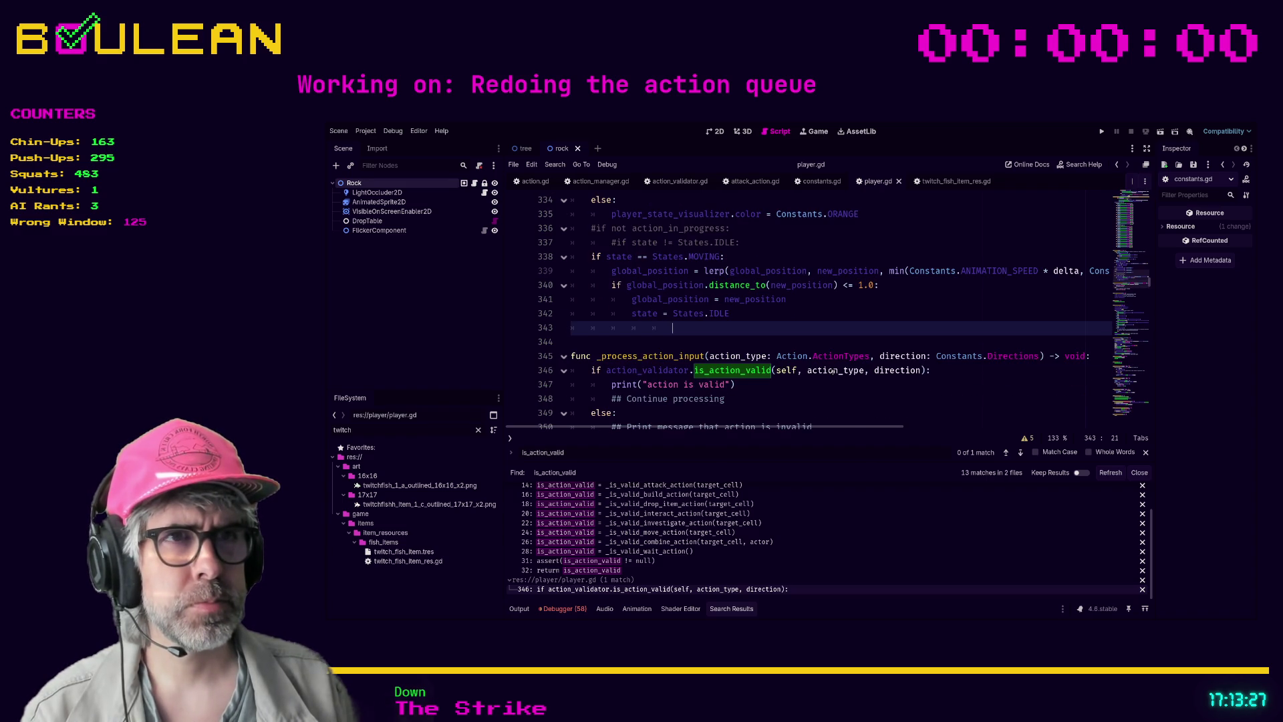
{"action": "scroll", "coordinate": [833, 372], "scroll_direction": "down", "scroll_amount": 1}
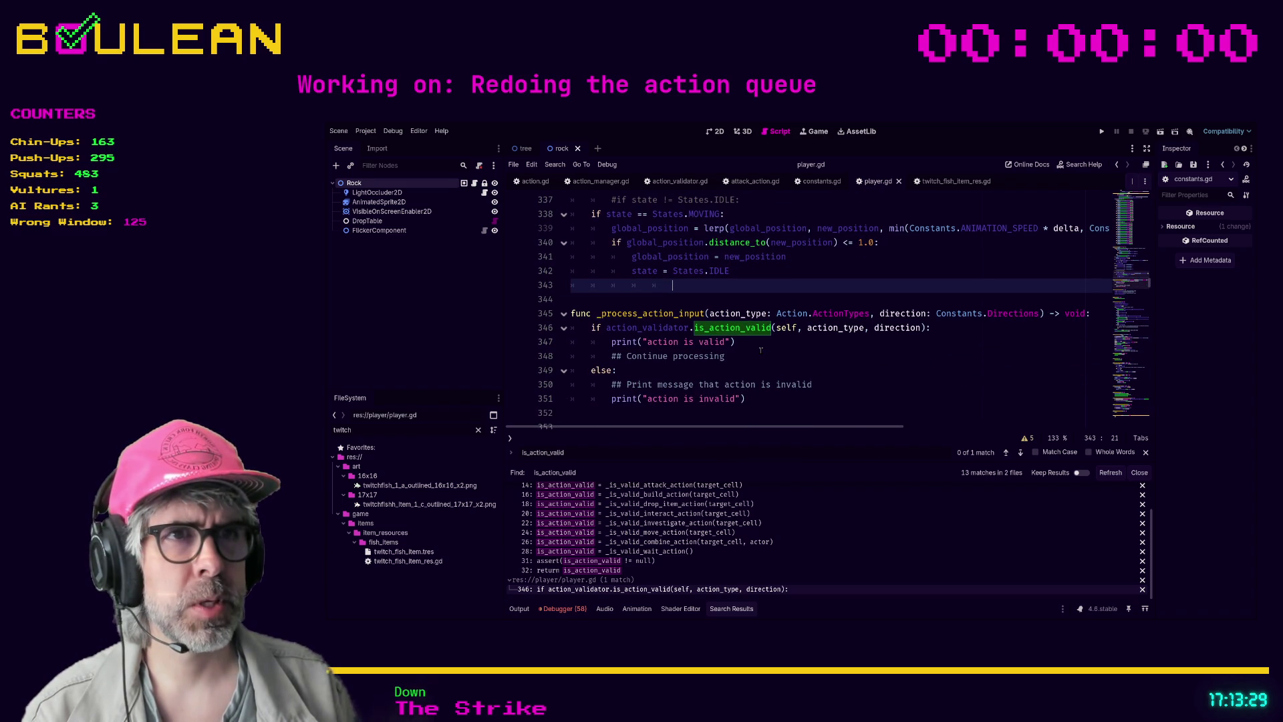
{"action": "scroll", "coordinate": [768, 395], "scroll_direction": "down", "scroll_amount": 1}
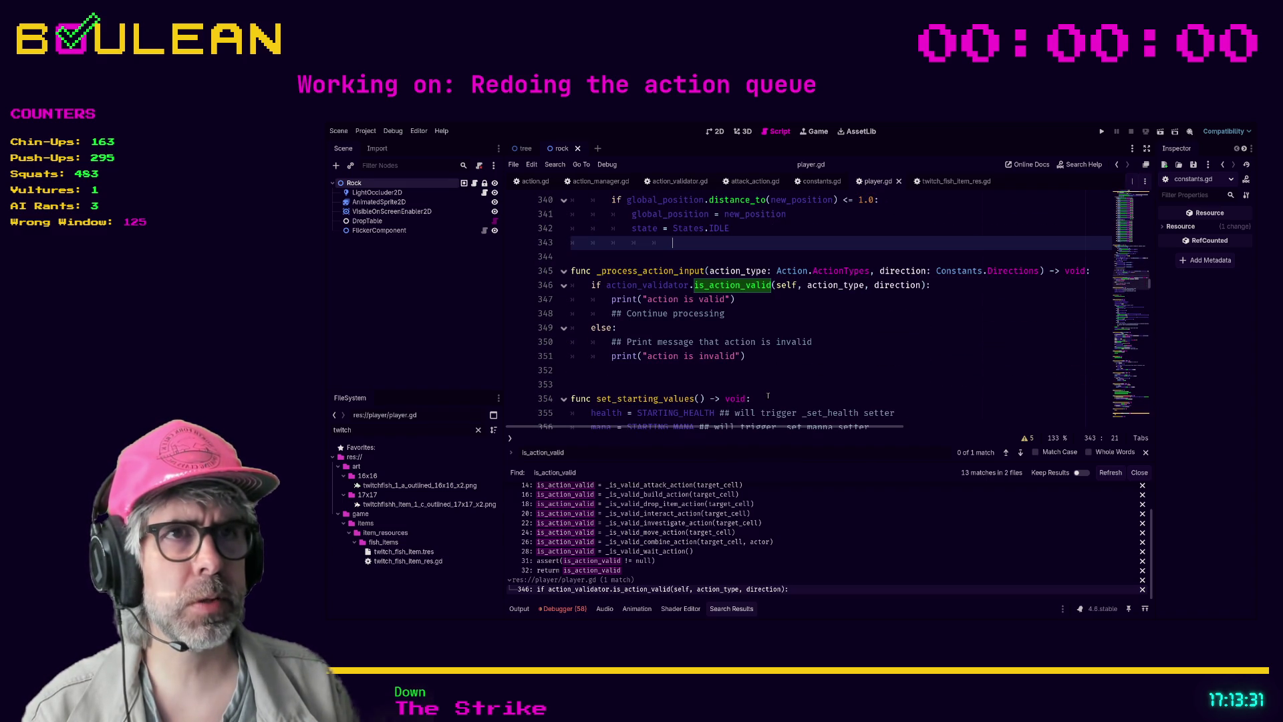
{"action": "left_click", "coordinate": [772, 359]}
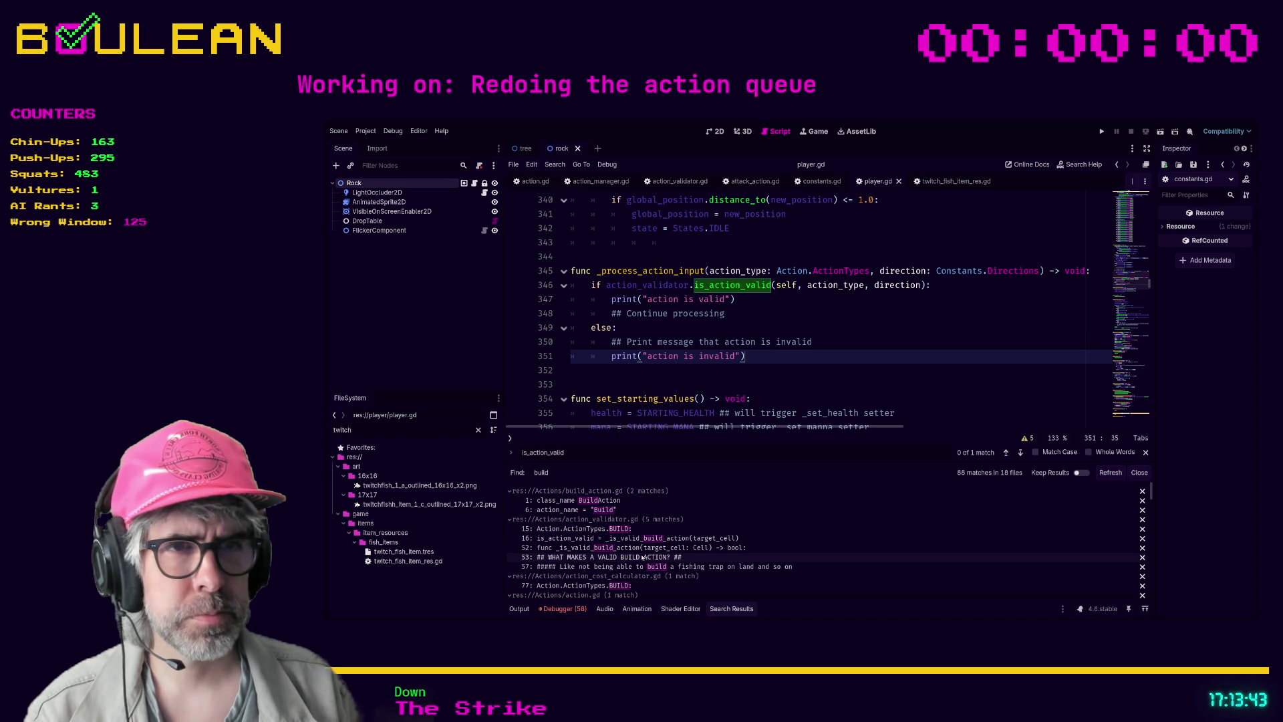
Enlarge the build results, collapse the quick_open_panel.gd matches, and open grid_manager.gd line 58
{"action": "left_click_drag", "start_coordinate": [673, 463], "coordinate": [672, 434]}
{"action": "scroll", "coordinate": [628, 563], "scroll_direction": "down", "scroll_amount": 1}
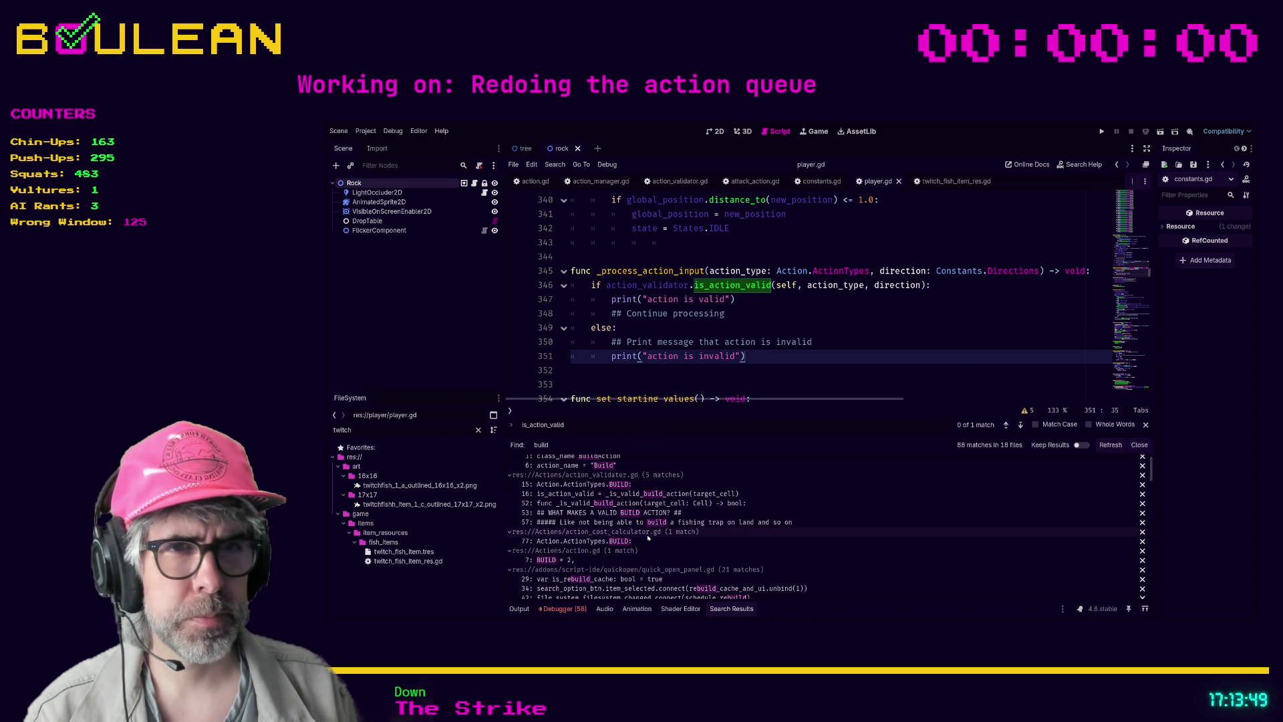
{"action": "scroll", "coordinate": [663, 548], "scroll_direction": "down", "scroll_amount": 1}
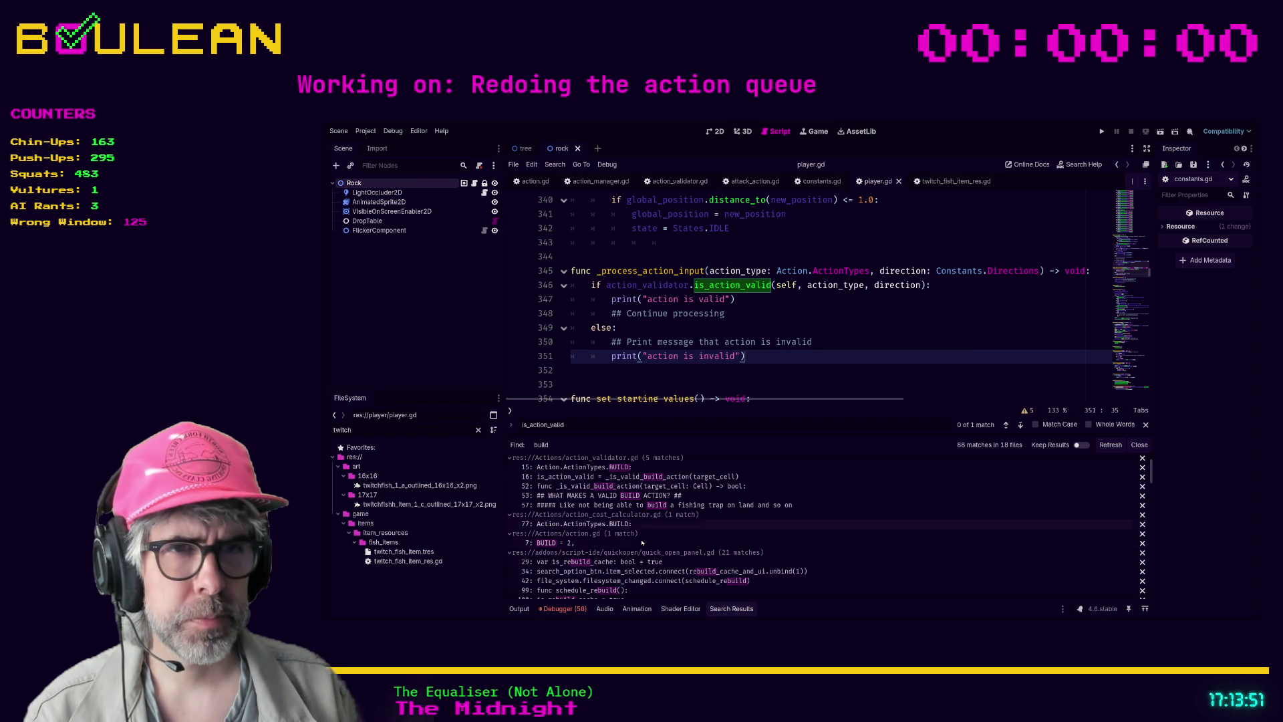
{"action": "scroll", "coordinate": [662, 554], "scroll_direction": "down", "scroll_amount": 1}
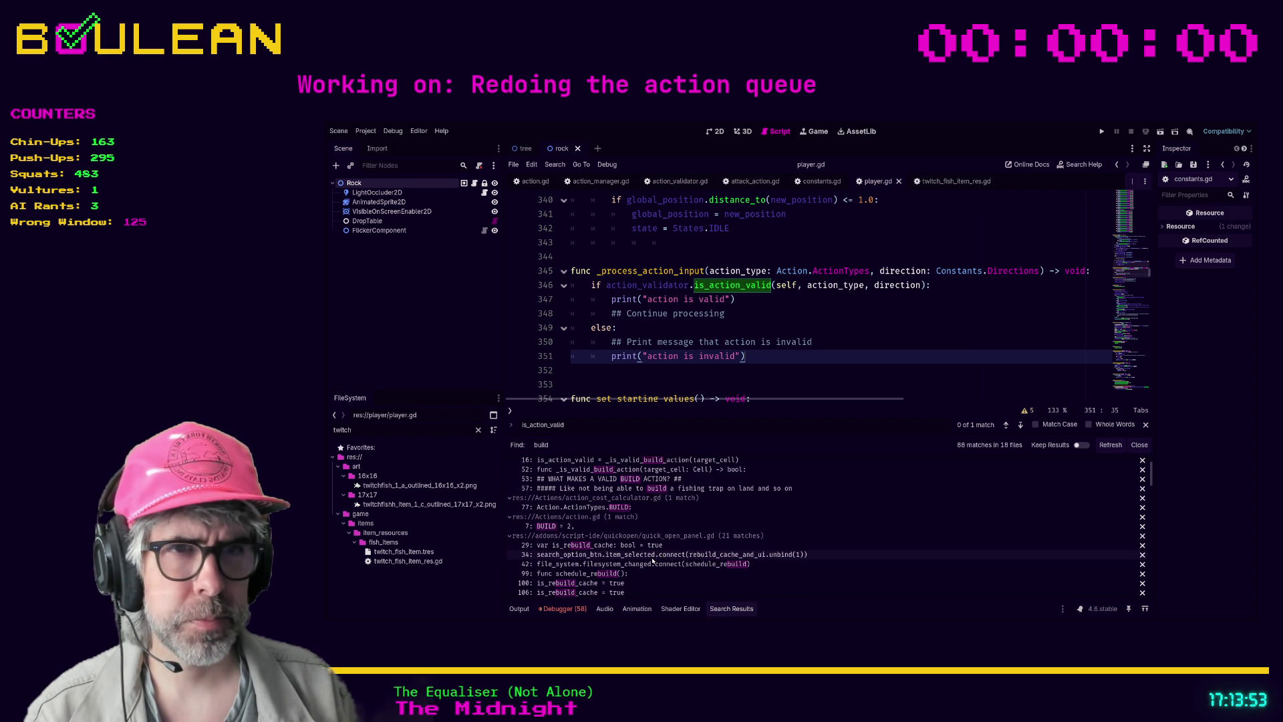
{"action": "left_click", "coordinate": [510, 535]}
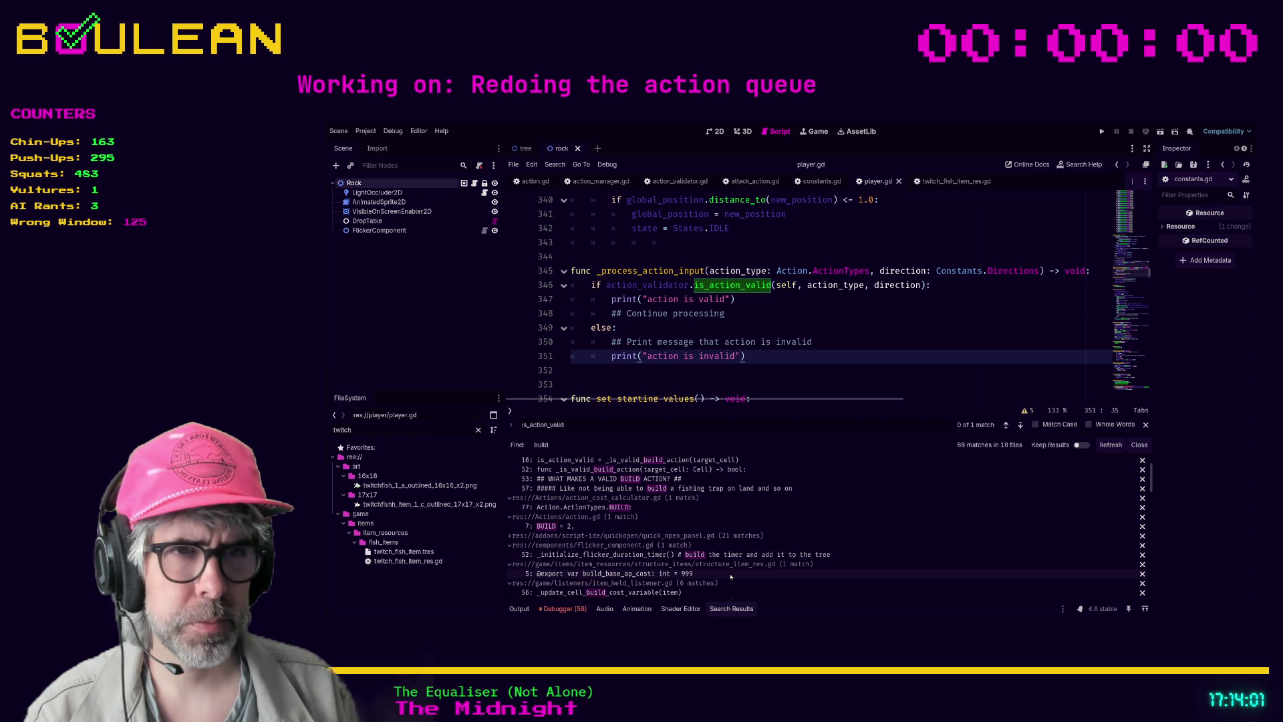
{"action": "scroll", "coordinate": [715, 583], "scroll_direction": "down", "scroll_amount": 1}
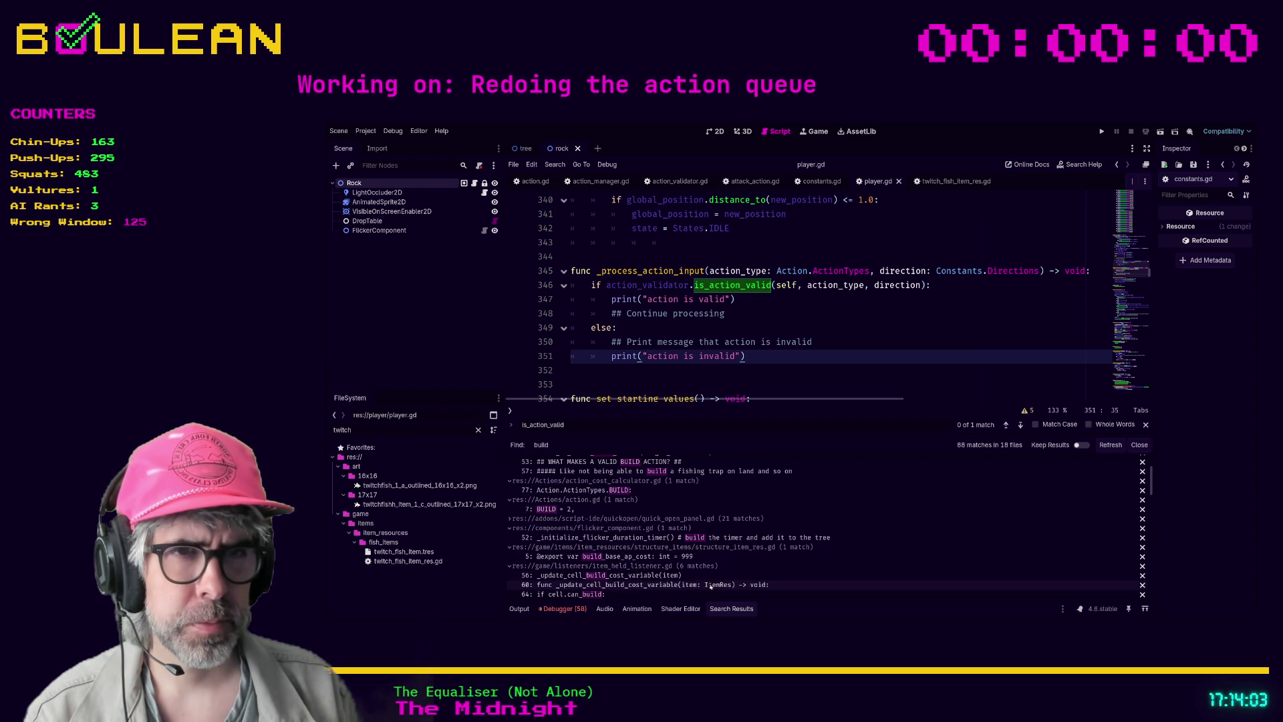
{"action": "scroll", "coordinate": [708, 581], "scroll_direction": "down", "scroll_amount": 2}
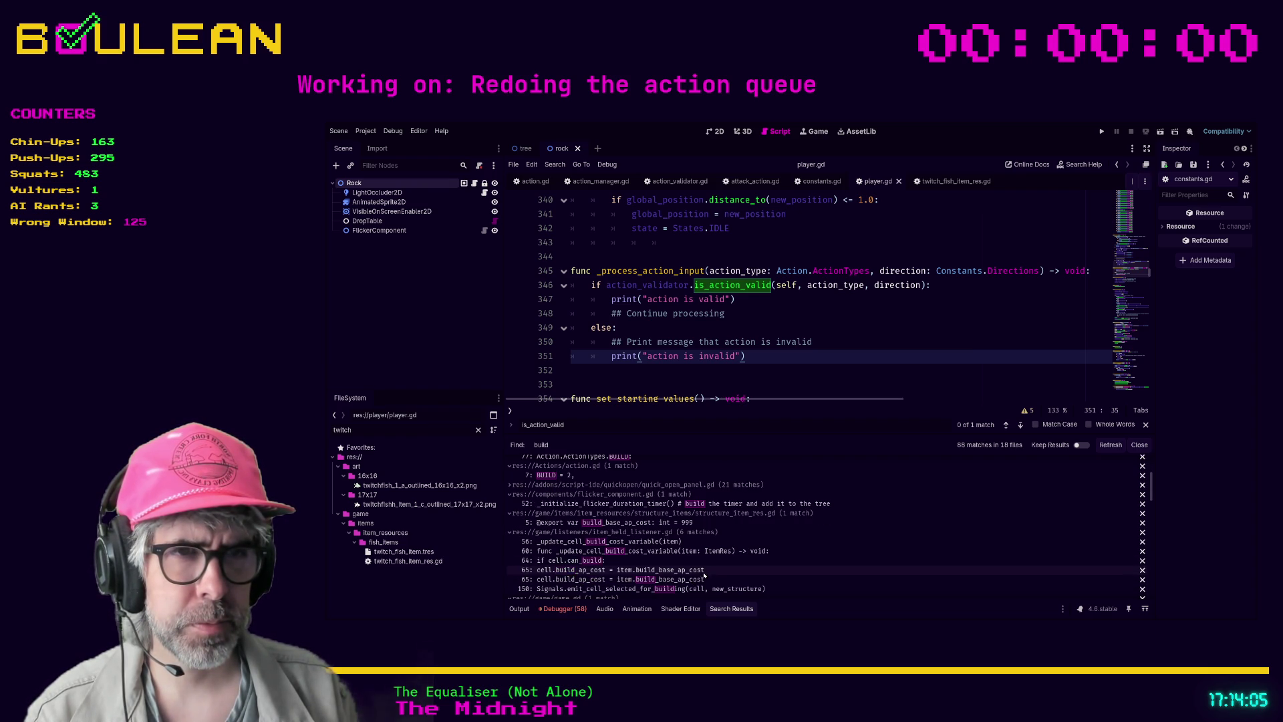
{"action": "scroll", "coordinate": [701, 578], "scroll_direction": "down", "scroll_amount": 3}
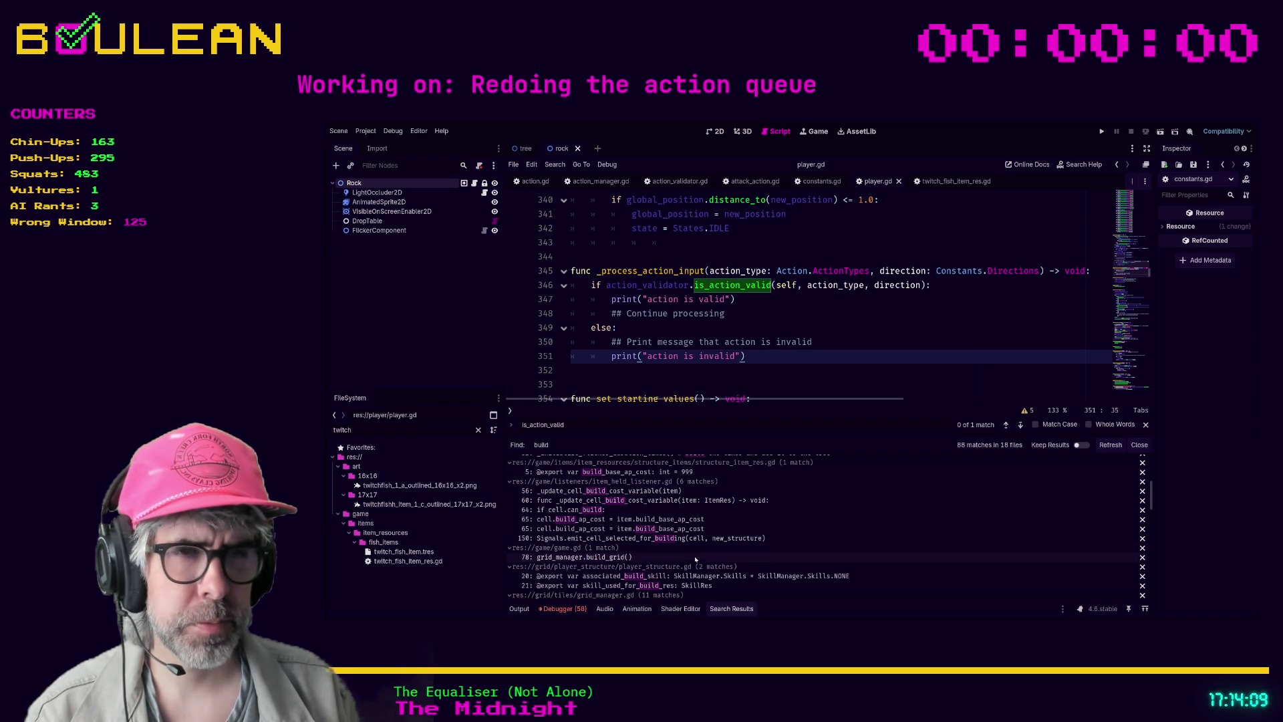
{"action": "scroll", "coordinate": [715, 568], "scroll_direction": "down", "scroll_amount": 1}
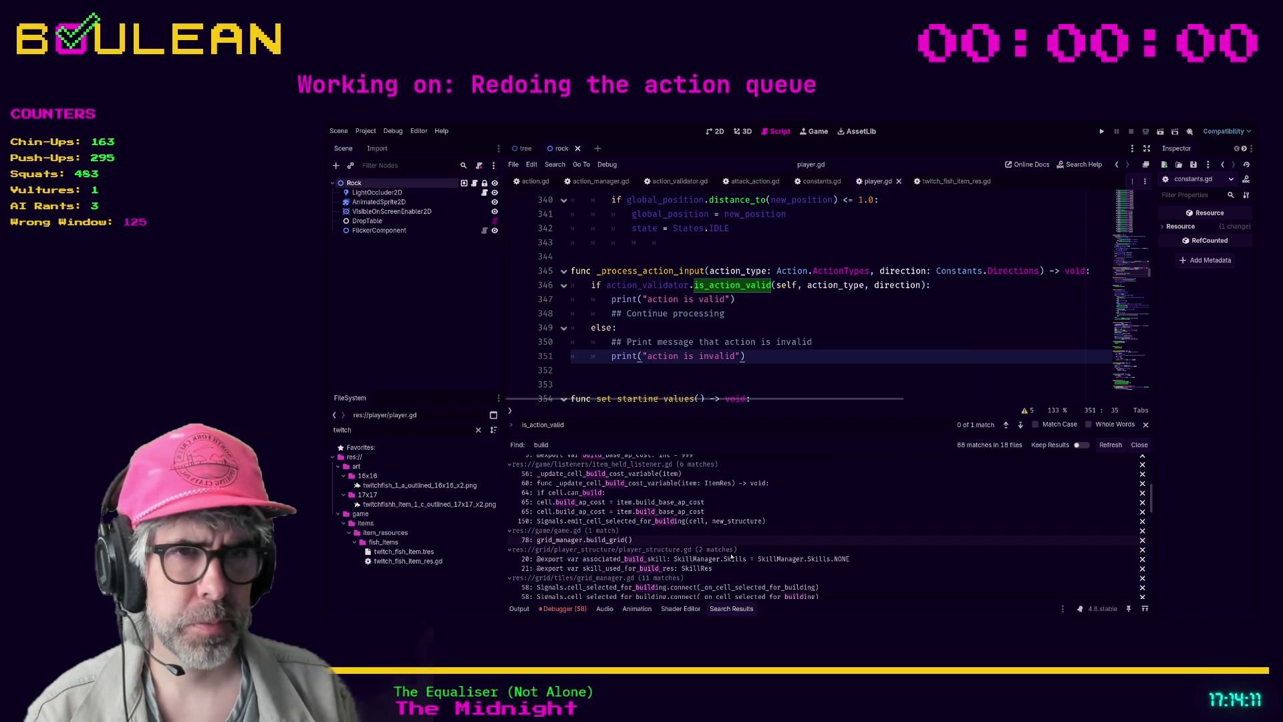
{"action": "scroll", "coordinate": [731, 556], "scroll_direction": "down", "scroll_amount": 1}
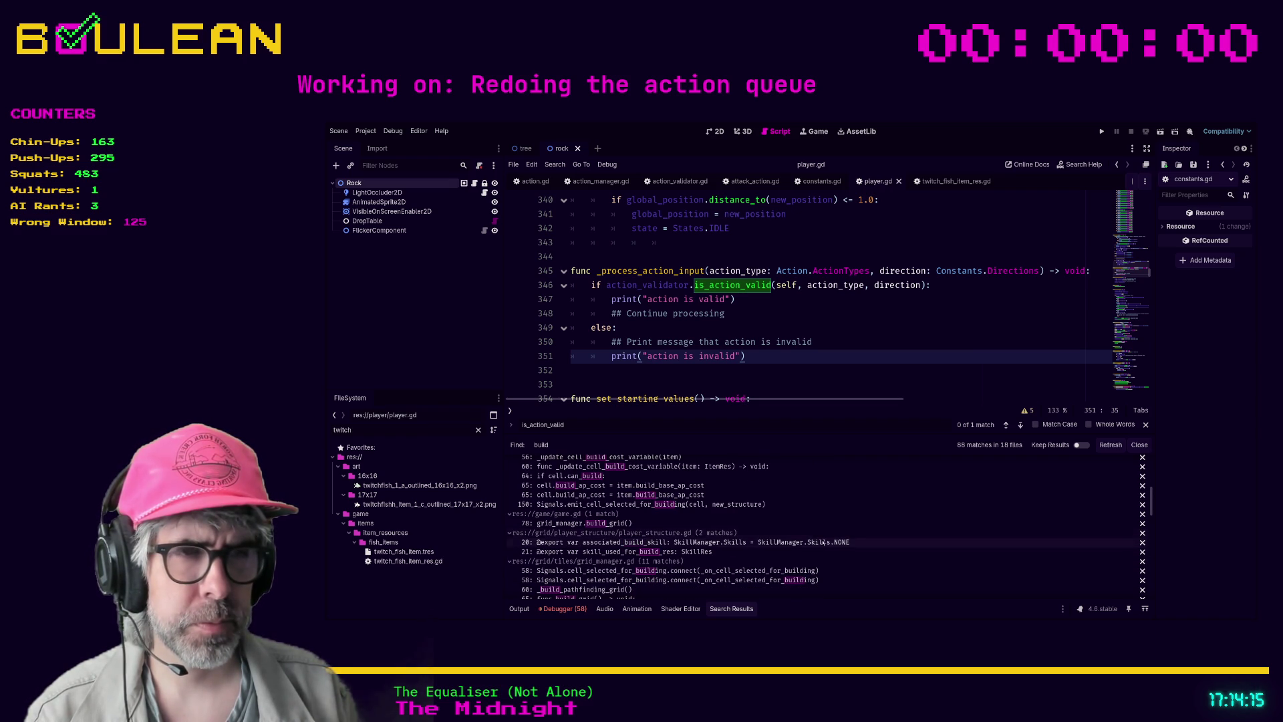
{"action": "left_click", "coordinate": [799, 571]}
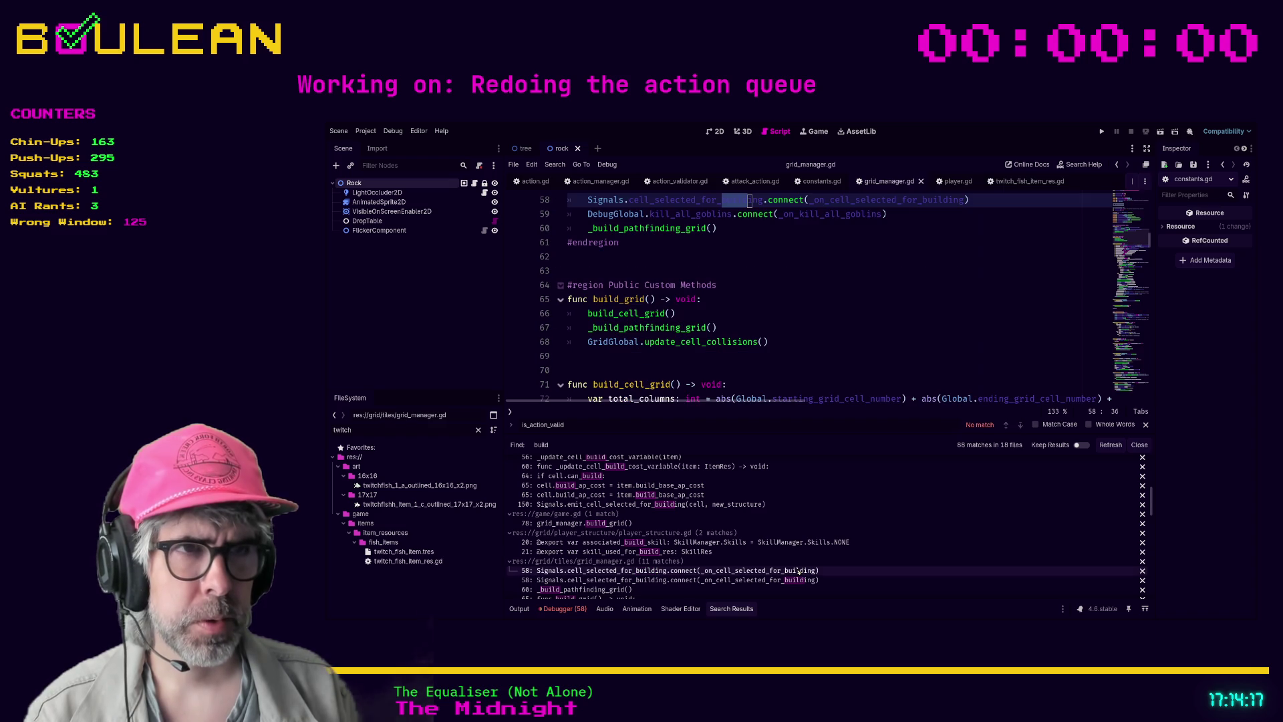
Filter the FileSystem dock by 'signa' and open signals.gd in the script editor
{"action": "left_click", "coordinate": [838, 301]}
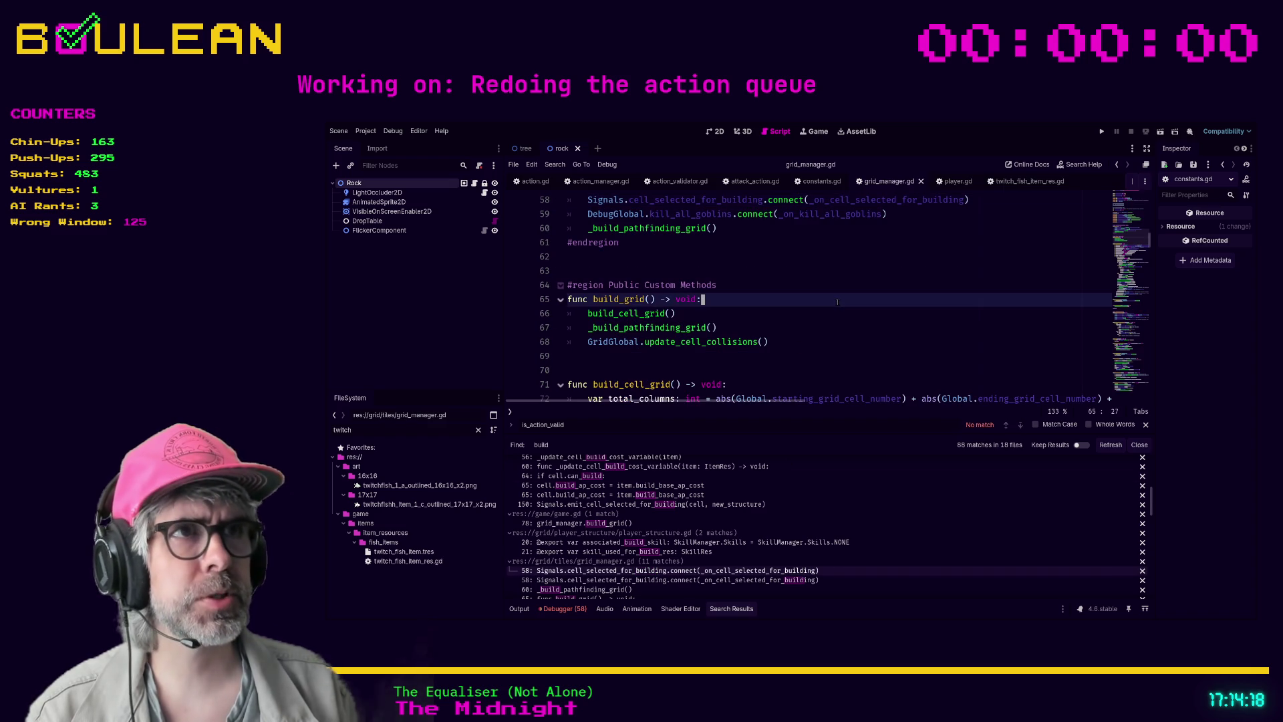
{"action": "double_click", "coordinate": [403, 428]}
{"action": "type", "text": "signa"}
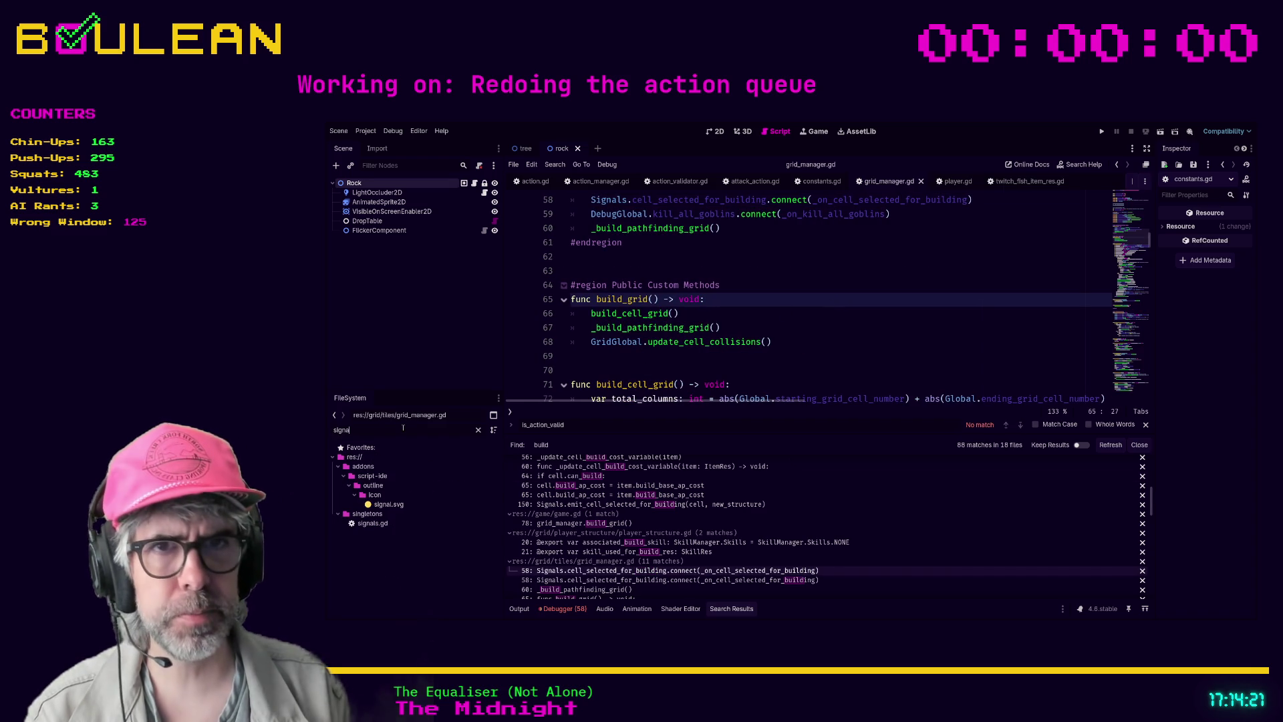
{"action": "double_click", "coordinate": [378, 524]}
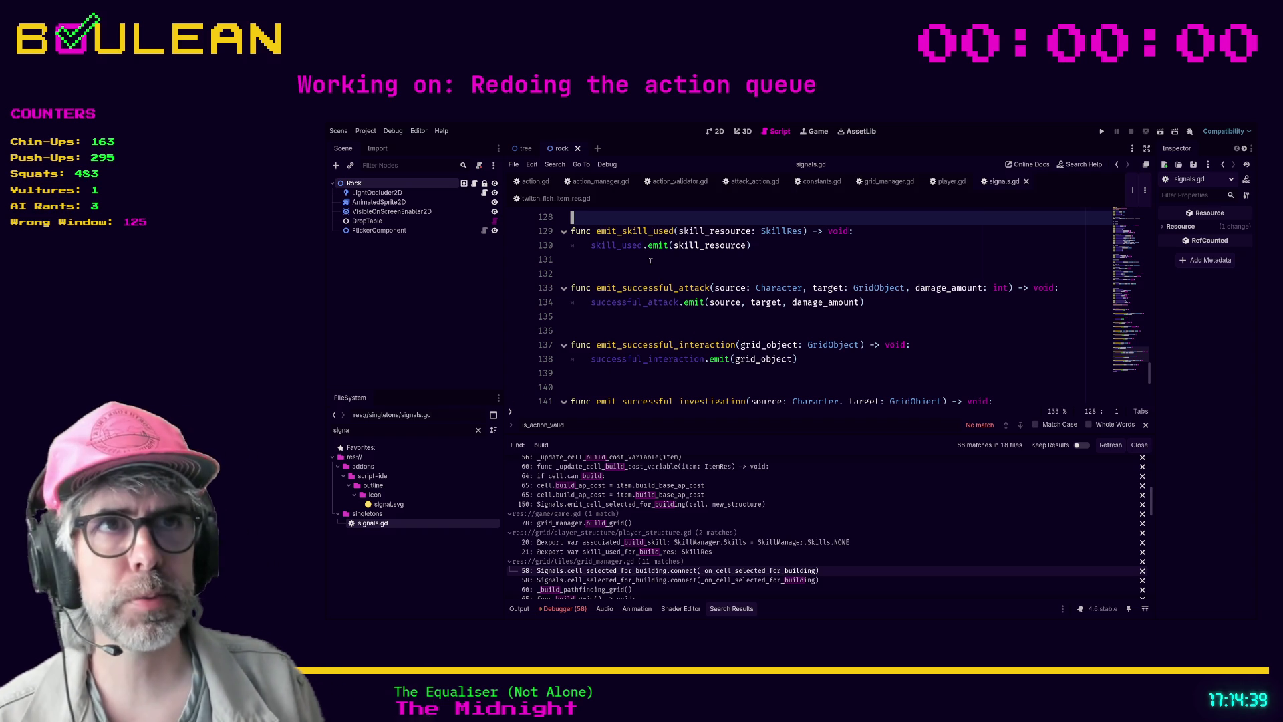
{"action": "left_click", "coordinate": [652, 260]}
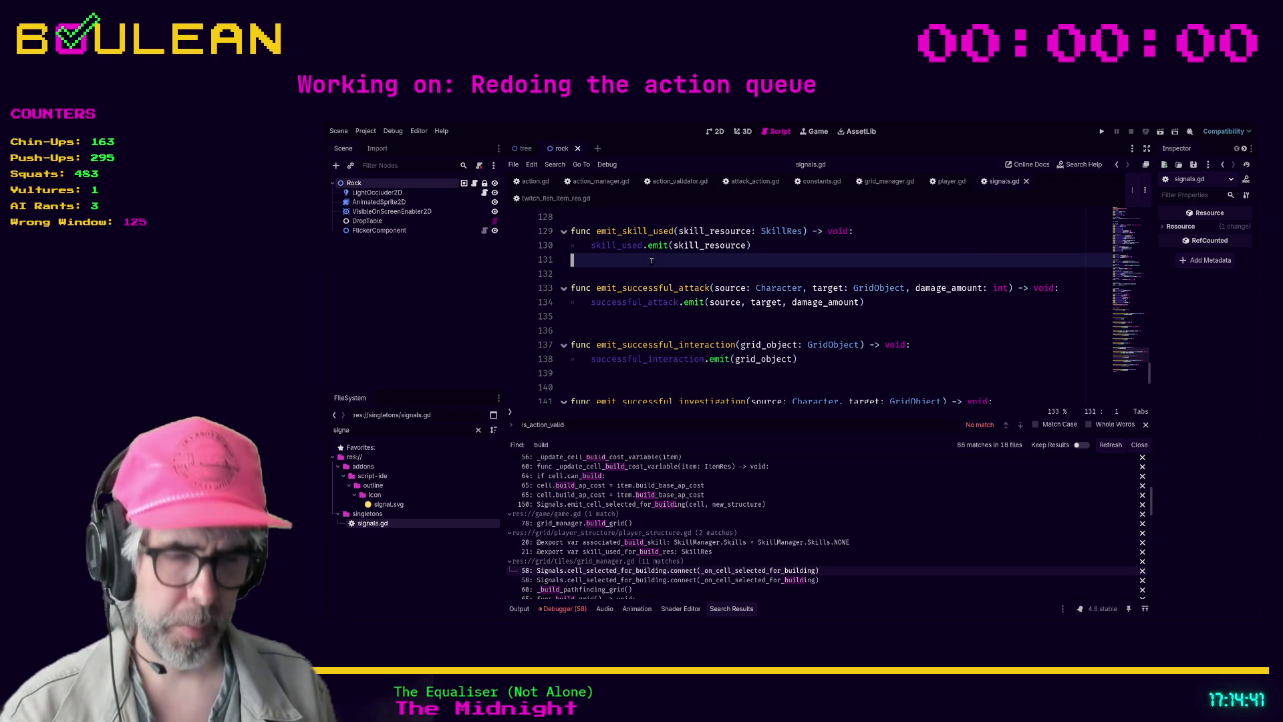
Search signals.gd for 'build', stepping through every match until it wraps to the first
{"action": "key", "text": "ctrl+f"}
{"action": "type", "text": "build"}
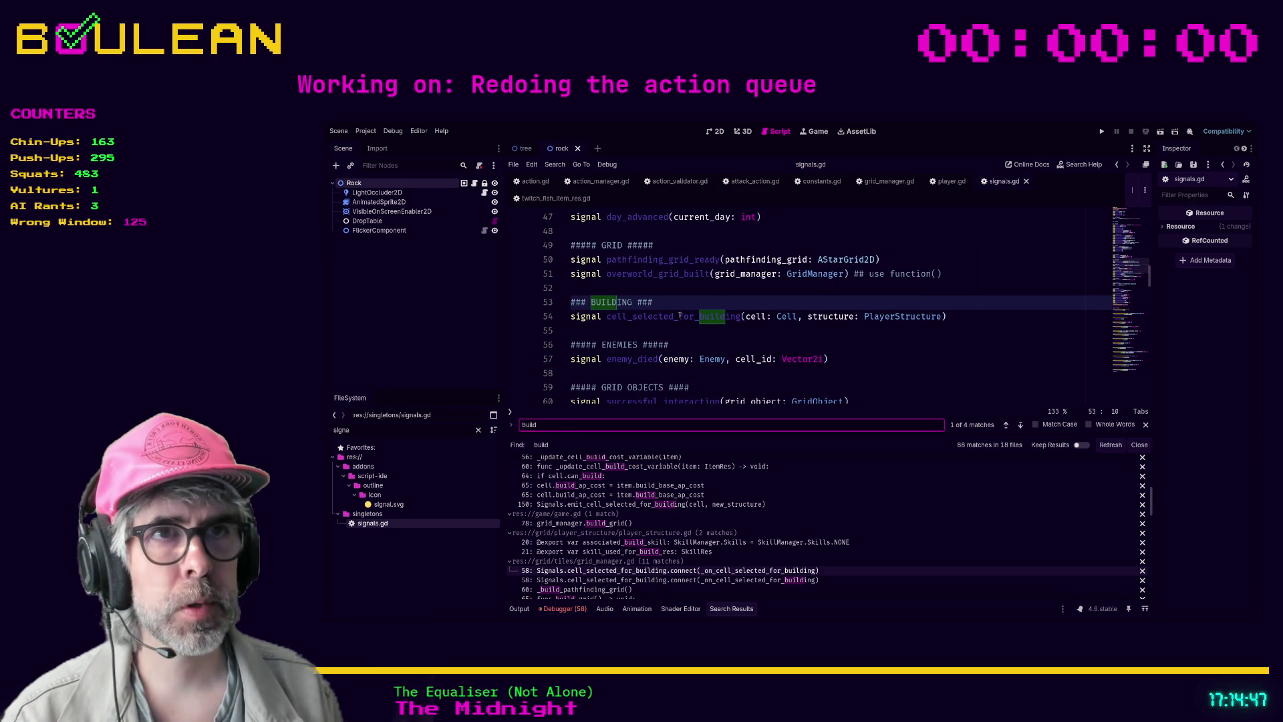
{"action": "left_click", "coordinate": [1021, 425]}
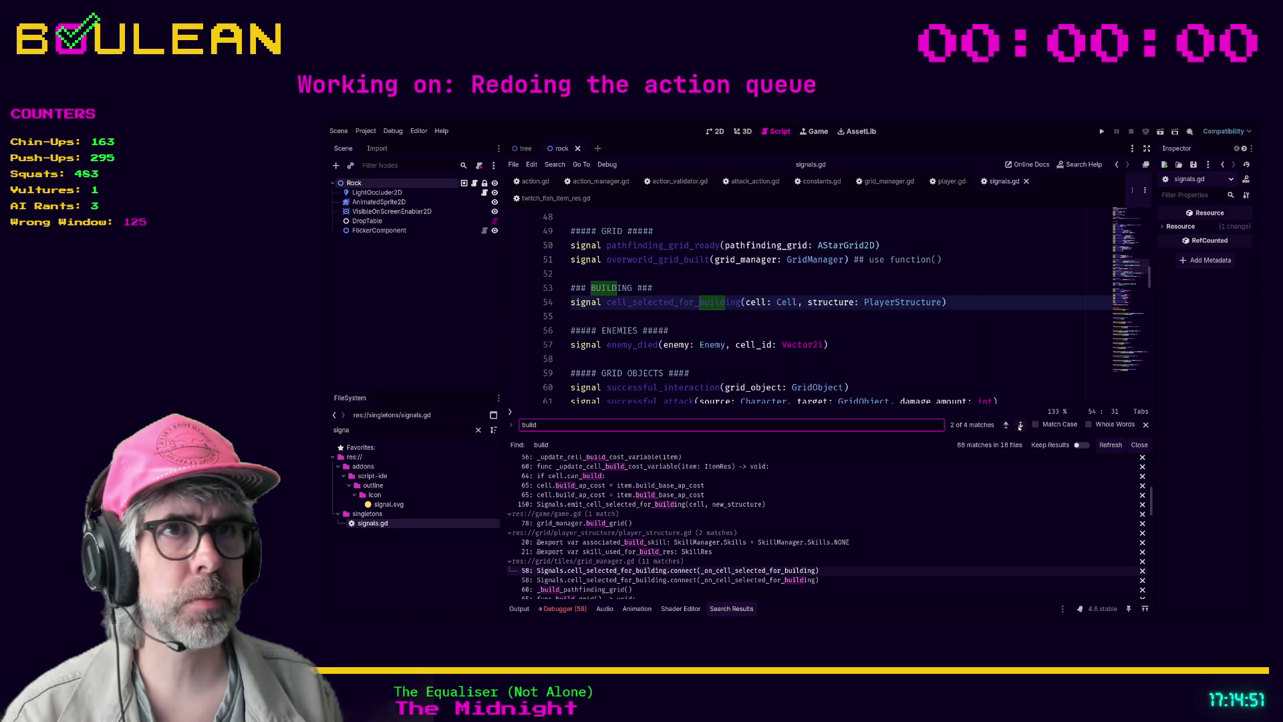
{"action": "left_click", "coordinate": [1021, 425]}
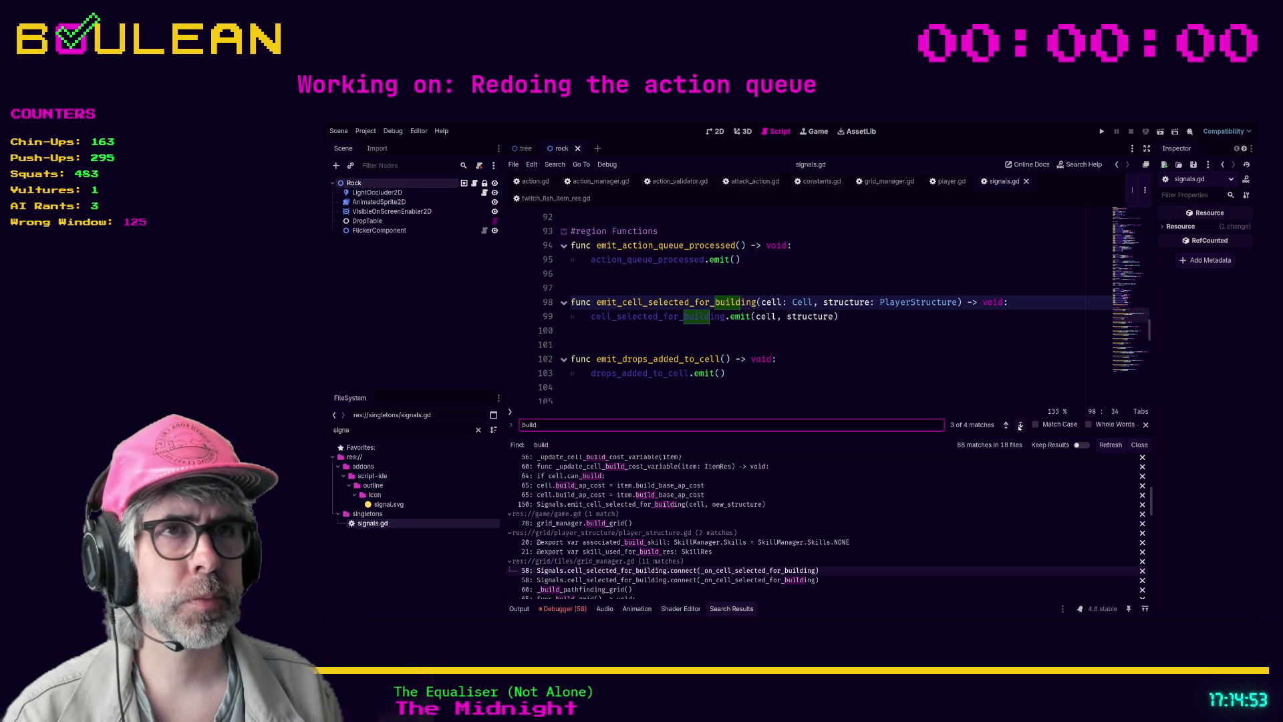
{"action": "left_click", "coordinate": [1020, 424]}
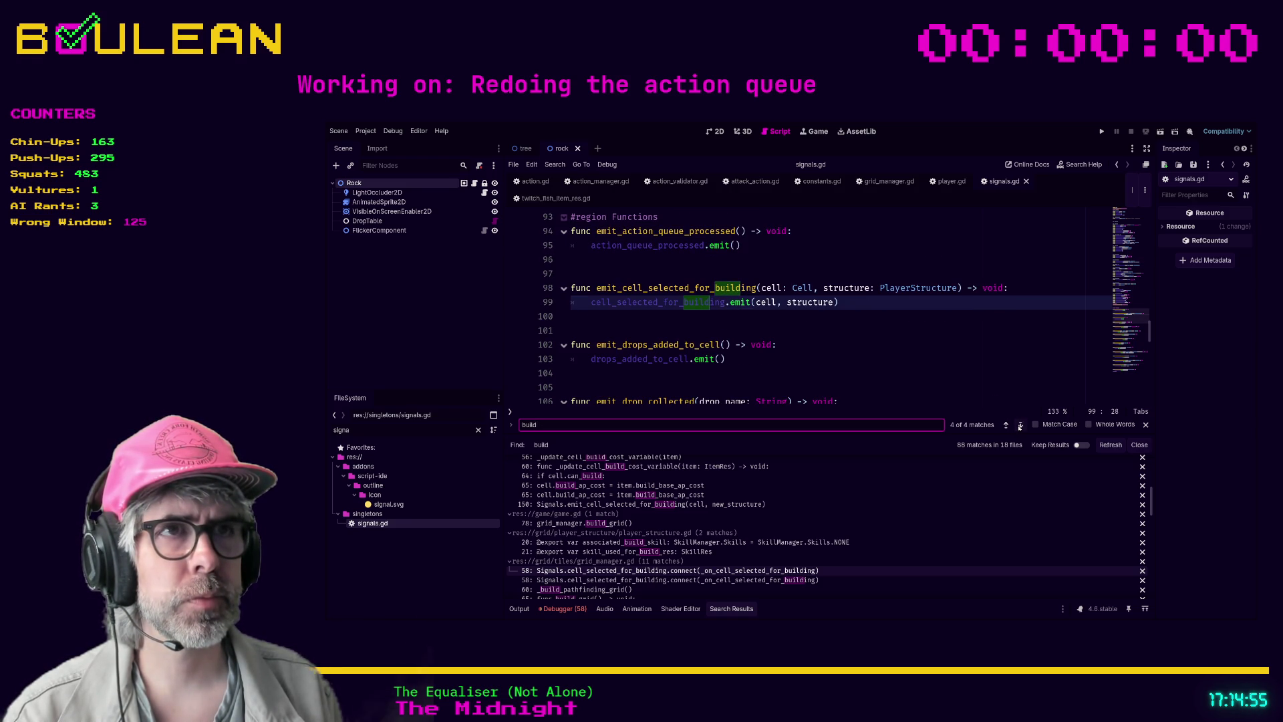
{"action": "left_click", "coordinate": [1021, 425]}
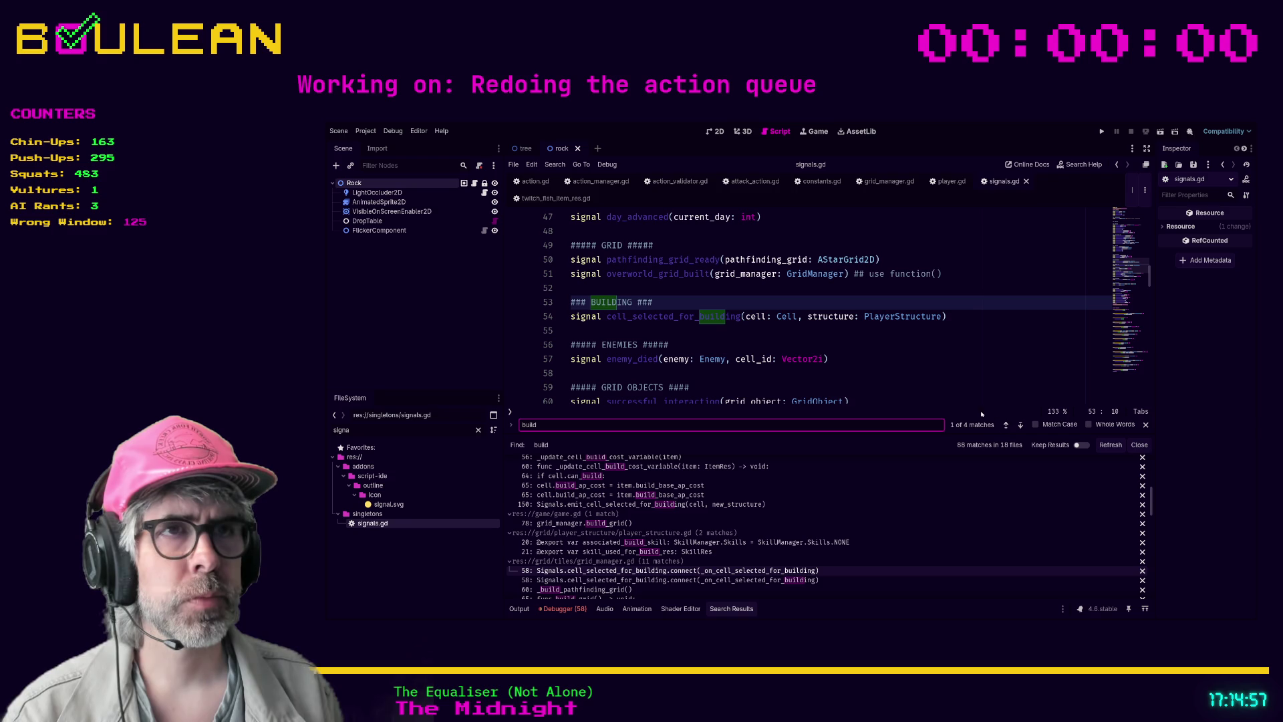
{"action": "left_click", "coordinate": [868, 358]}
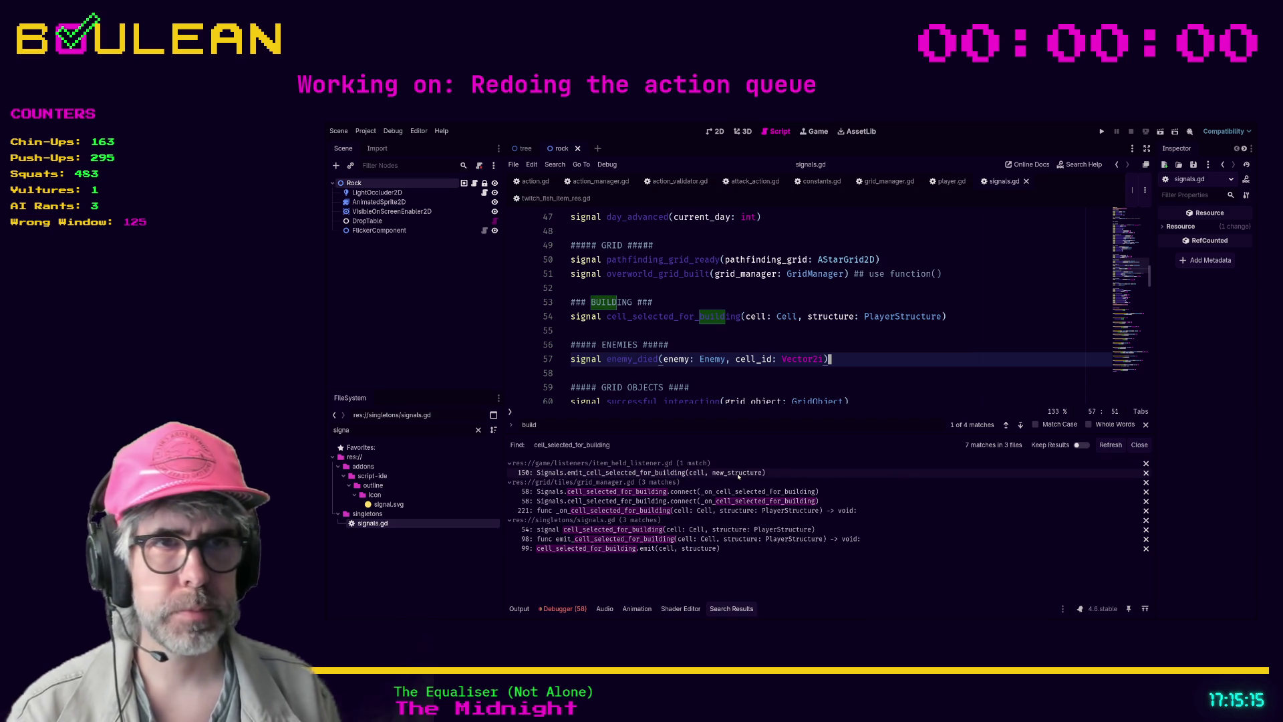
Open item_held_listener.gd at its line 150 cell_selected_for_building emit and scroll upward
{"action": "left_click", "coordinate": [738, 475]}
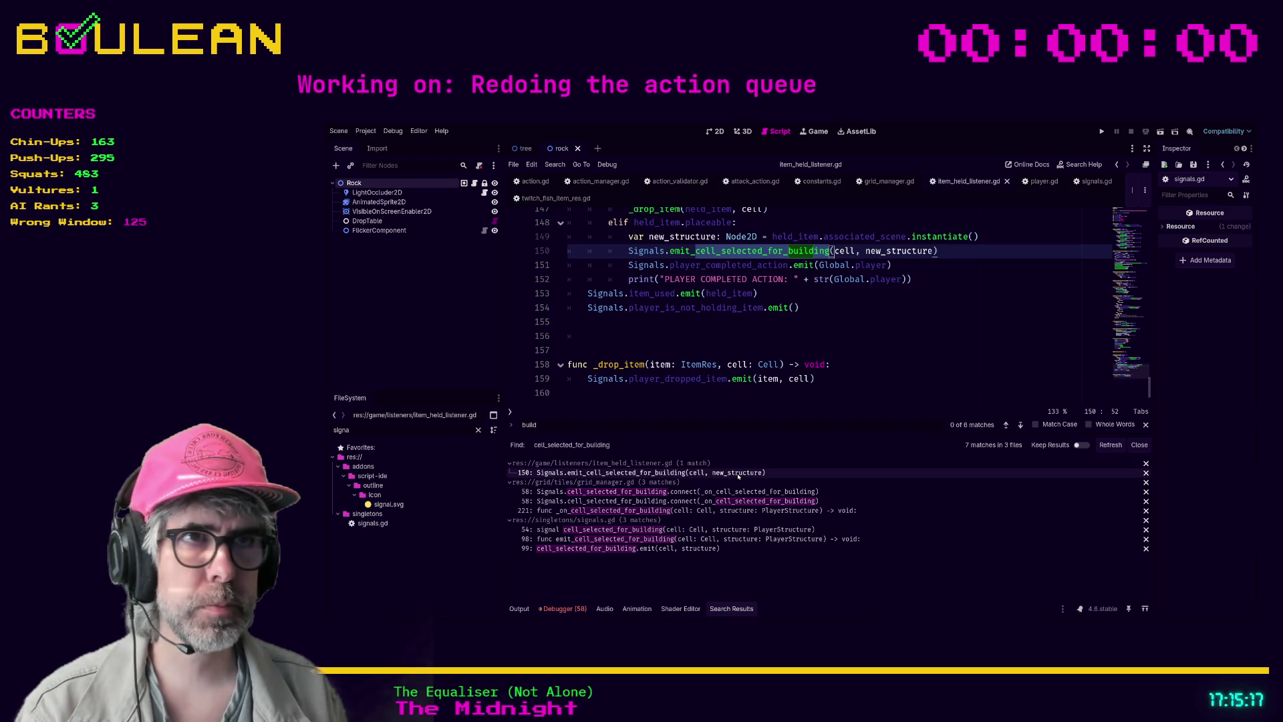
{"action": "left_click_drag", "start_coordinate": [739, 345], "coordinate": [739, 331]}
{"action": "left_click", "coordinate": [745, 333]}
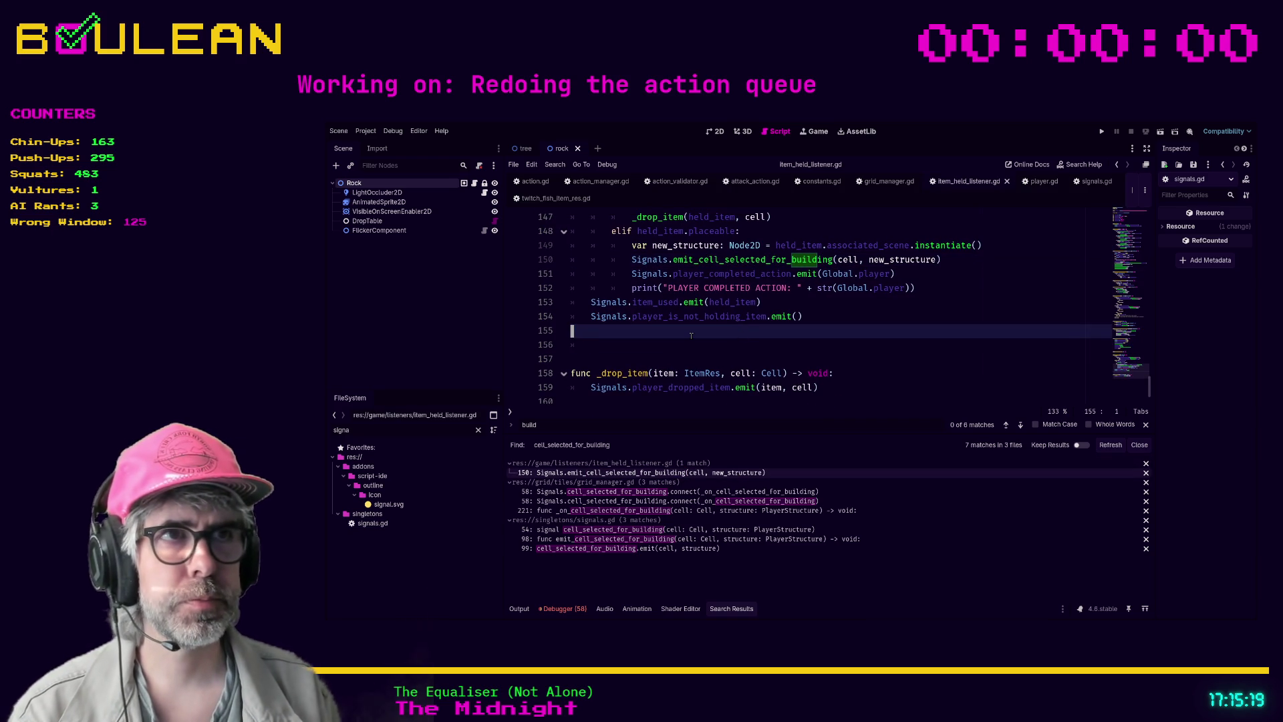
{"action": "scroll", "coordinate": [769, 354], "scroll_direction": "up", "scroll_amount": 1}
{"action": "scroll", "coordinate": [775, 366], "scroll_direction": "up", "scroll_amount": 3}
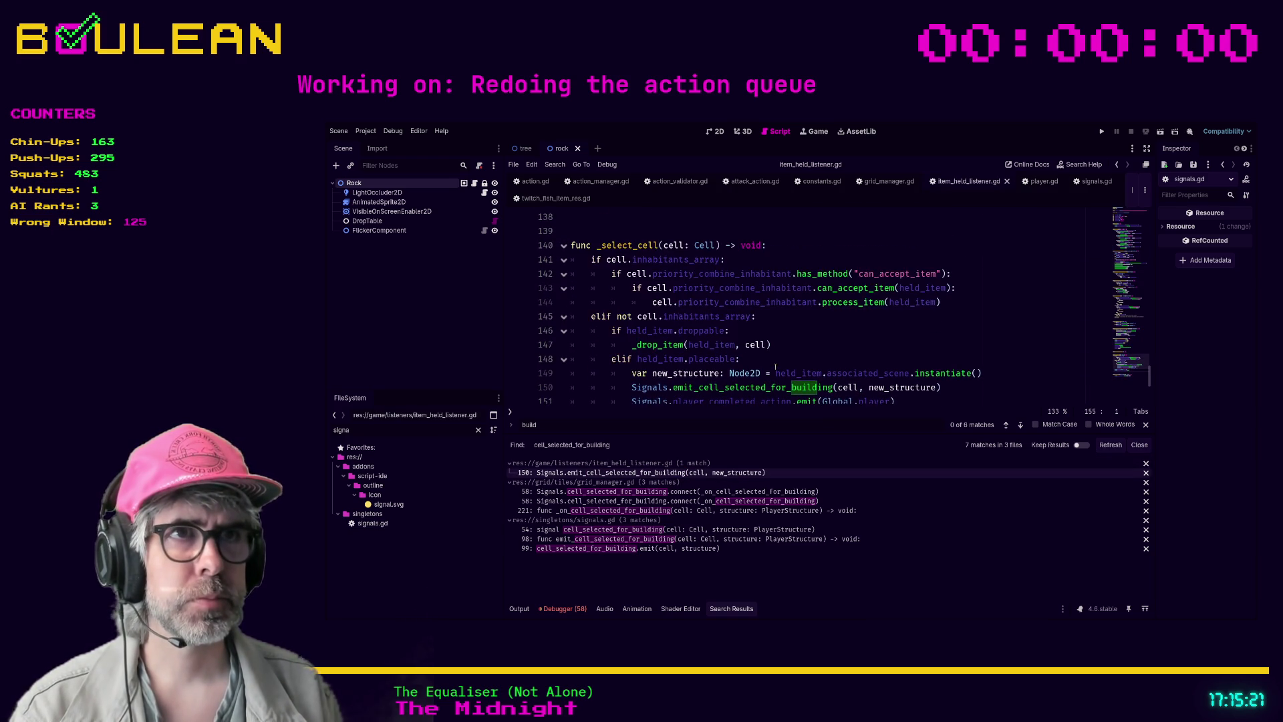
{"action": "scroll", "coordinate": [776, 367], "scroll_direction": "up", "scroll_amount": 12}
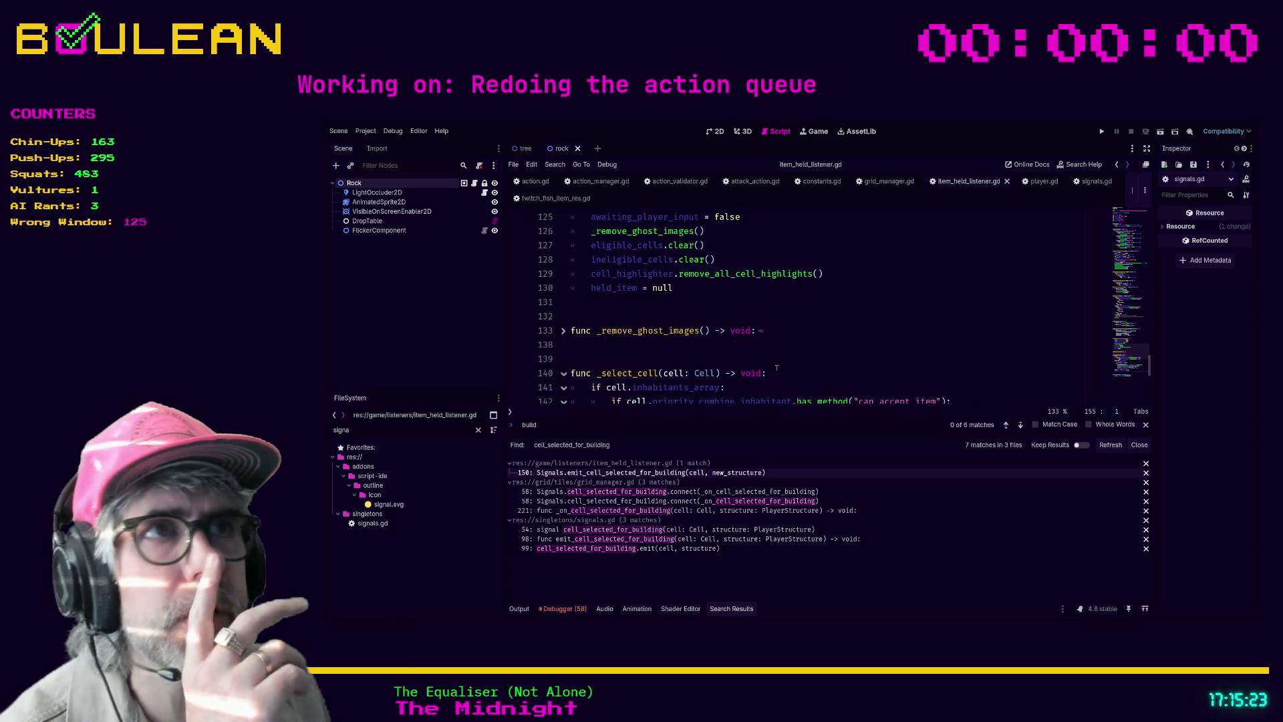
{"action": "scroll", "coordinate": [777, 367], "scroll_direction": "up", "scroll_amount": 15}
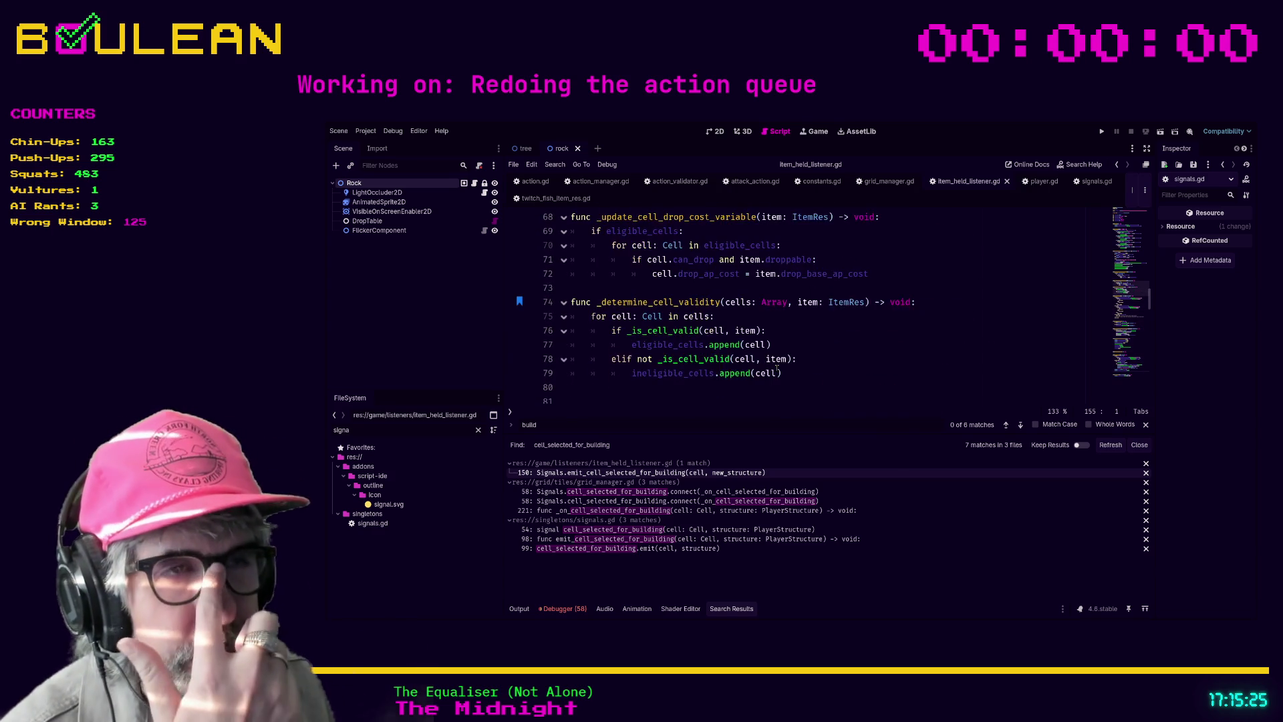
Review the script's held-item logic, then bring up twitch_fish_item_res.gd's fish name list
{"action": "scroll", "coordinate": [776, 367], "scroll_direction": "up", "scroll_amount": 4}
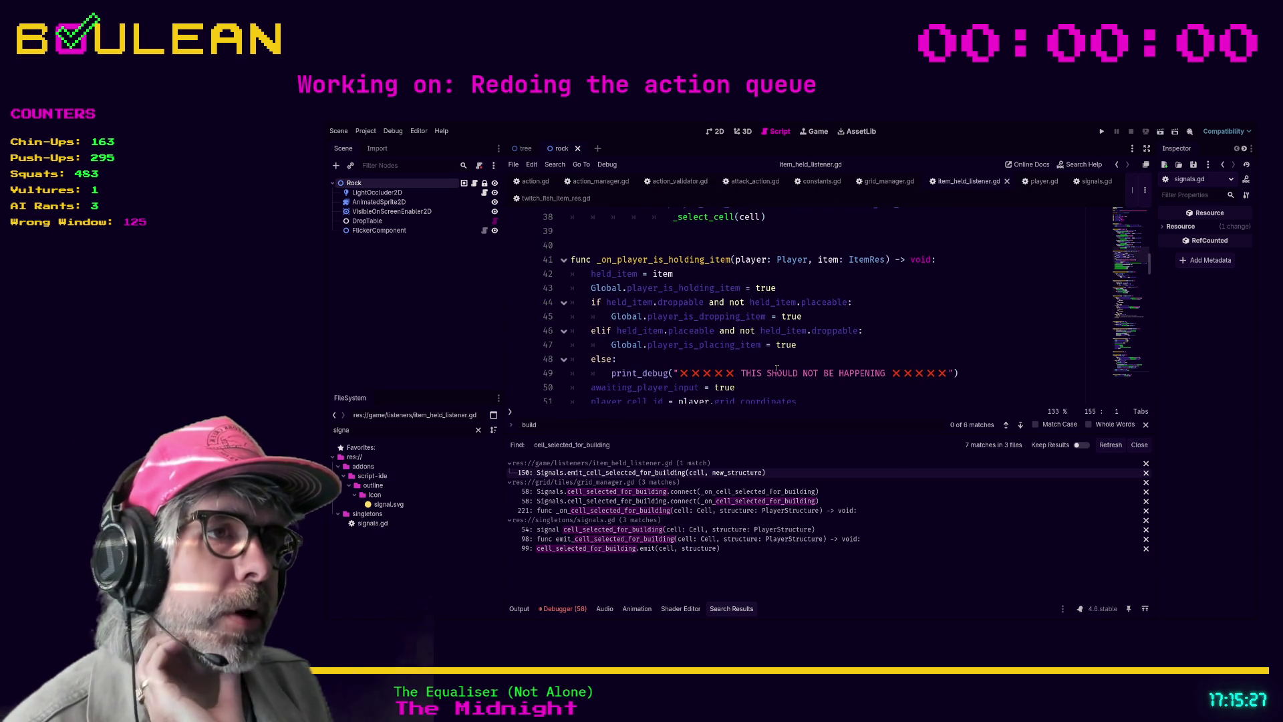
{"action": "scroll", "coordinate": [840, 344], "scroll_direction": "up", "scroll_amount": 4}
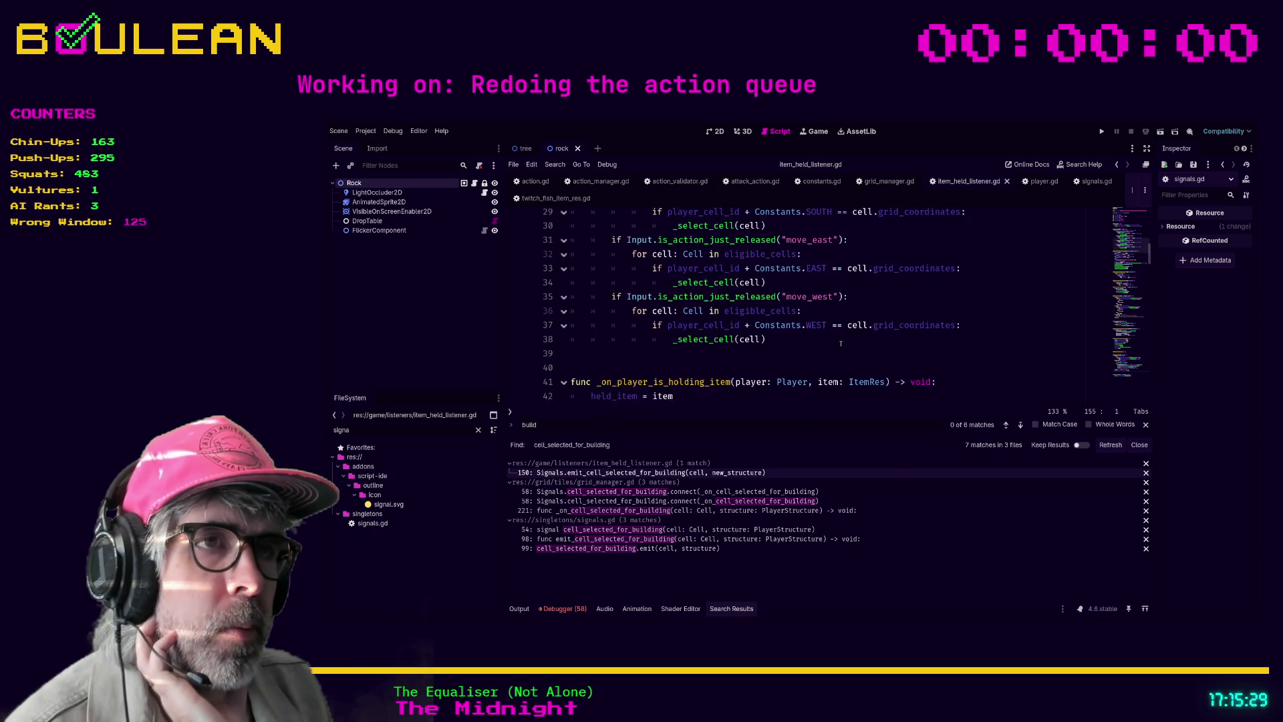
{"action": "scroll", "coordinate": [841, 345], "scroll_direction": "up", "scroll_amount": 3}
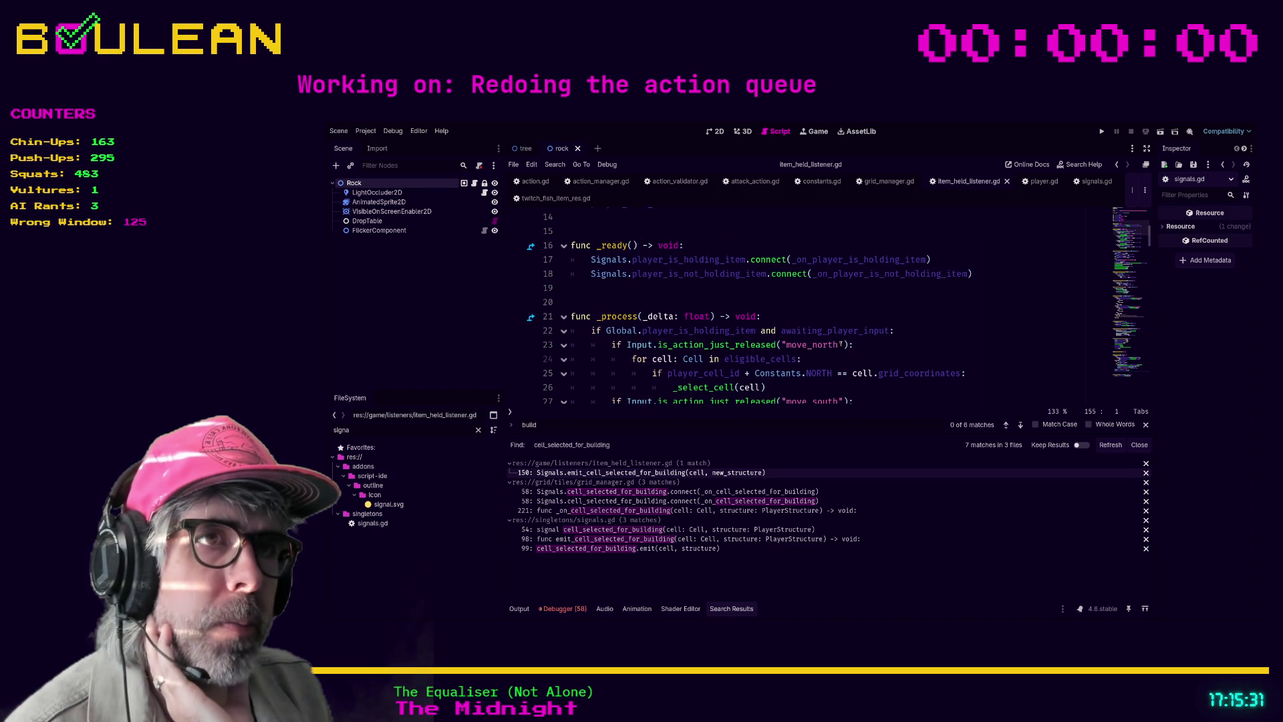
{"action": "scroll", "coordinate": [840, 344], "scroll_direction": "up", "scroll_amount": 2}
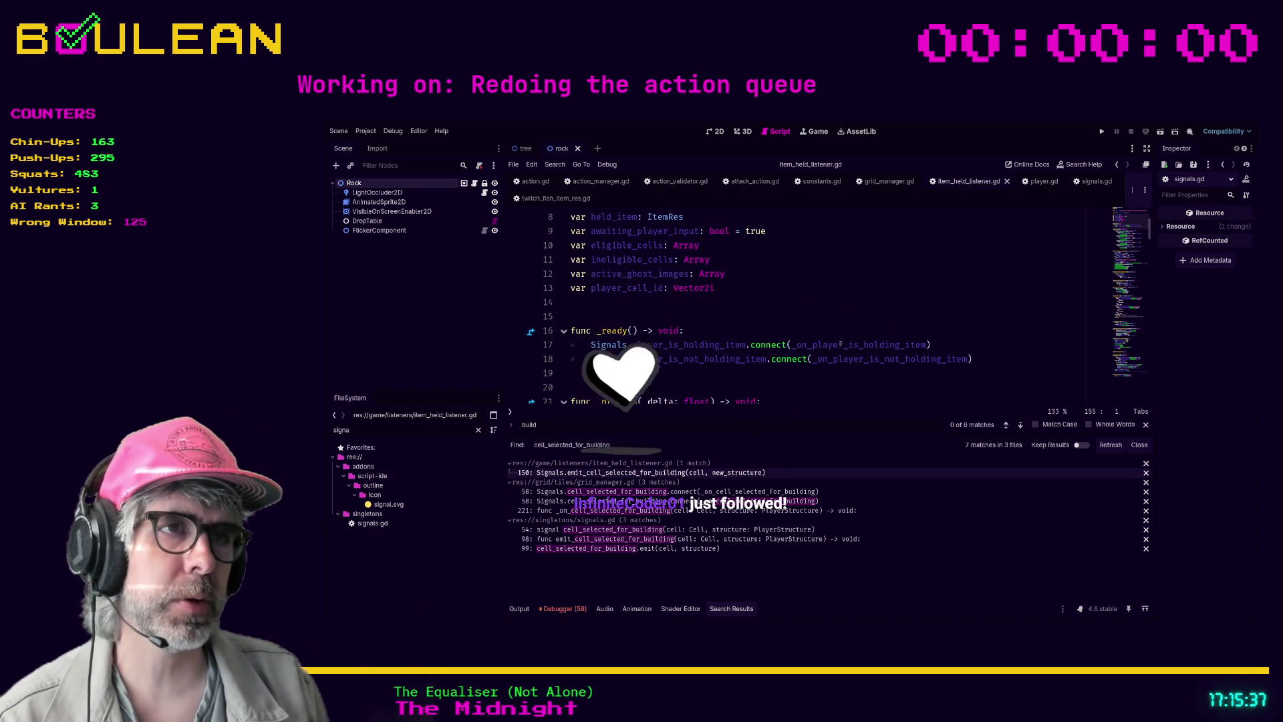
{"action": "scroll", "coordinate": [842, 333], "scroll_direction": "down", "scroll_amount": 3}
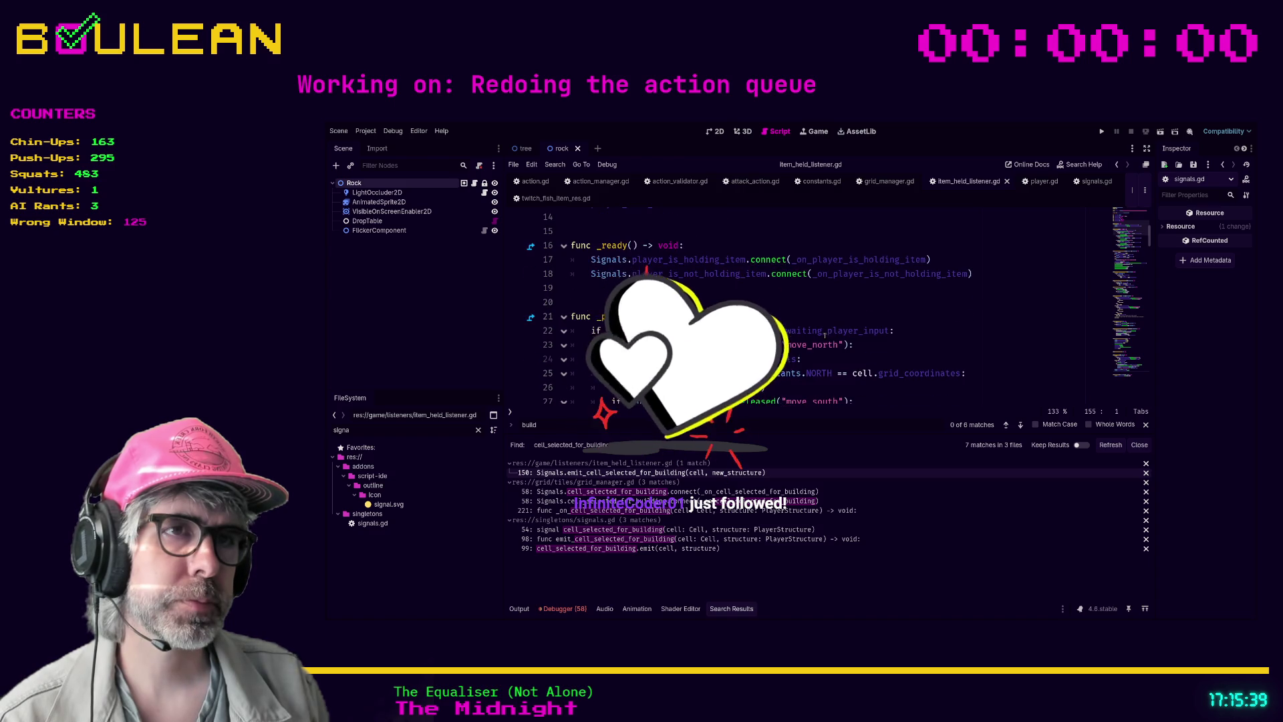
{"action": "scroll", "coordinate": [815, 333], "scroll_direction": "down", "scroll_amount": 6}
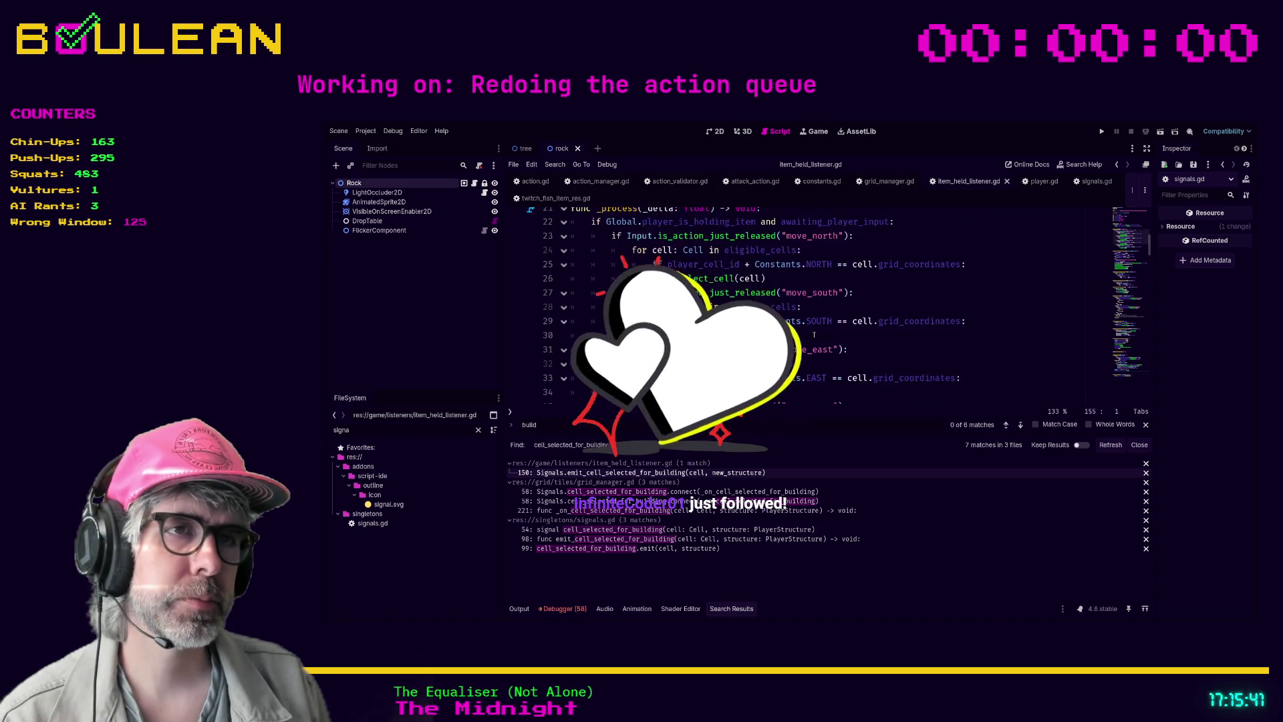
{"action": "scroll", "coordinate": [808, 335], "scroll_direction": "down", "scroll_amount": 4}
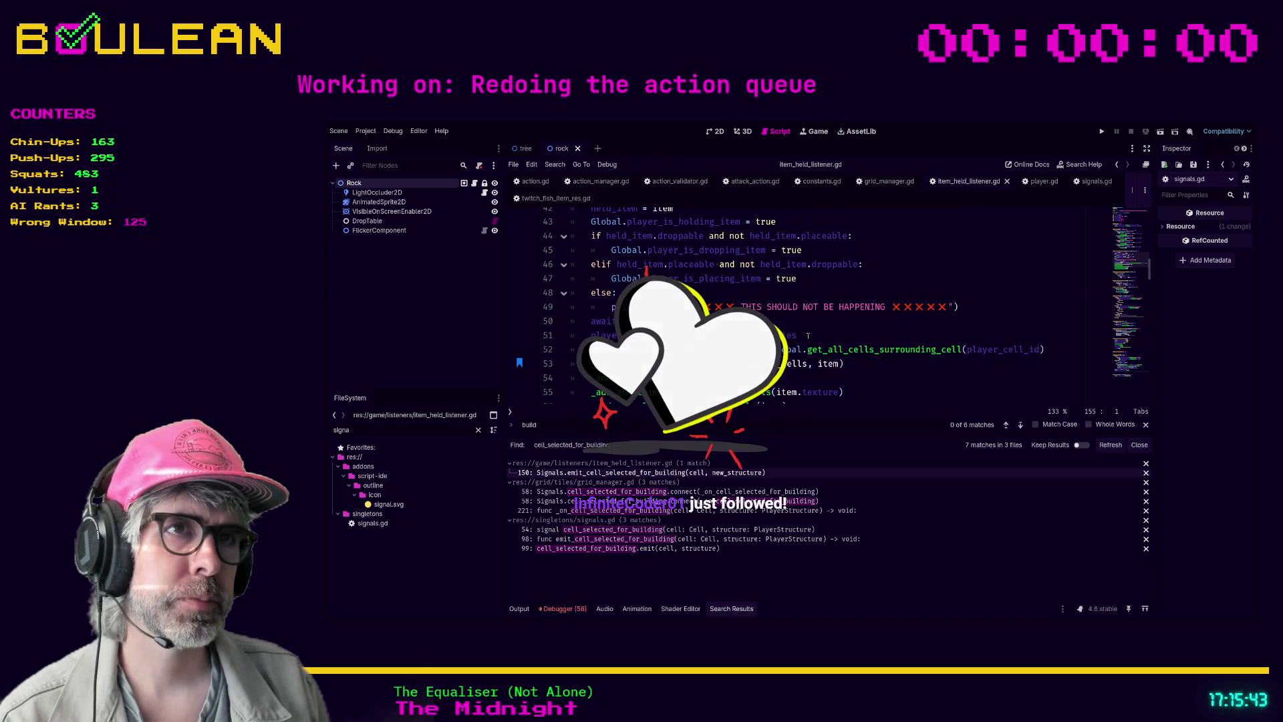
{"action": "scroll", "coordinate": [808, 336], "scroll_direction": "down", "scroll_amount": 3}
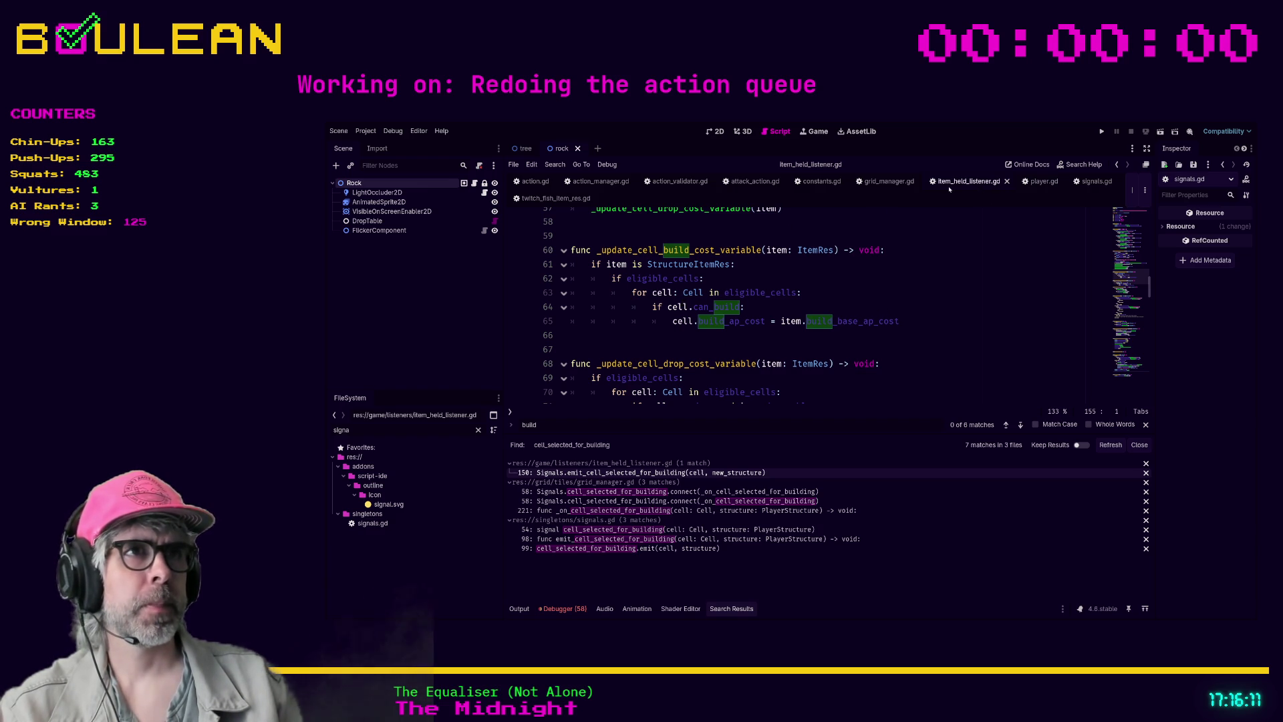
{"action": "left_click", "coordinate": [571, 199]}
Add a new quoted follower name on line 340 of the fish list and run the game
{"action": "scroll", "coordinate": [728, 288], "scroll_direction": "down", "scroll_amount": 2}
{"action": "left_click", "coordinate": [717, 359]}
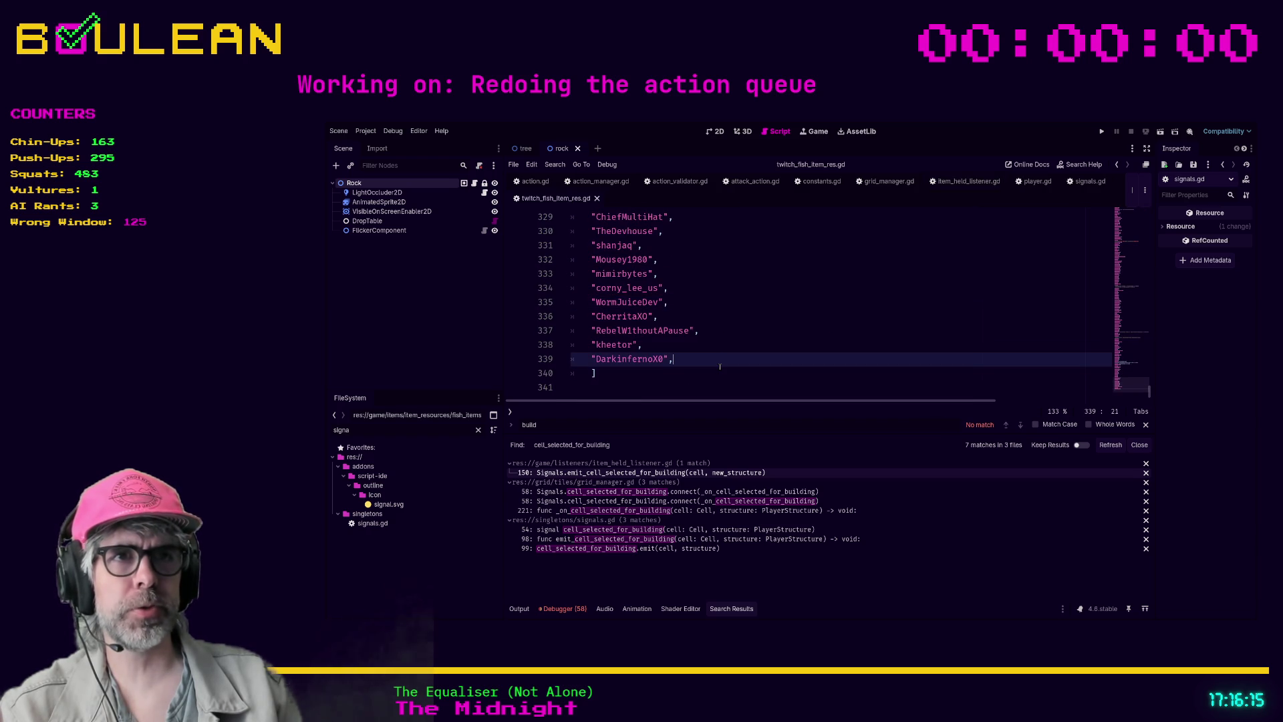
{"action": "key", "text": "Return"}
{"action": "type", "text": "\""}
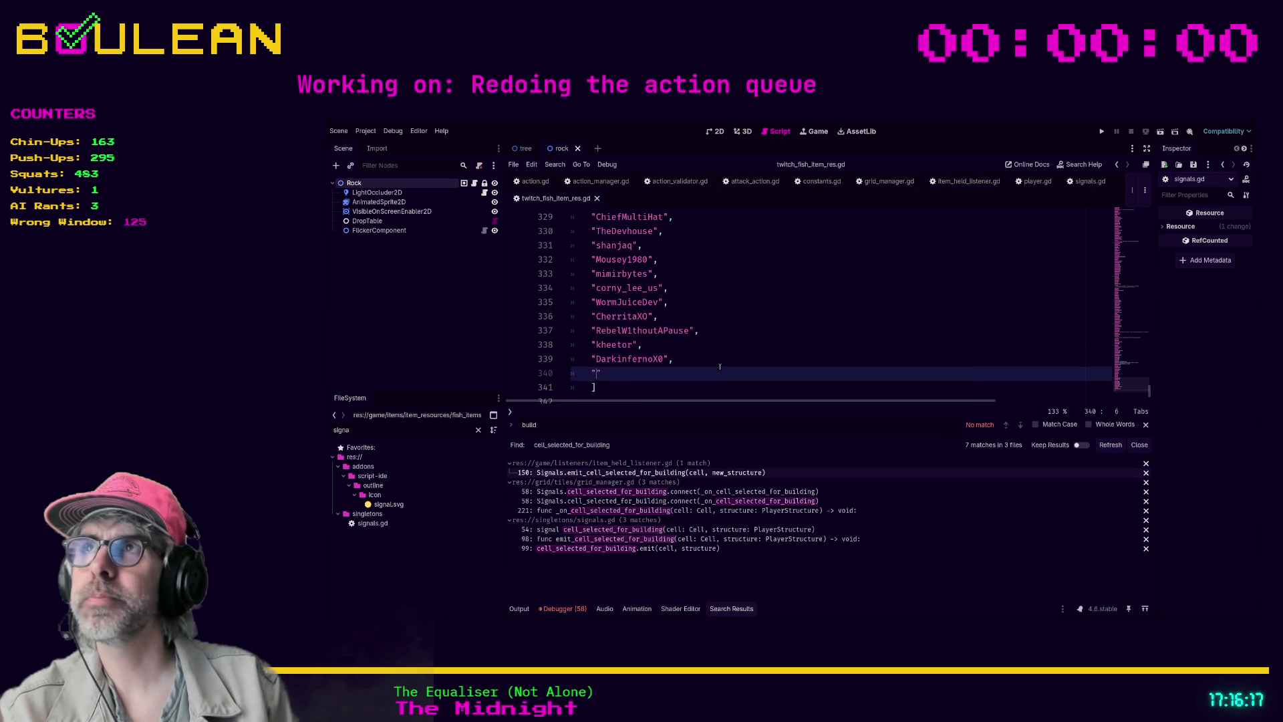
{"action": "type", "text": "IeCoder"}
{"action": "key", "text": "F5"}
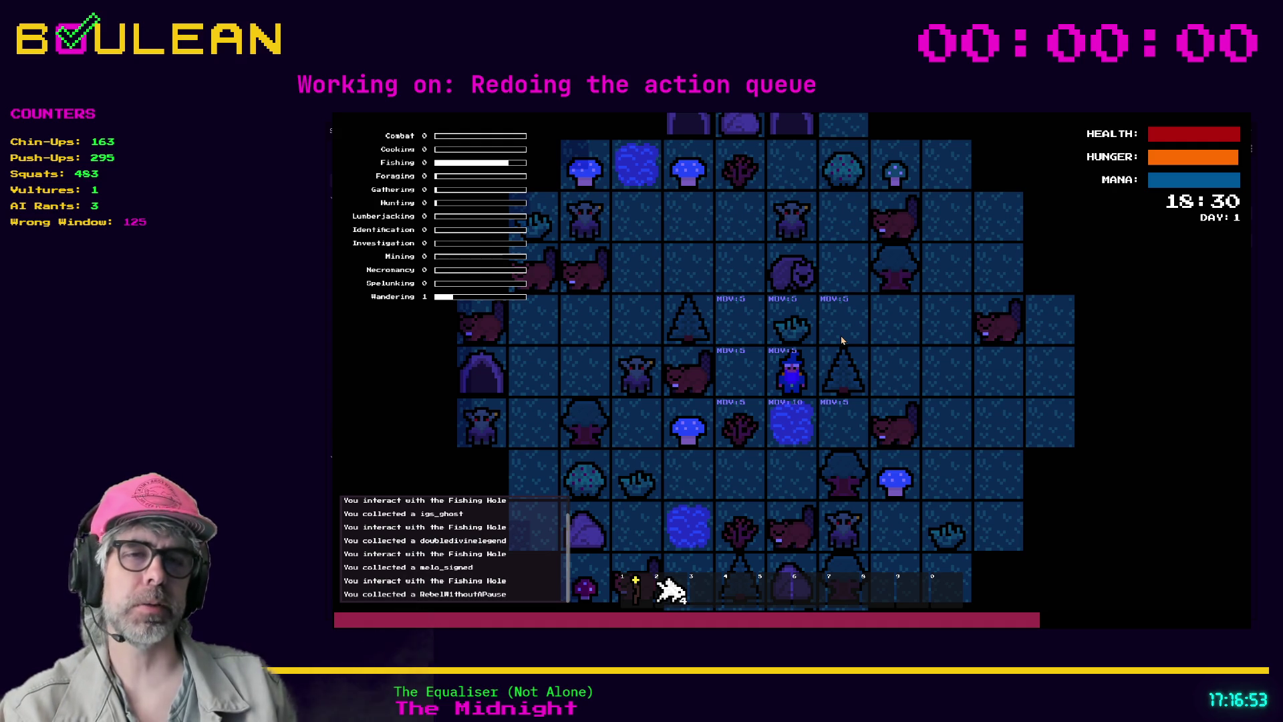
Fish at the Fishing Hole six more times, then close the game with Alt+F4
{"action": "key", "text": "Up"}
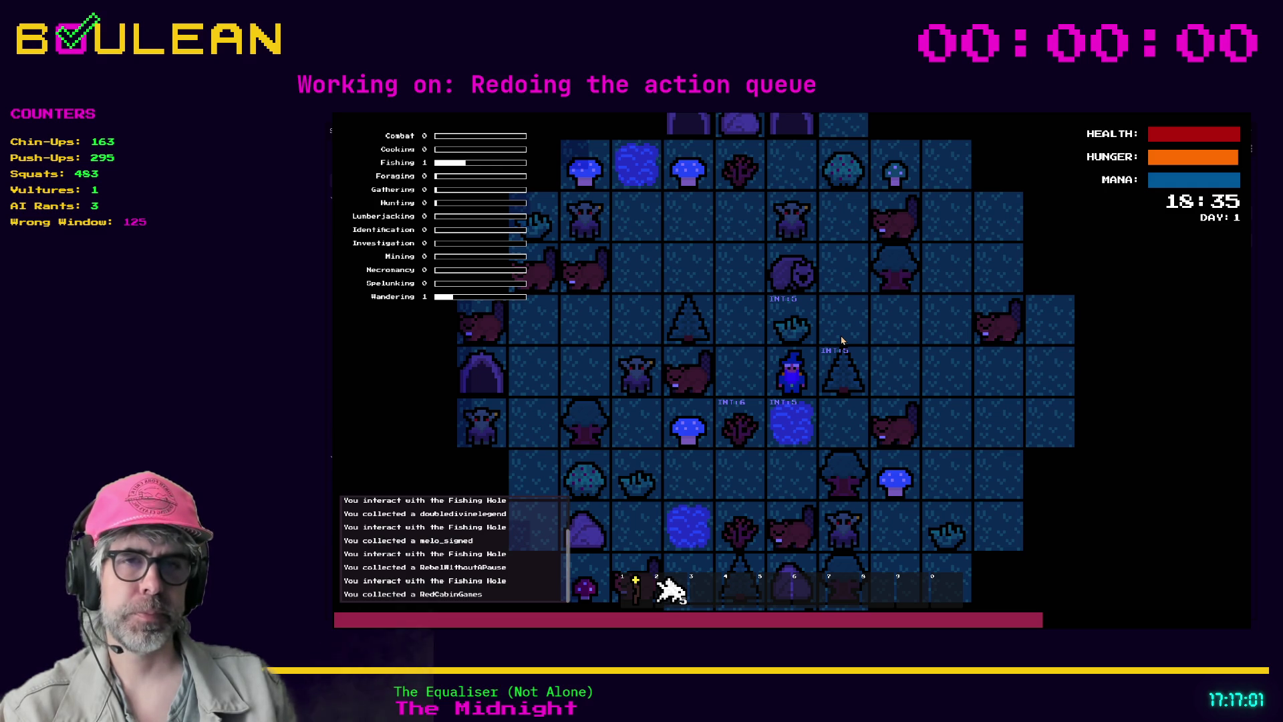
{"action": "key", "text": "Up"}
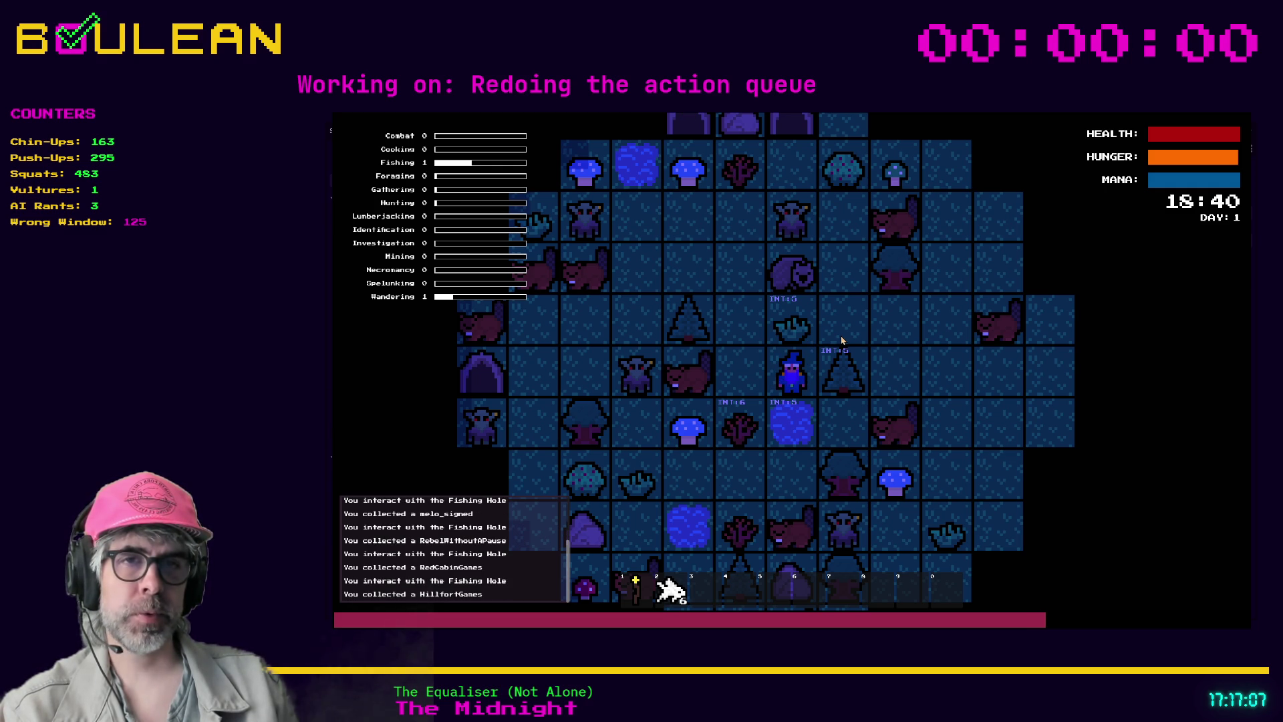
{"action": "key", "text": "Up"}
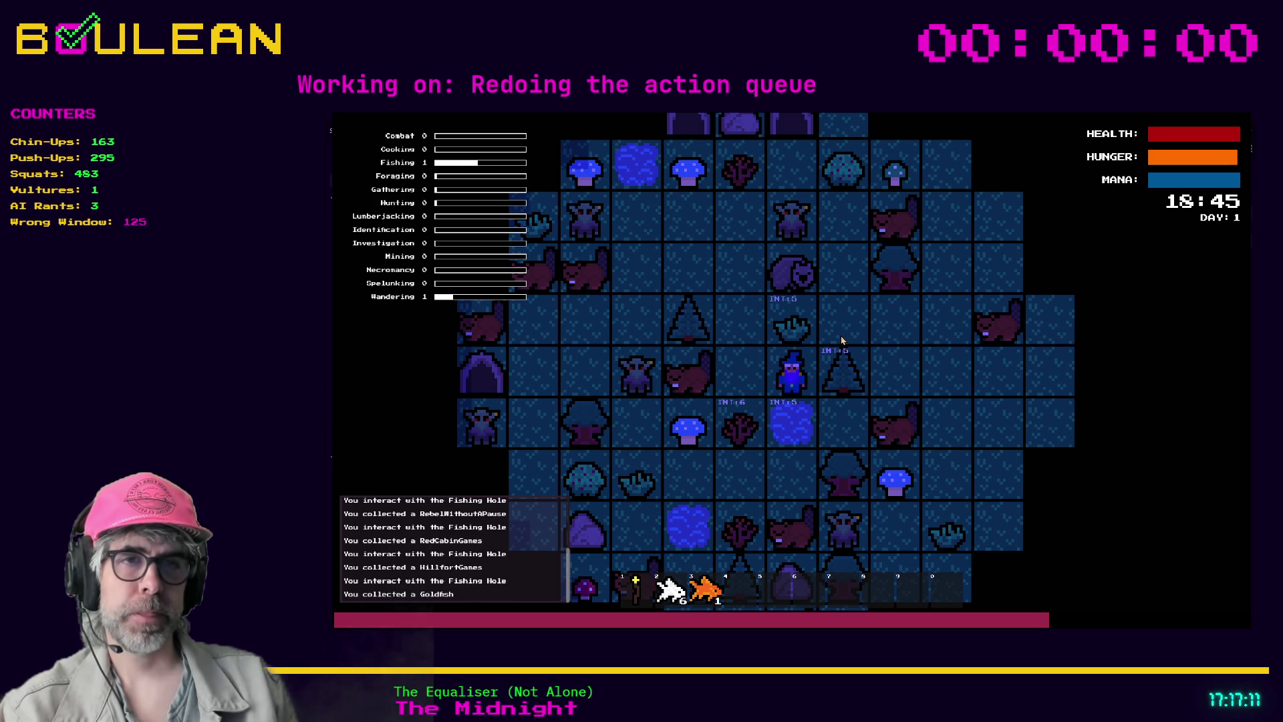
{"action": "key", "text": "Up"}
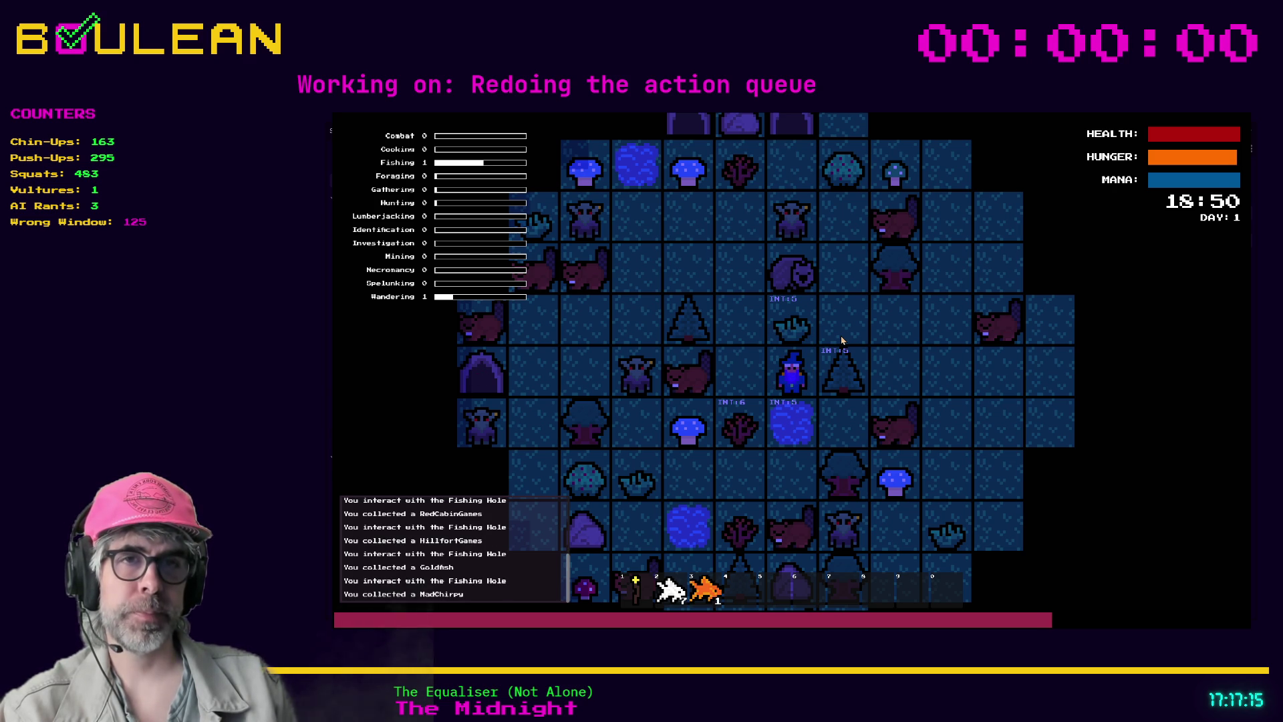
{"action": "key", "text": "Down"}
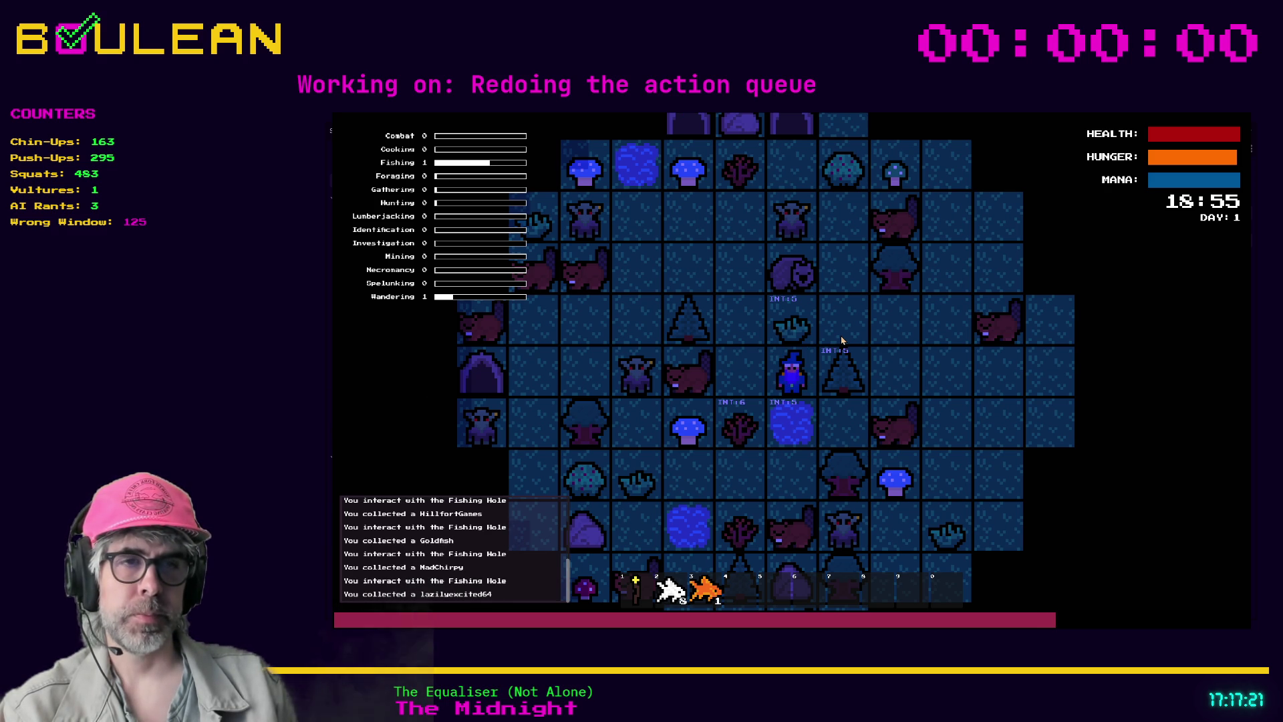
{"action": "key", "text": "Down"}
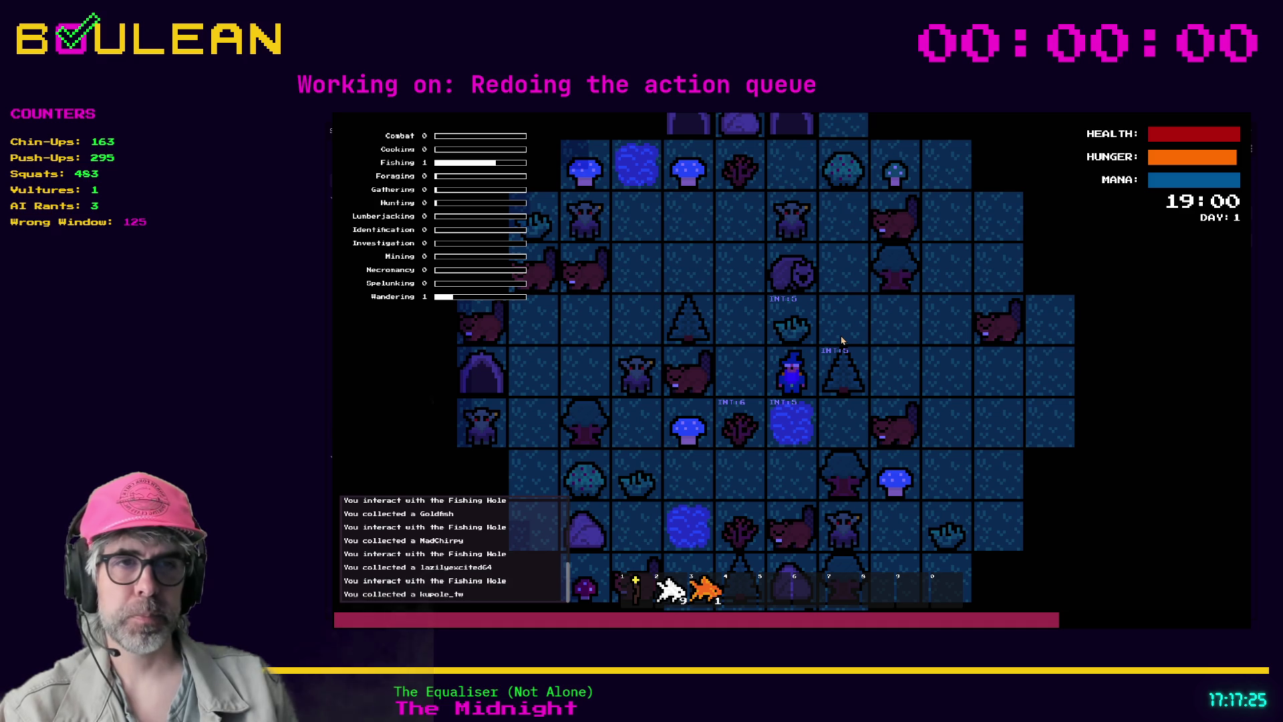
{"action": "key", "text": "m"}
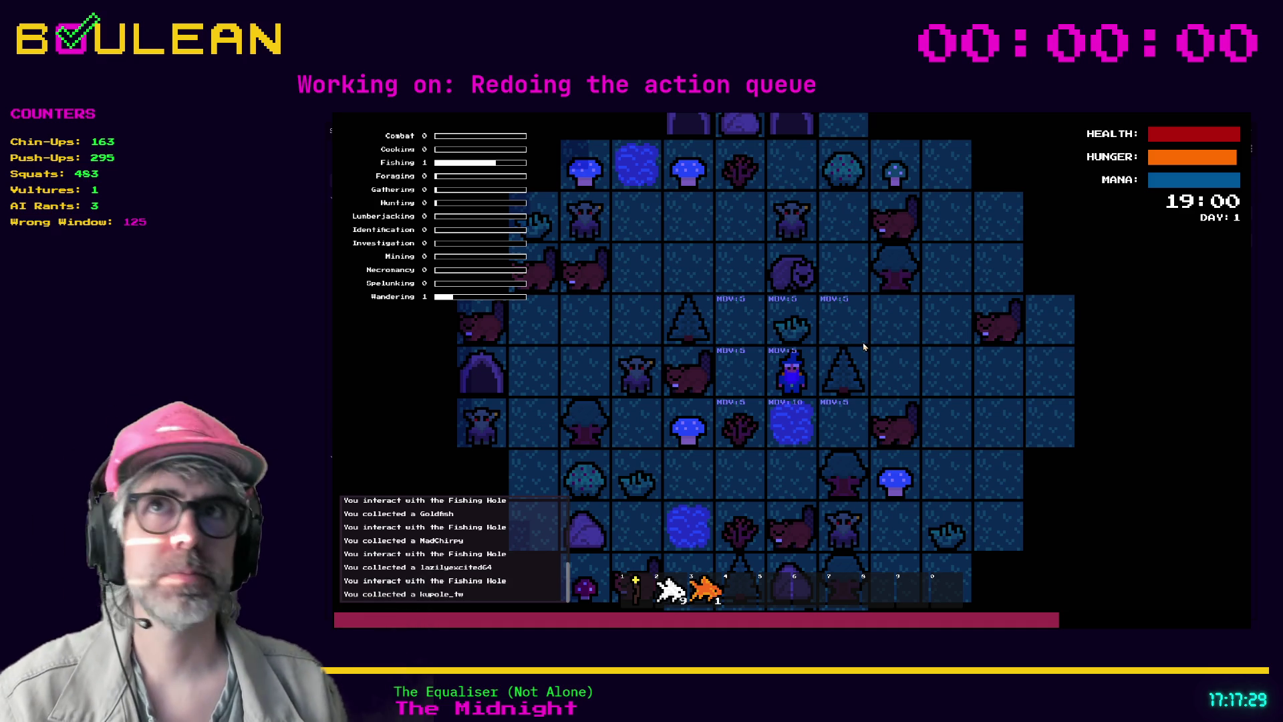
{"action": "key", "text": "alt+F4"}
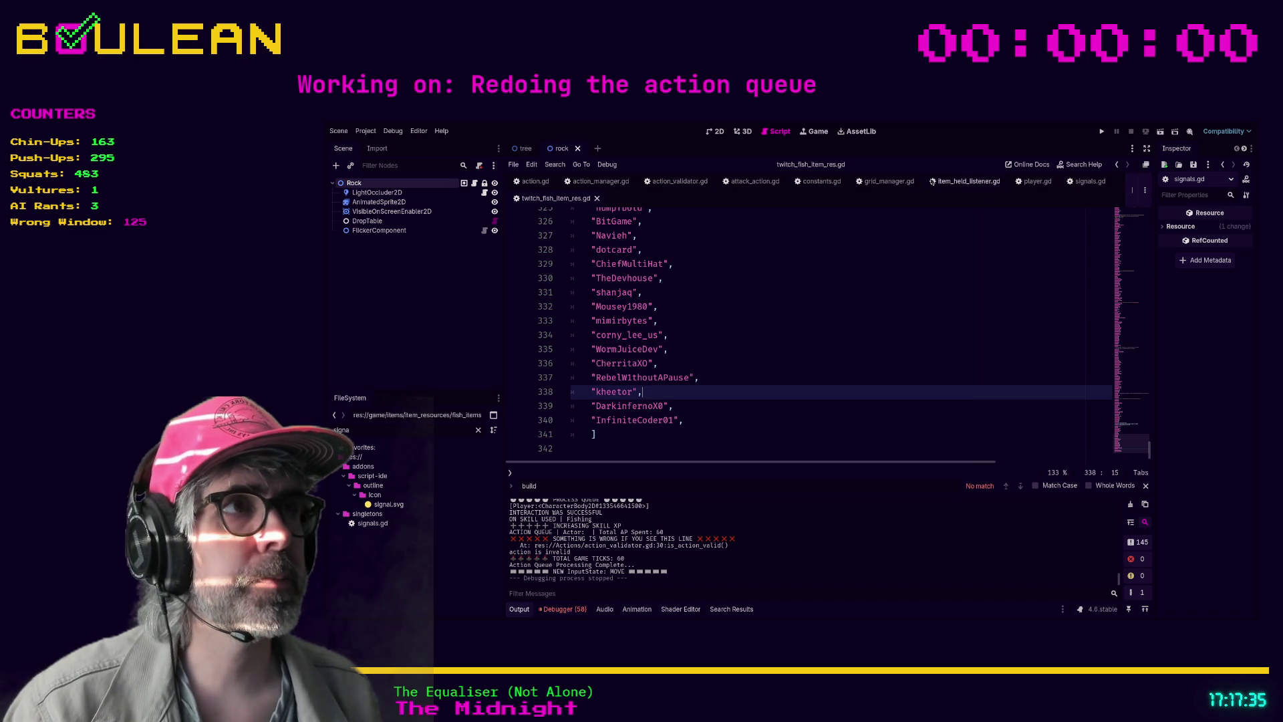
Review item_held_listener.gd's _ready signal connections around line 19, then relaunch the game
{"action": "left_click", "coordinate": [952, 181]}
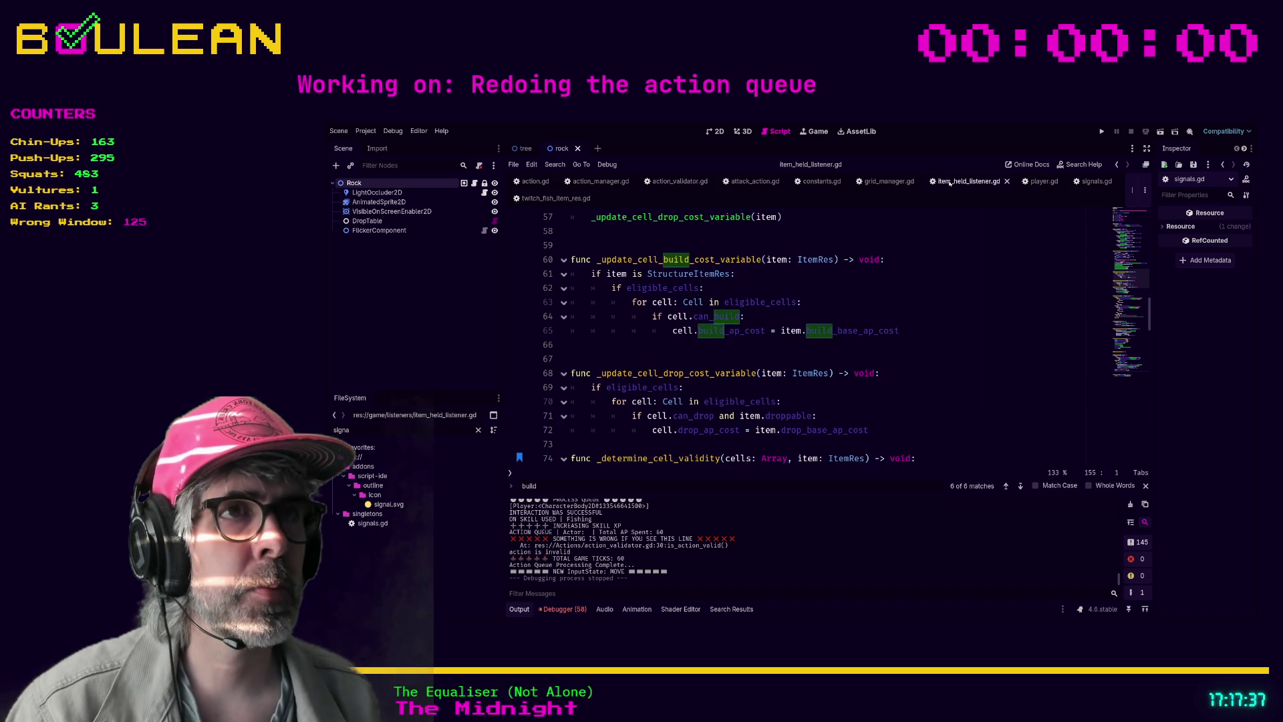
{"action": "scroll", "coordinate": [952, 328], "scroll_direction": "up", "scroll_amount": 10}
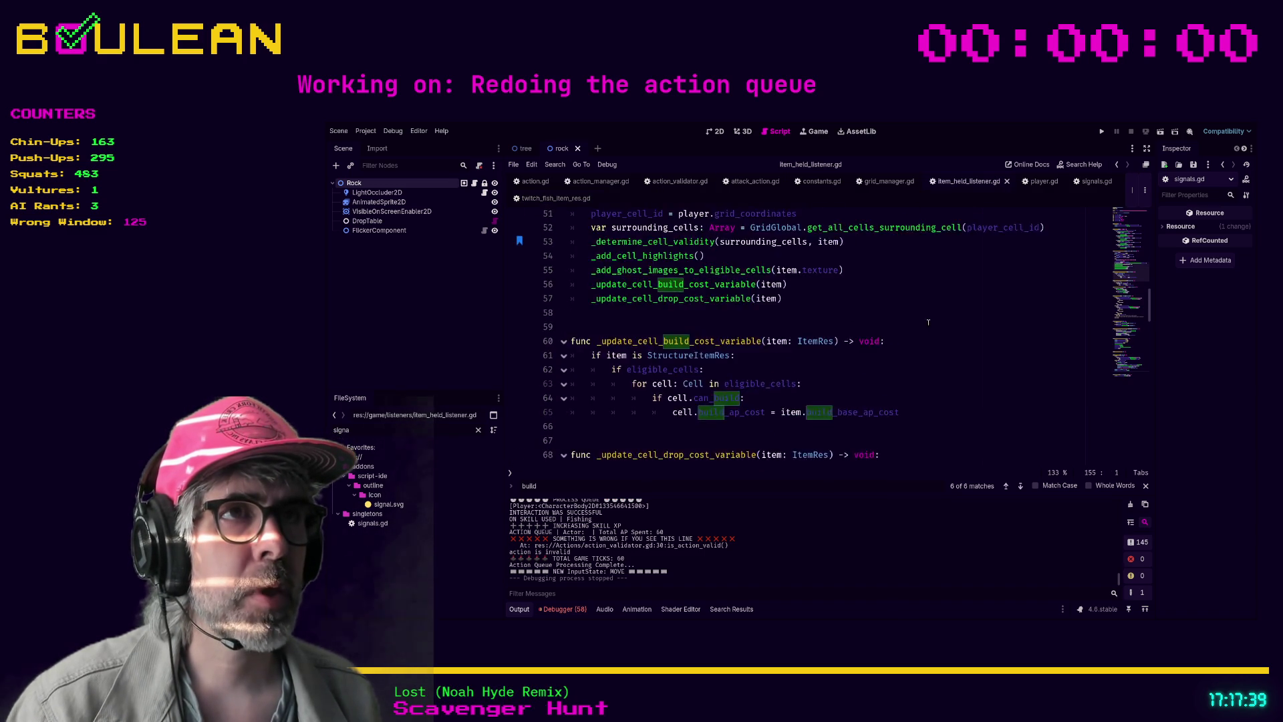
{"action": "scroll", "coordinate": [952, 327], "scroll_direction": "up", "scroll_amount": 4}
{"action": "scroll", "coordinate": [922, 331], "scroll_direction": "down", "scroll_amount": 1}
{"action": "scroll", "coordinate": [896, 335], "scroll_direction": "up", "scroll_amount": 1}
{"action": "scroll", "coordinate": [895, 334], "scroll_direction": "down", "scroll_amount": 2}
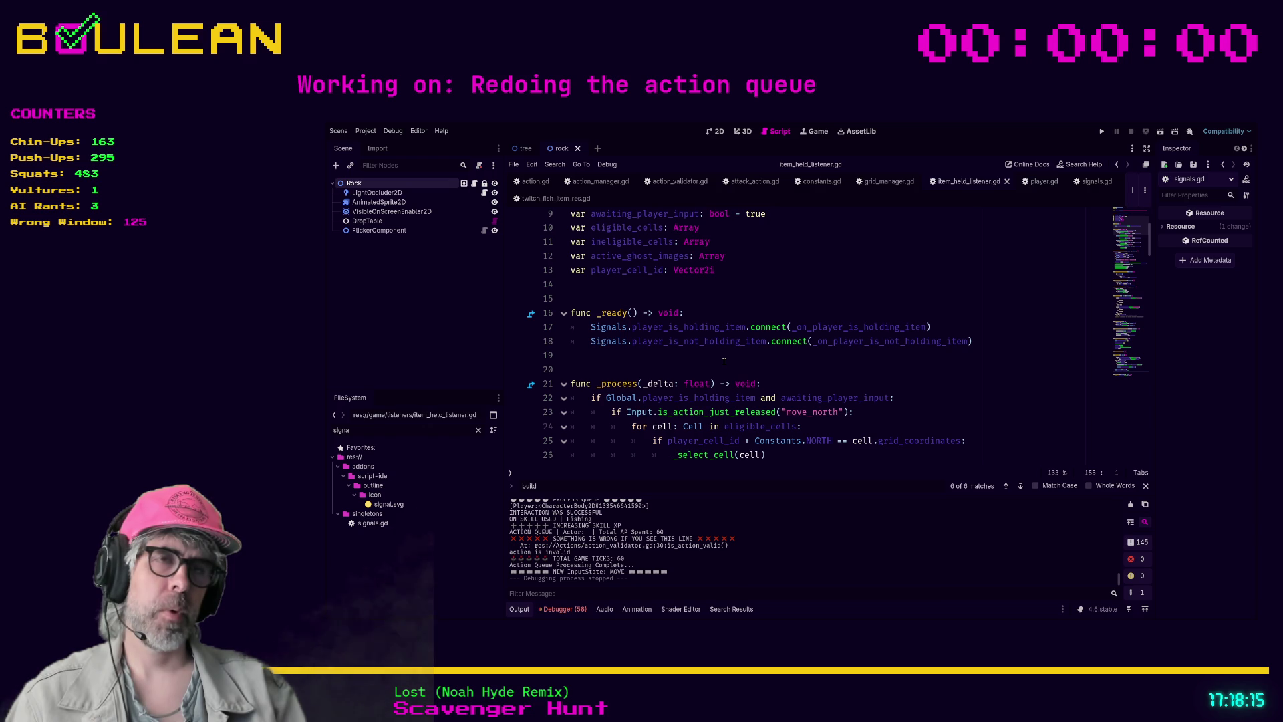
{"action": "left_click", "coordinate": [735, 358]}
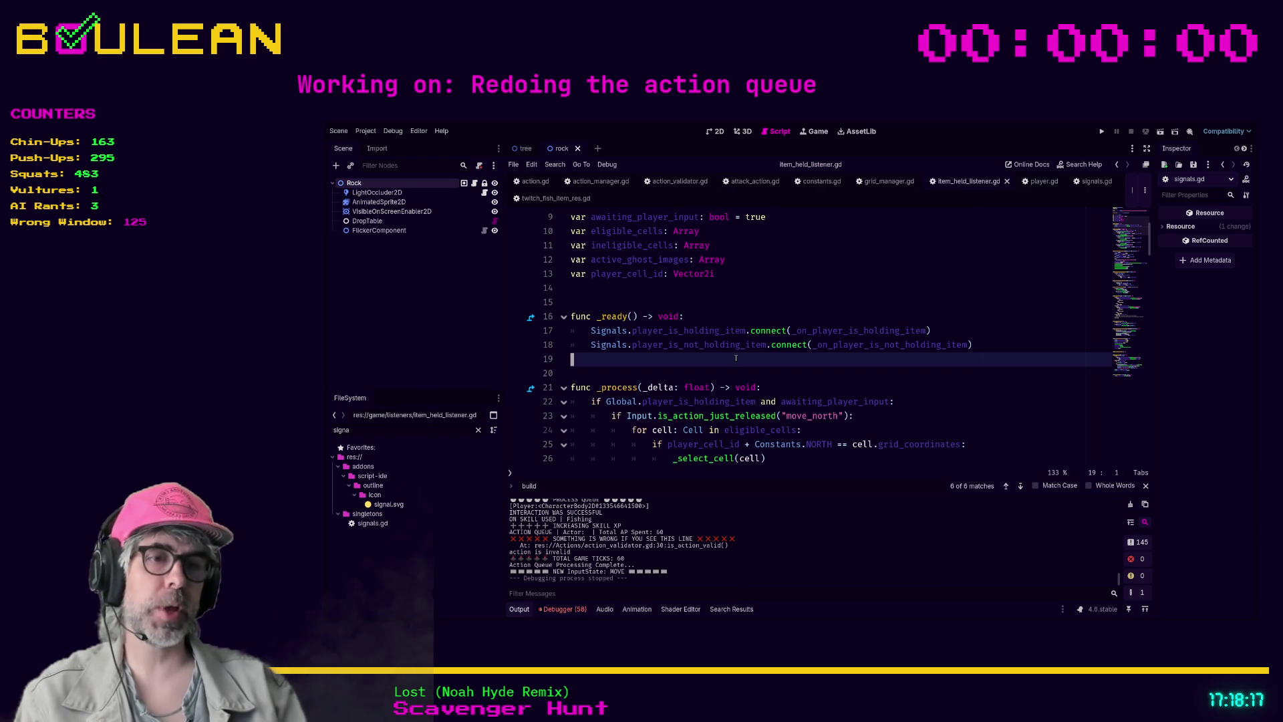
{"action": "key", "text": "F5"}
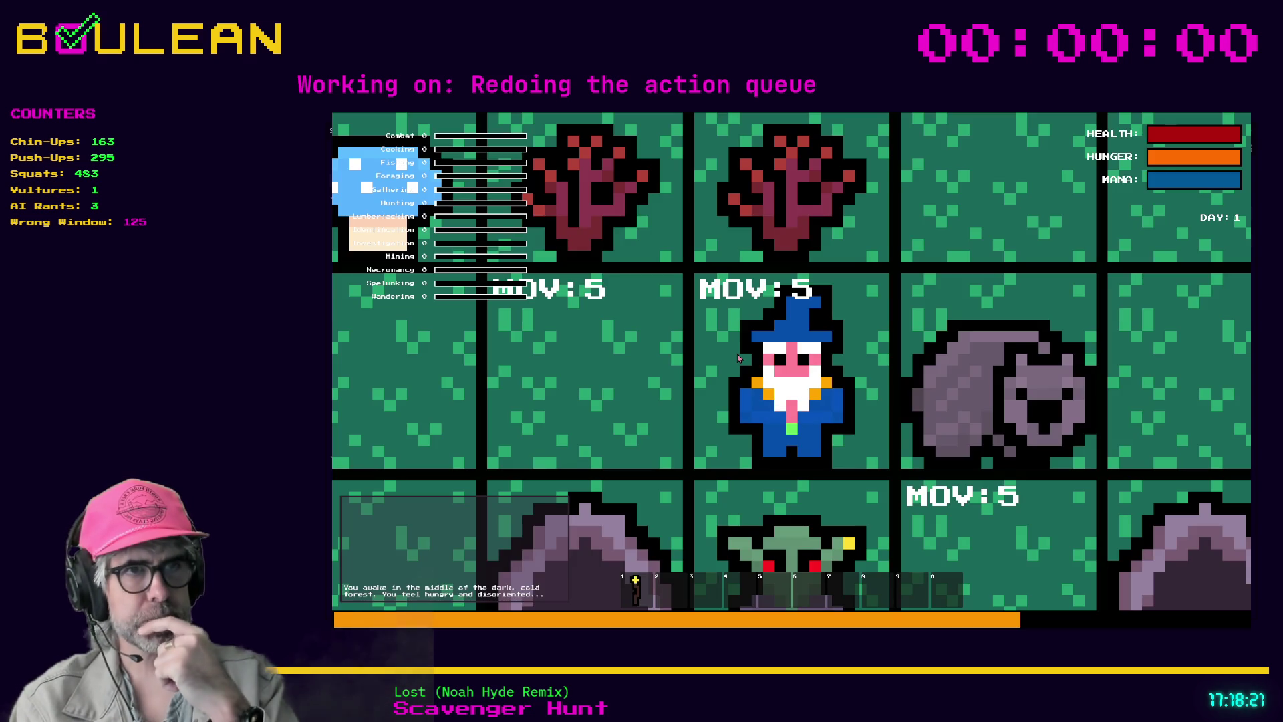
Kill the Wombat, pick up its 20 Raw Meat, and display the drop tiles around the wizard
{"action": "scroll", "coordinate": [739, 359], "scroll_direction": "down", "scroll_amount": 3}
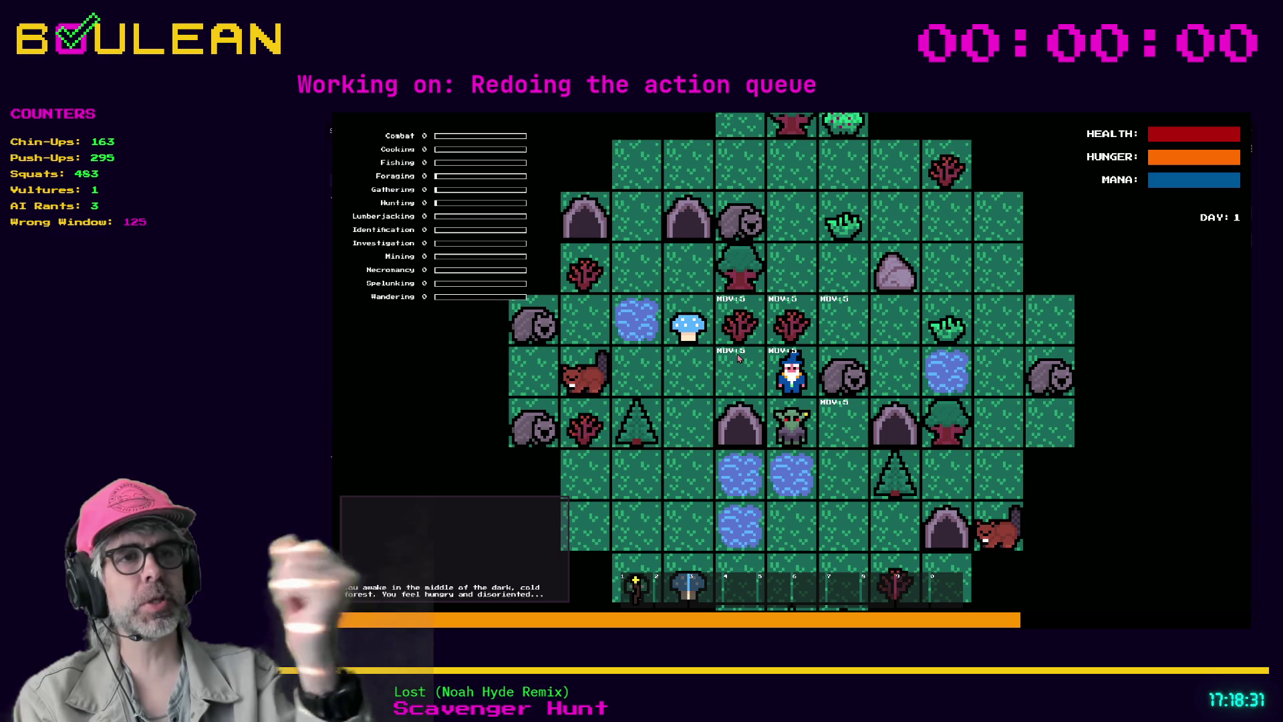
{"action": "key", "text": "i"}
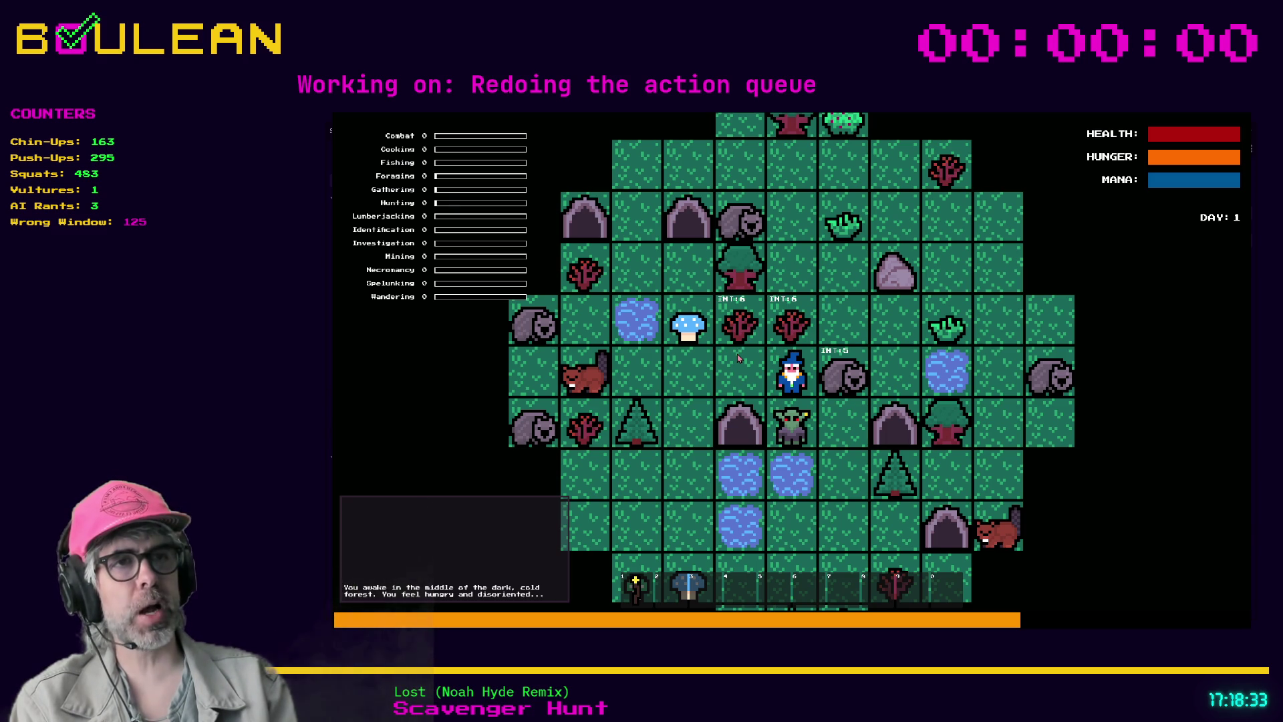
{"action": "key", "text": "Right"}
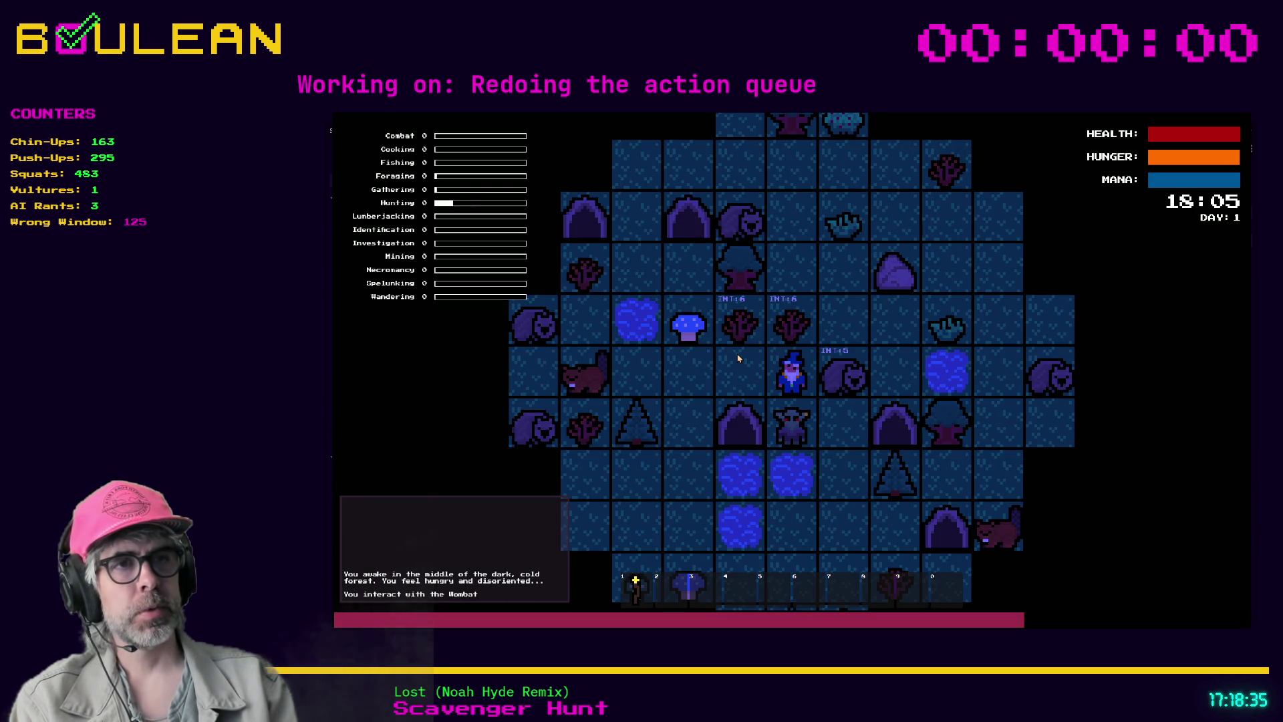
{"action": "key", "text": "Right"}
{"action": "key", "text": "Right"}
{"action": "key", "text": "m"}
{"action": "key", "text": "Right"}
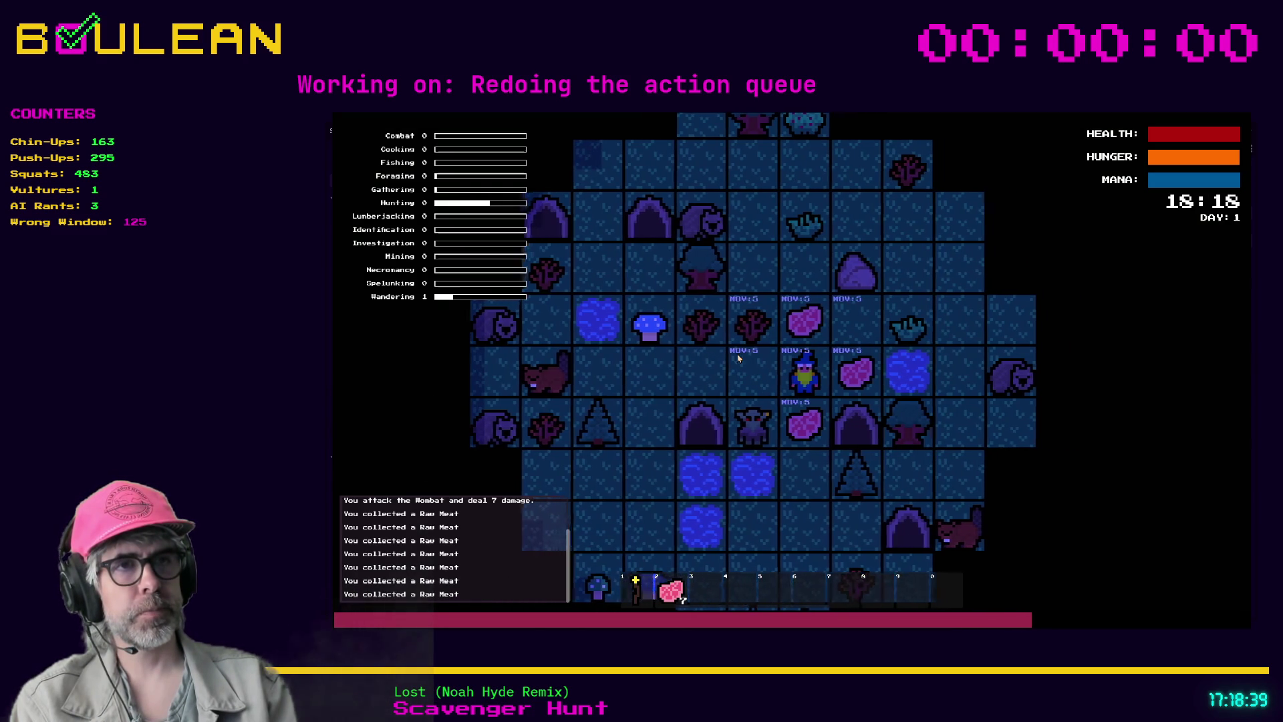
{"action": "key", "text": "Down"}
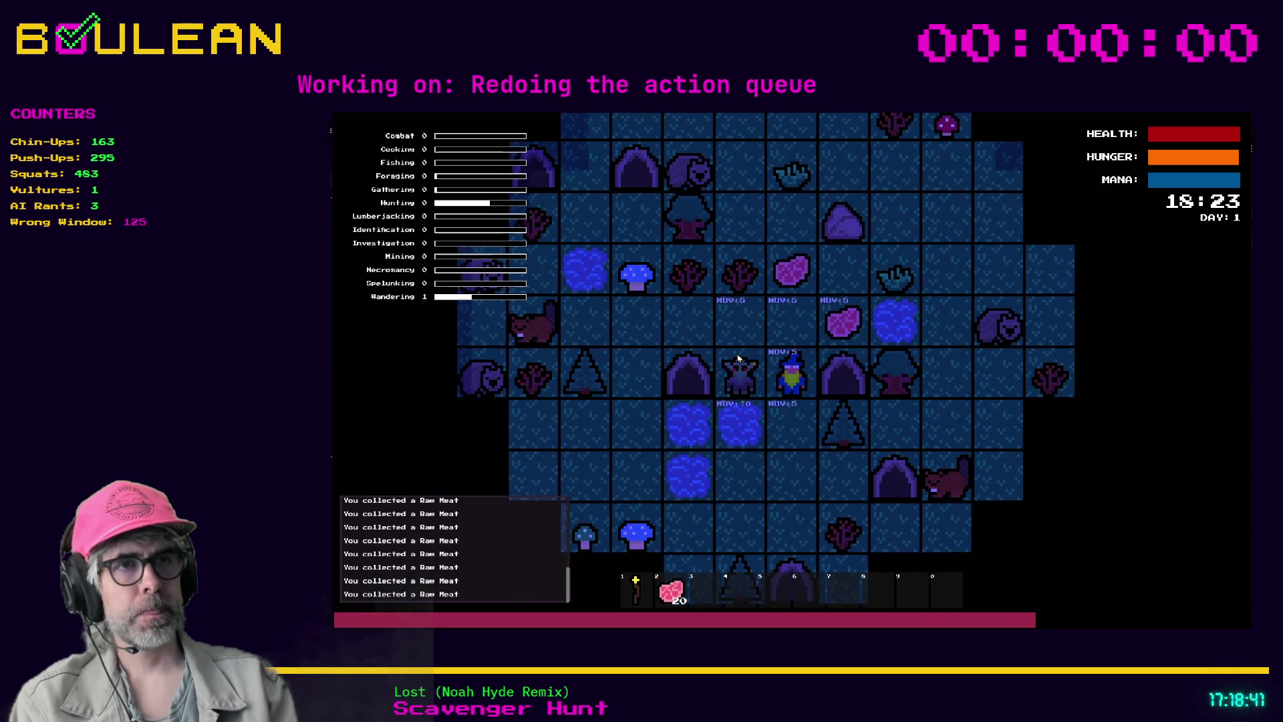
{"action": "key", "text": "Up"}
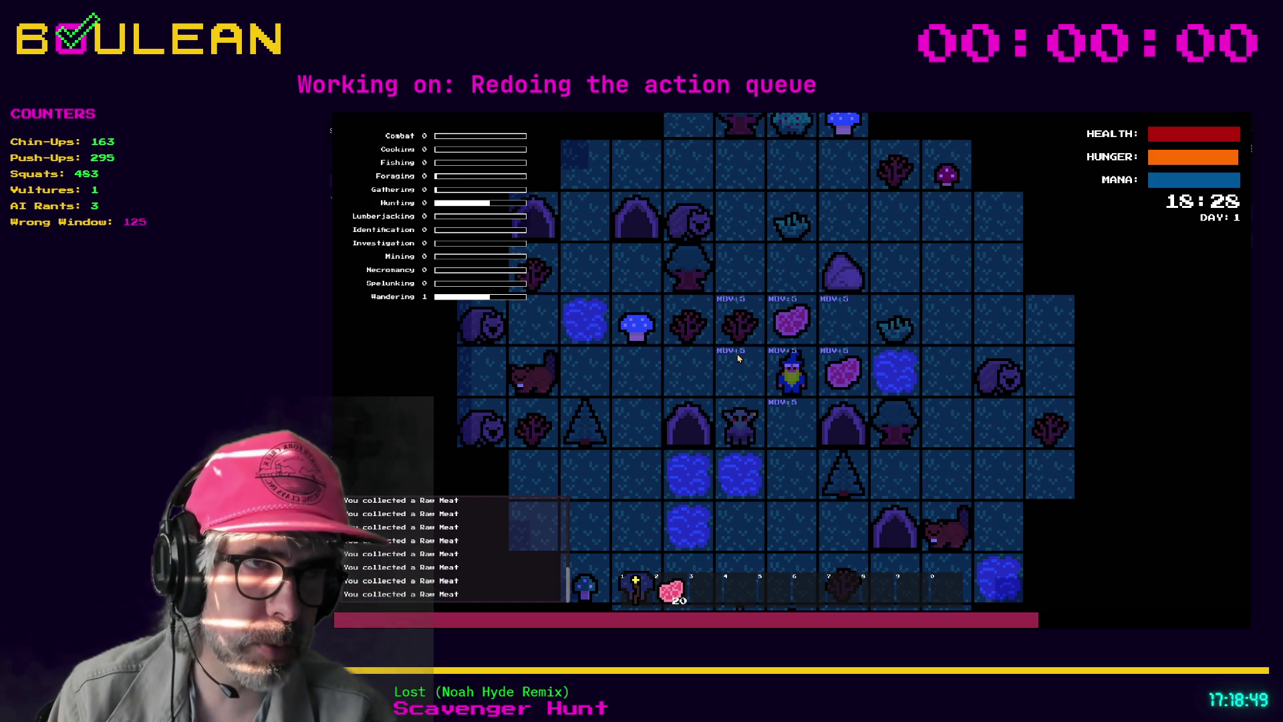
{"action": "key", "text": "d"}
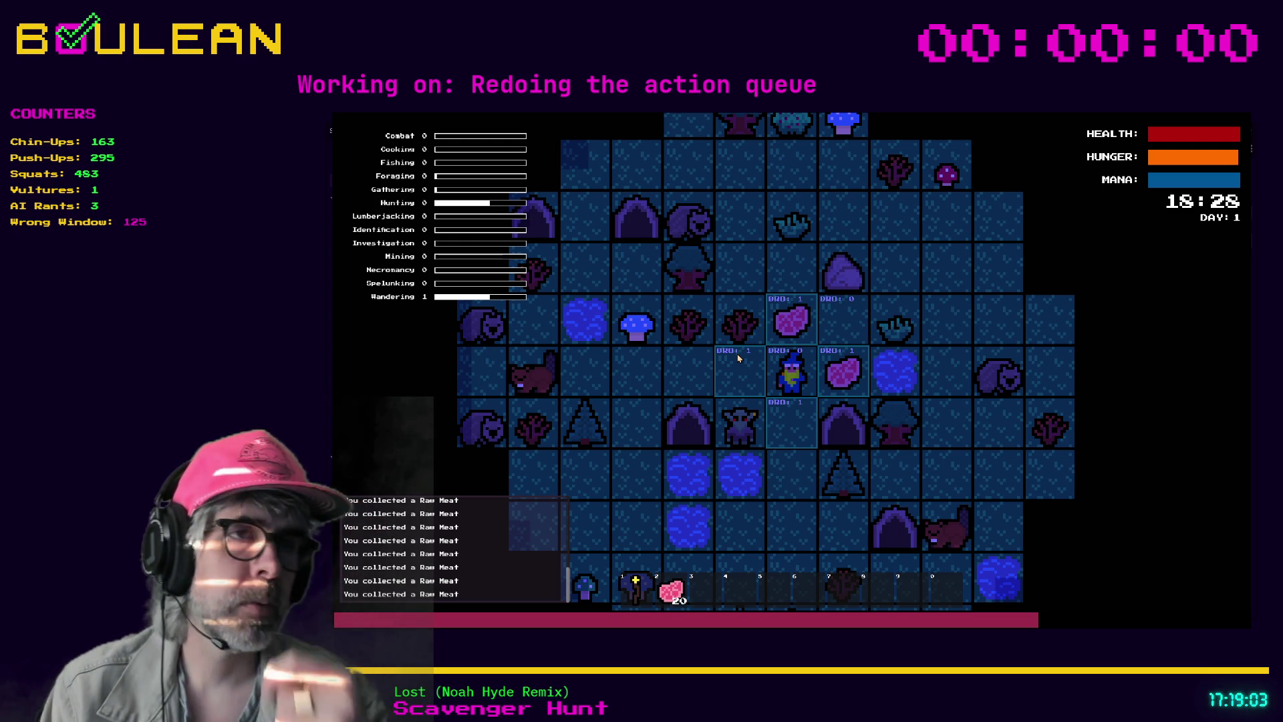
Craft a Cauldron from the crafting recipes, then show its placement markers around the wizard
{"action": "key", "text": "Escape"}
{"action": "key", "text": "c"}
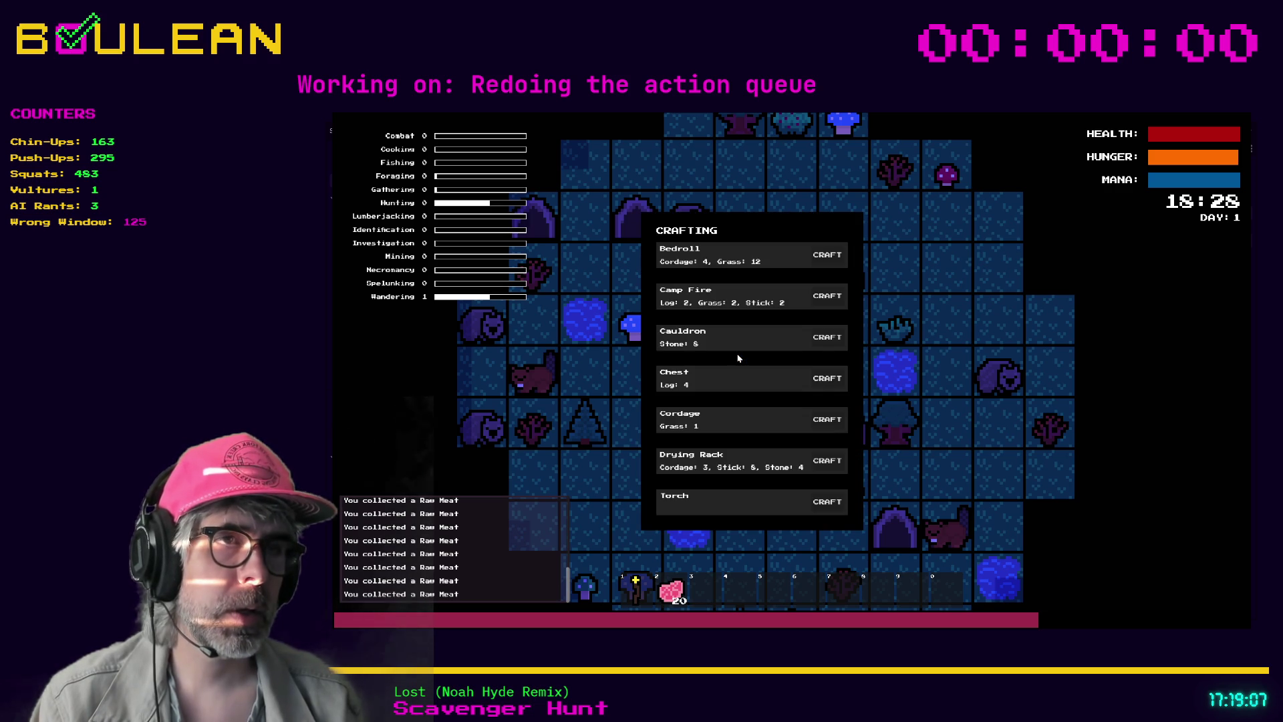
{"action": "left_click", "coordinate": [822, 338]}
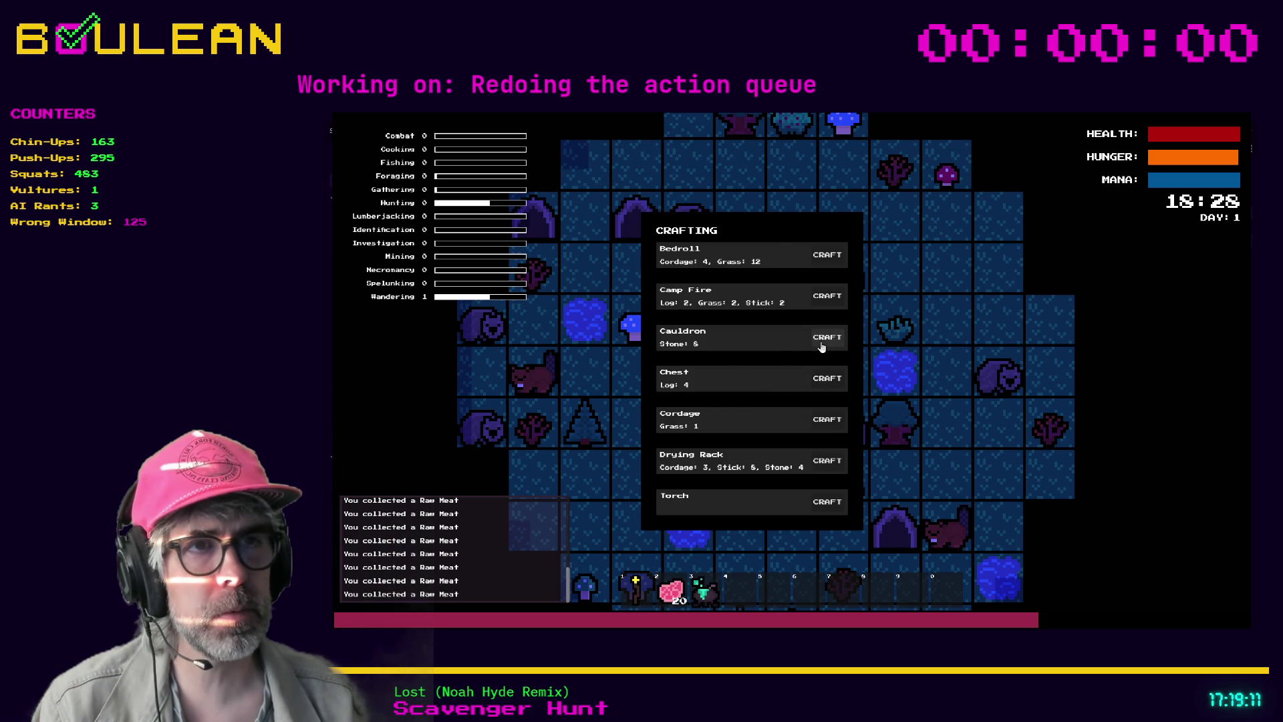
{"action": "key", "text": "c"}
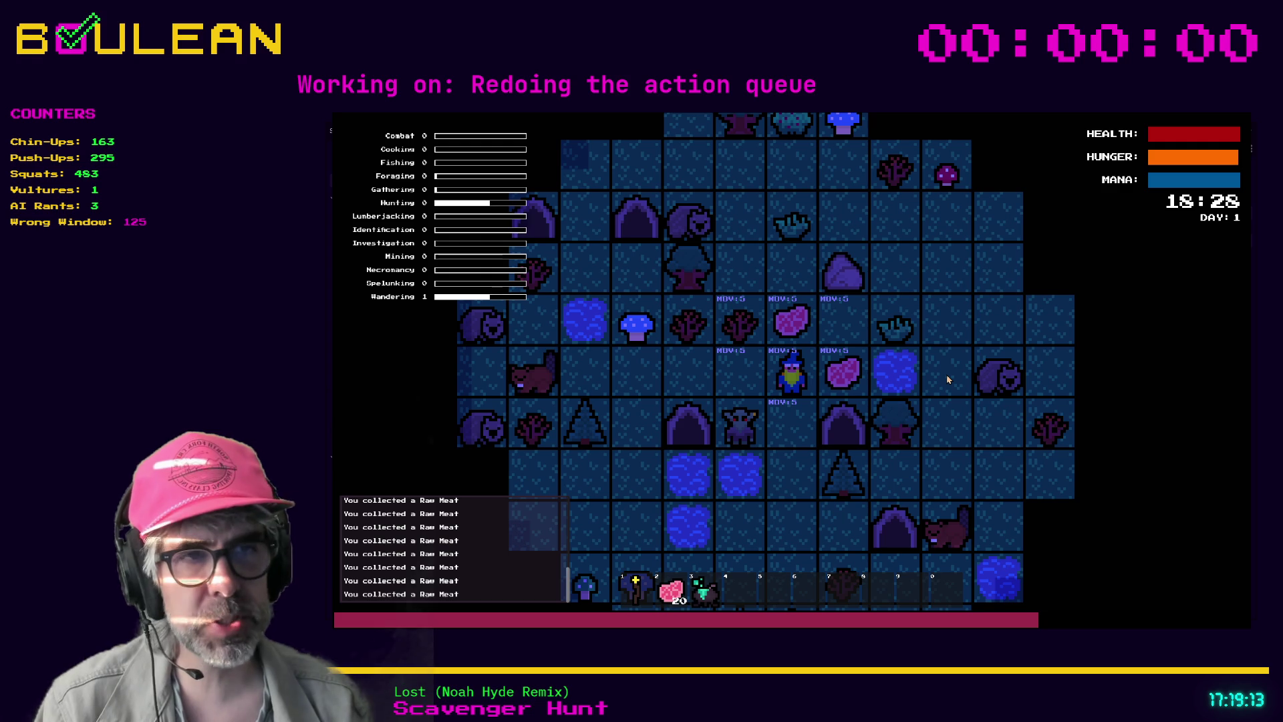
{"action": "key", "text": "3"}
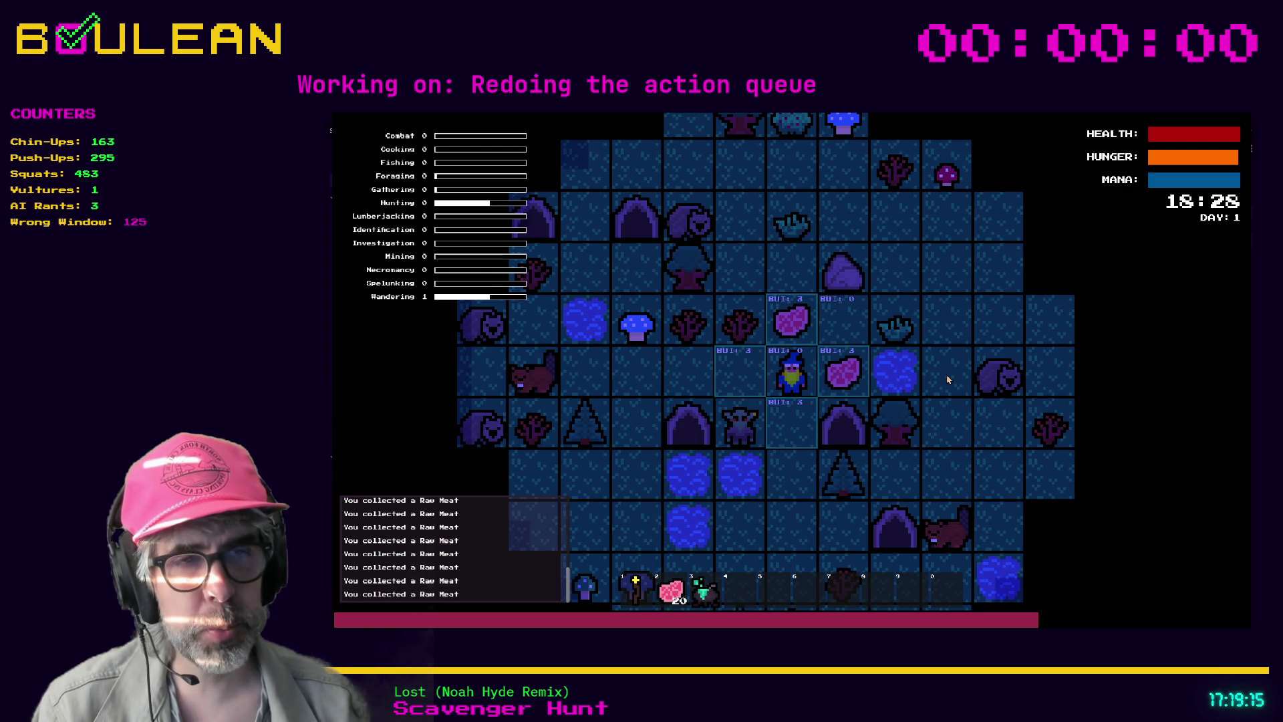
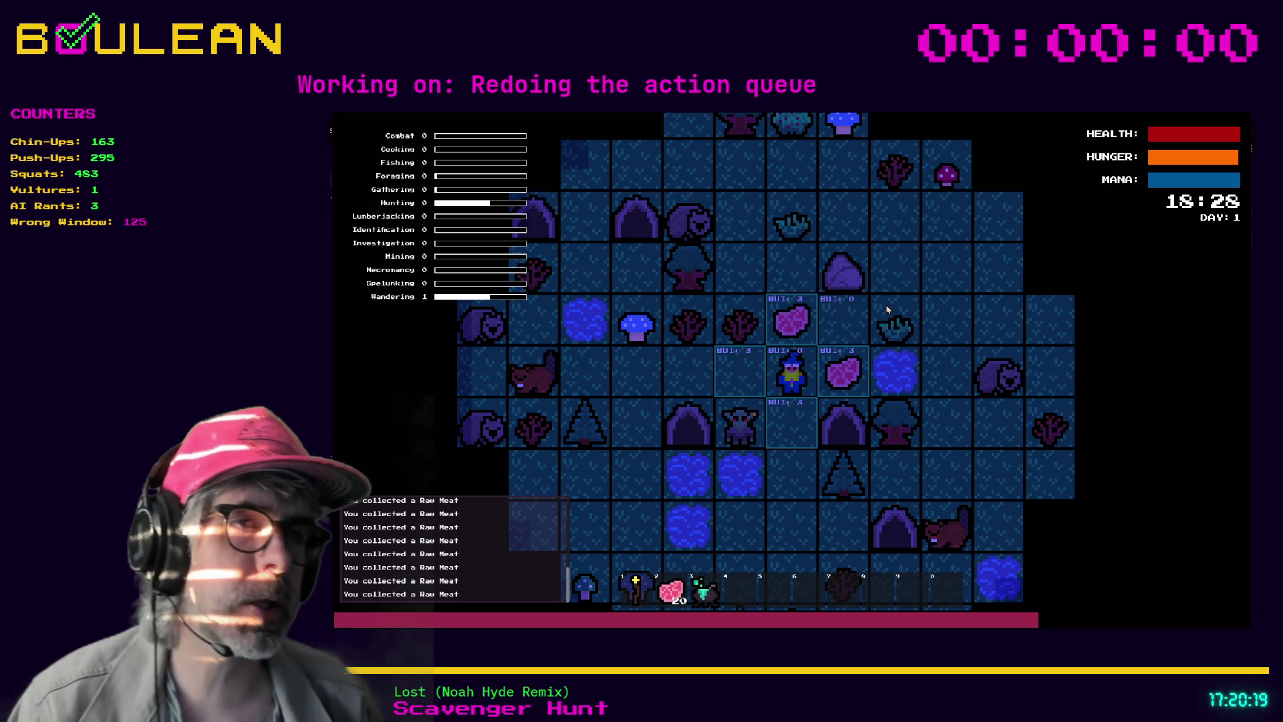
Leave build mode and move the wizard up onto the raw meat and back down
{"action": "key", "text": "3"}
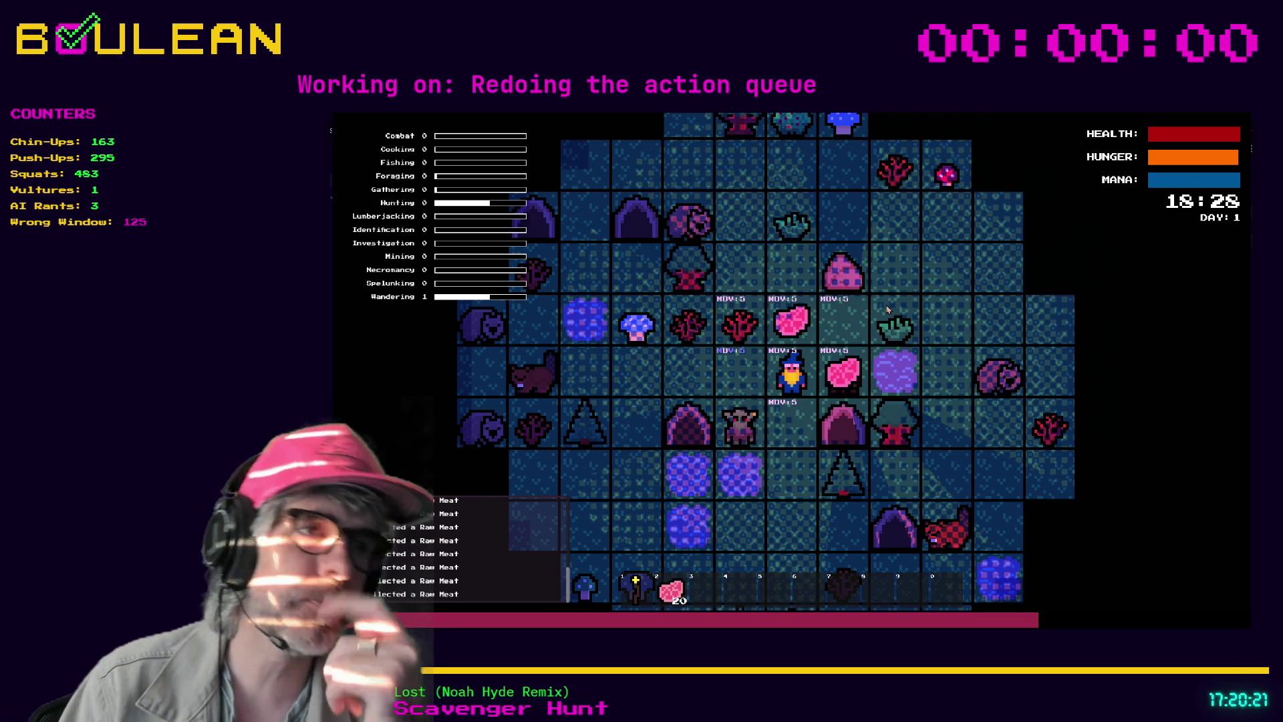
{"action": "key", "text": "Up"}
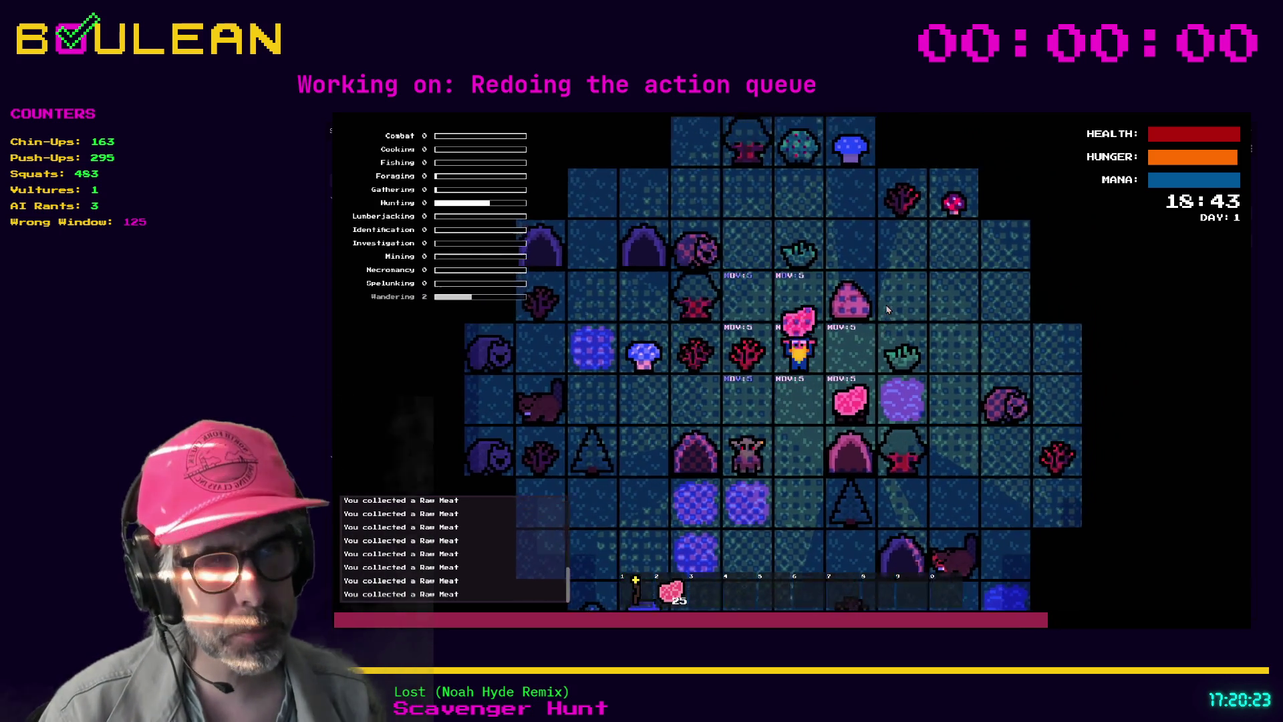
{"action": "key", "text": "Down"}
Craft a Cauldron from the crafting recipes
{"action": "key", "text": "c"}
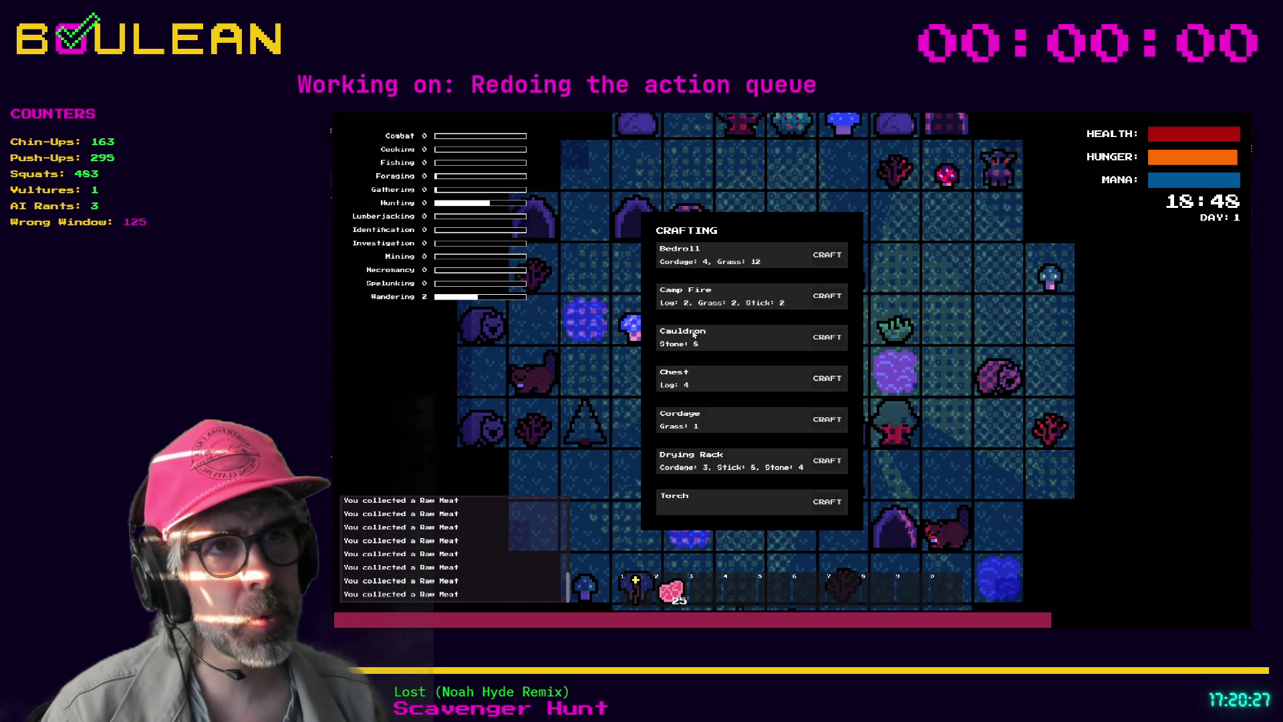
{"action": "left_click", "coordinate": [835, 340]}
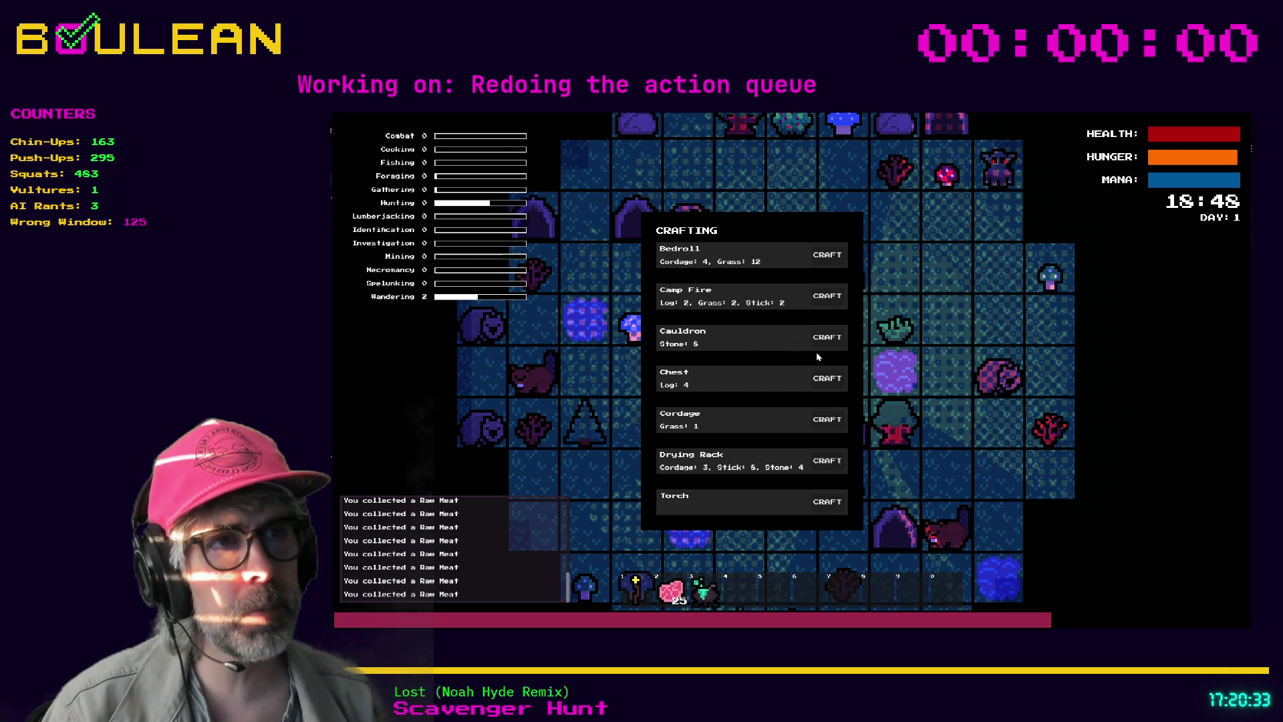
{"action": "key", "text": "Escape"}
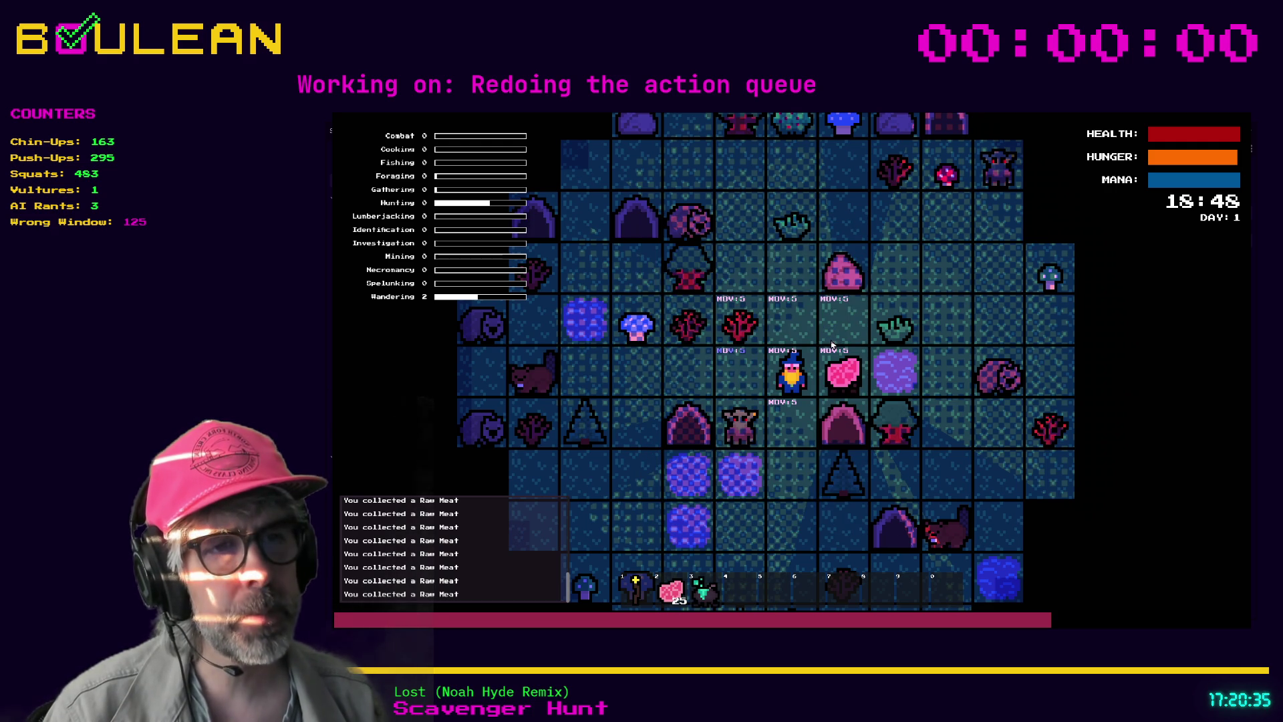
Start placing the cauldron beside the wizard, zoom in, then cancel back to movement
{"action": "key", "text": "b"}
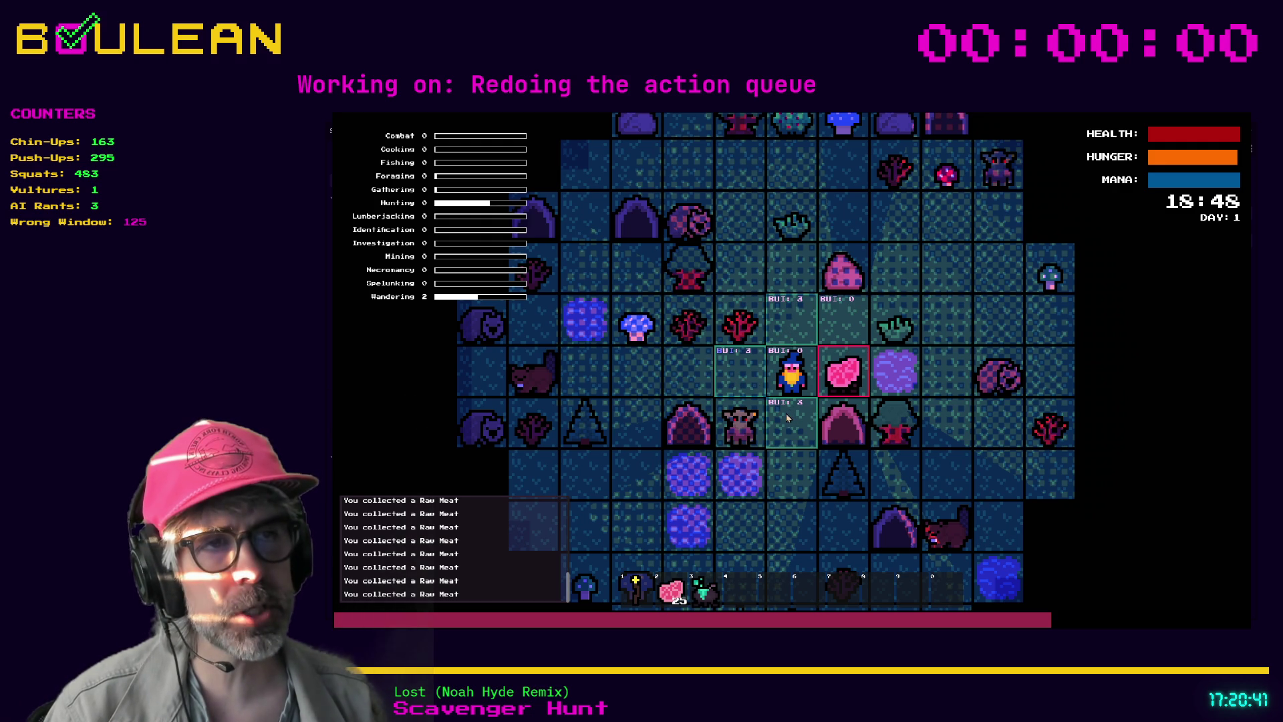
{"action": "scroll", "coordinate": [790, 368], "scroll_direction": "up", "scroll_amount": 5}
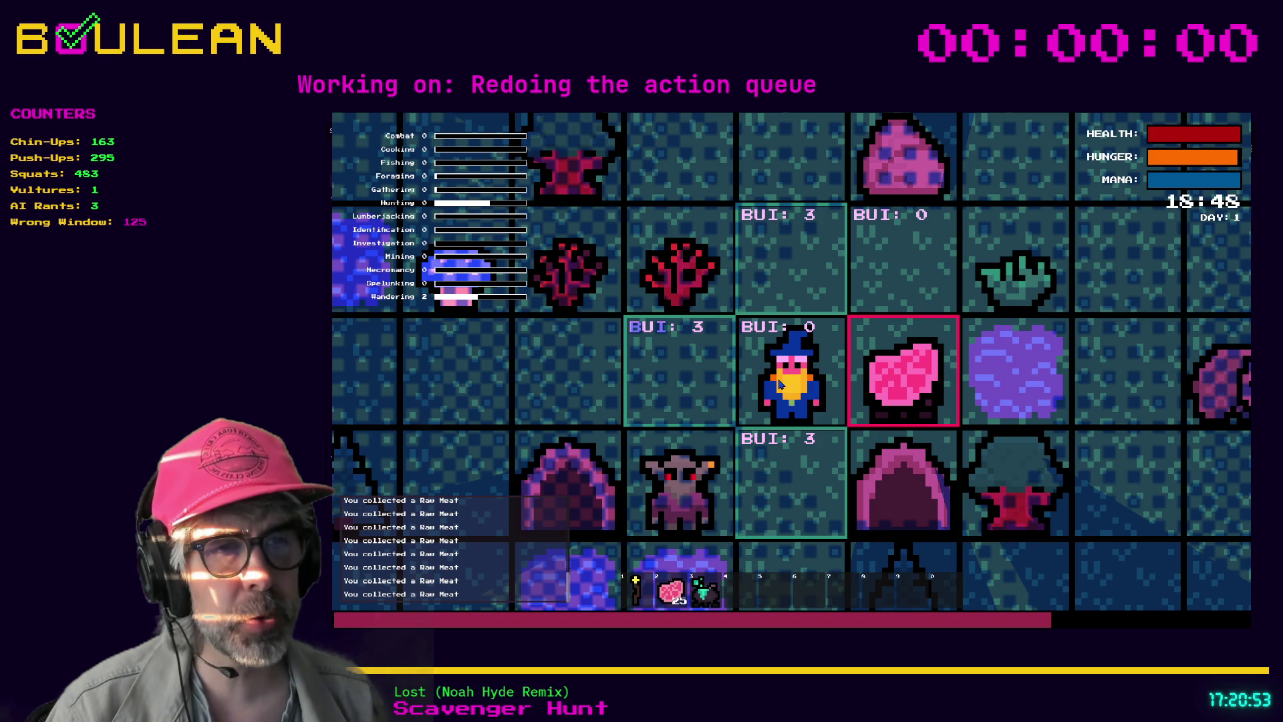
{"action": "key", "text": "Escape"}
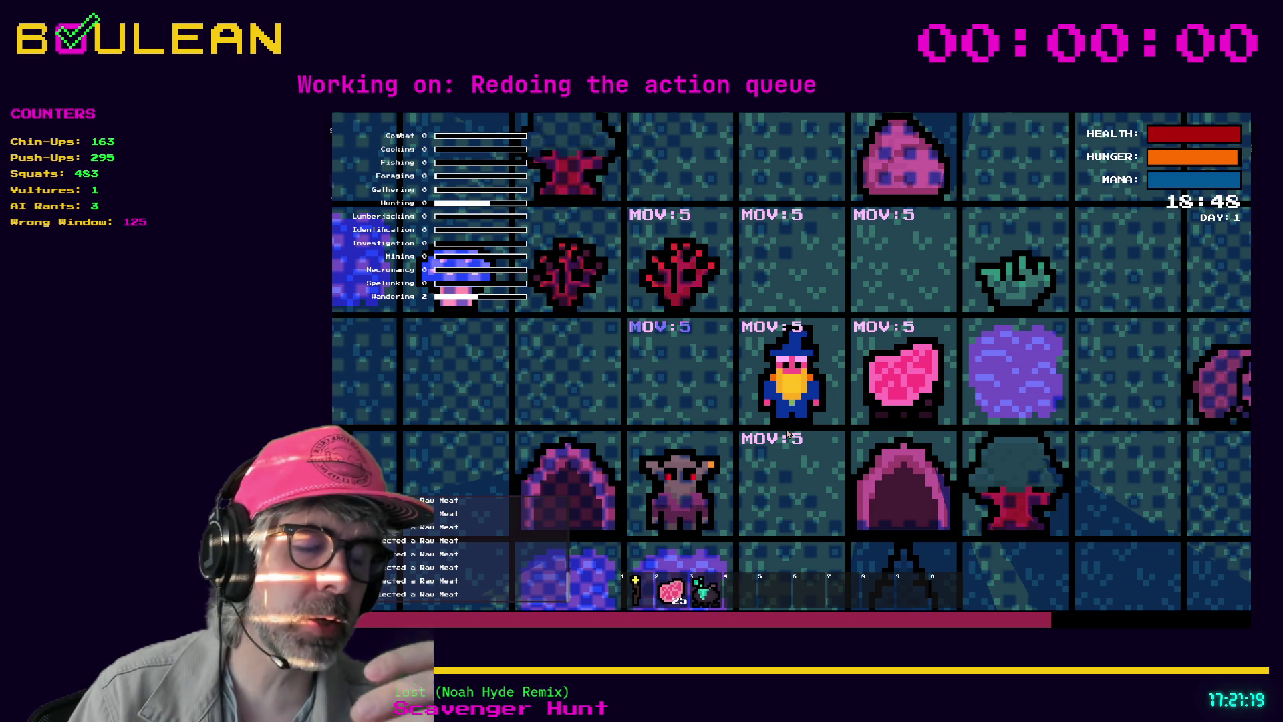
Build the cauldron on the tile left of the wizard, then bring up the crafting recipes
{"action": "key", "text": "b"}
{"action": "key", "text": "Left"}
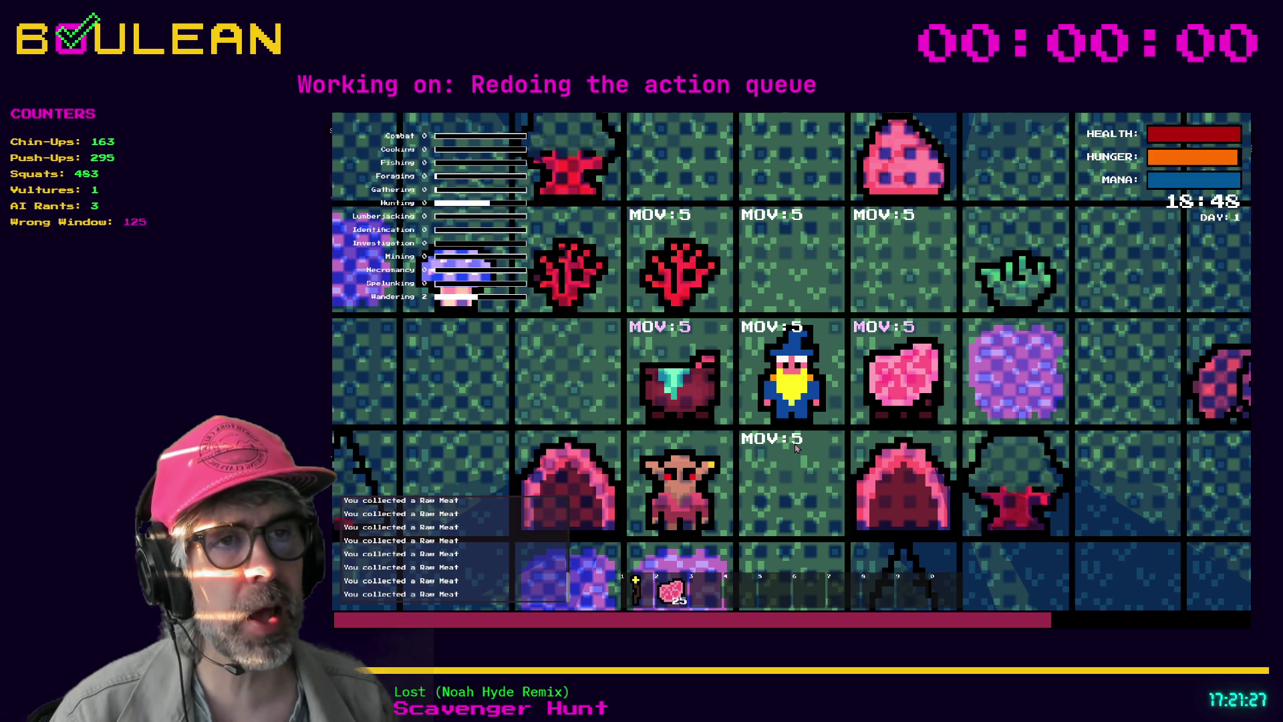
{"action": "left_click", "coordinate": [821, 345]}
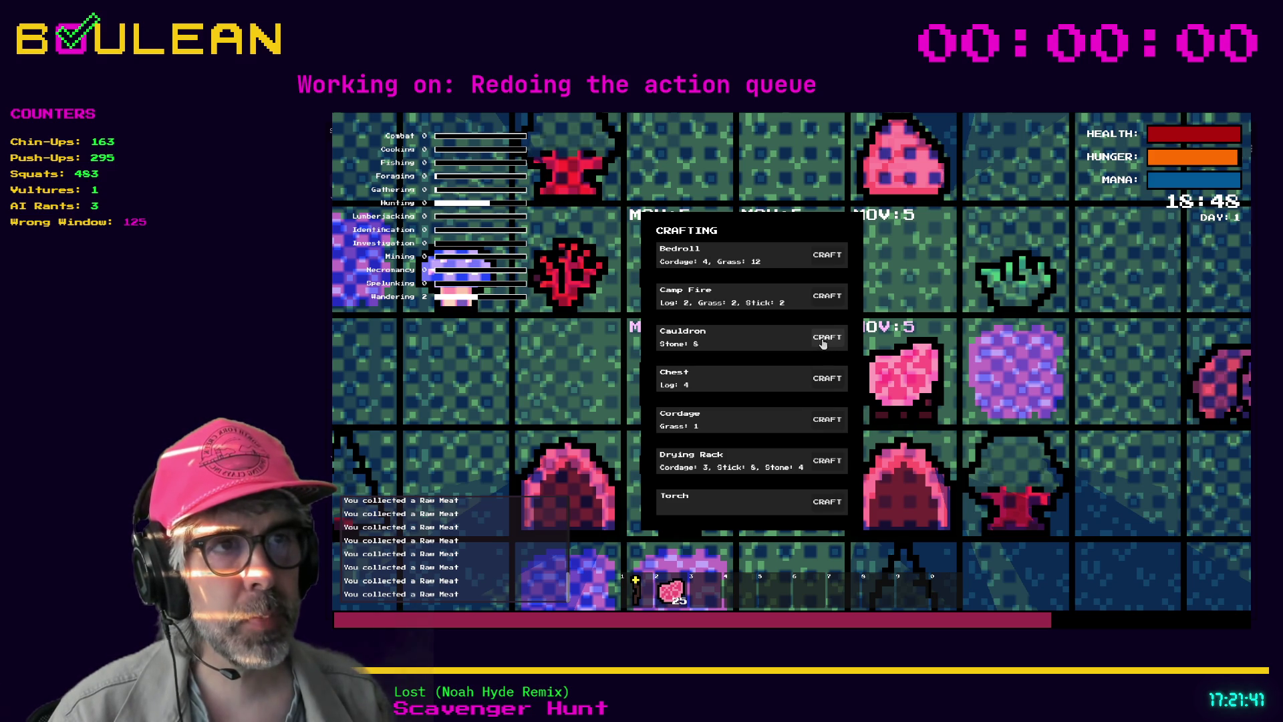
Craft another Cauldron, begin placing it, then cancel to movement so it stays unplaced
{"action": "left_click", "coordinate": [823, 342]}
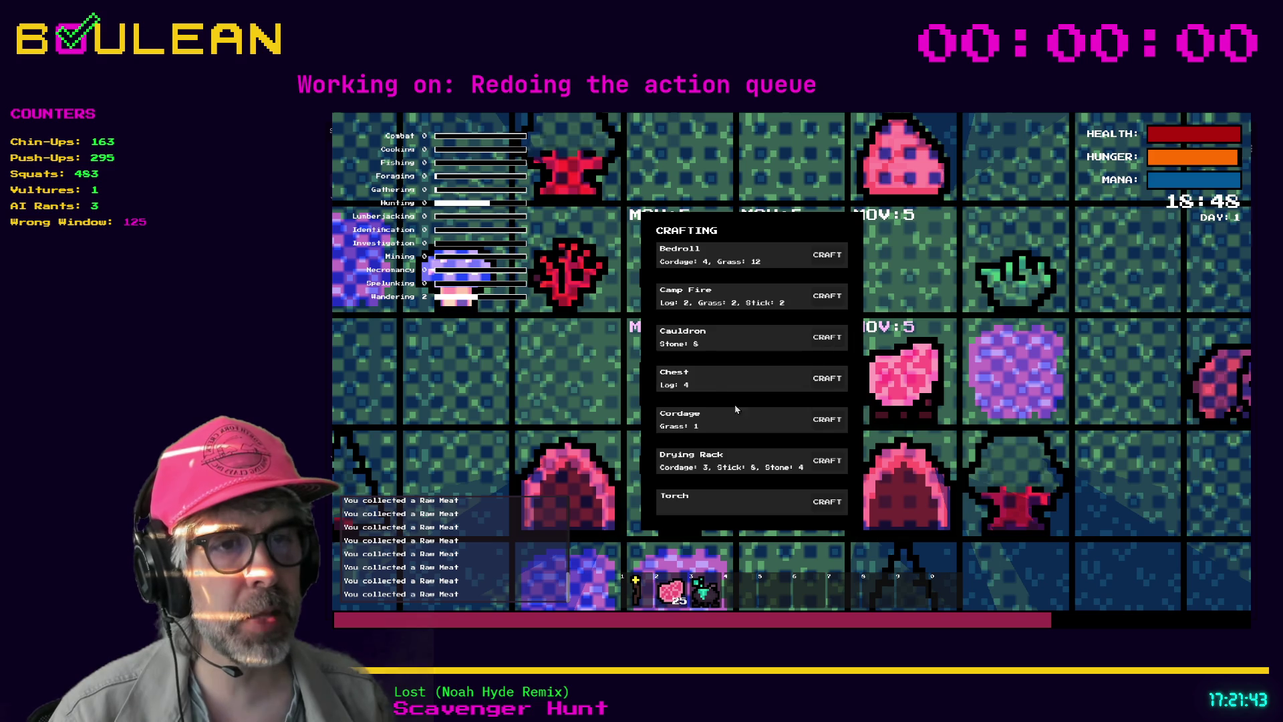
{"action": "key", "text": "Escape"}
{"action": "key", "text": "3"}
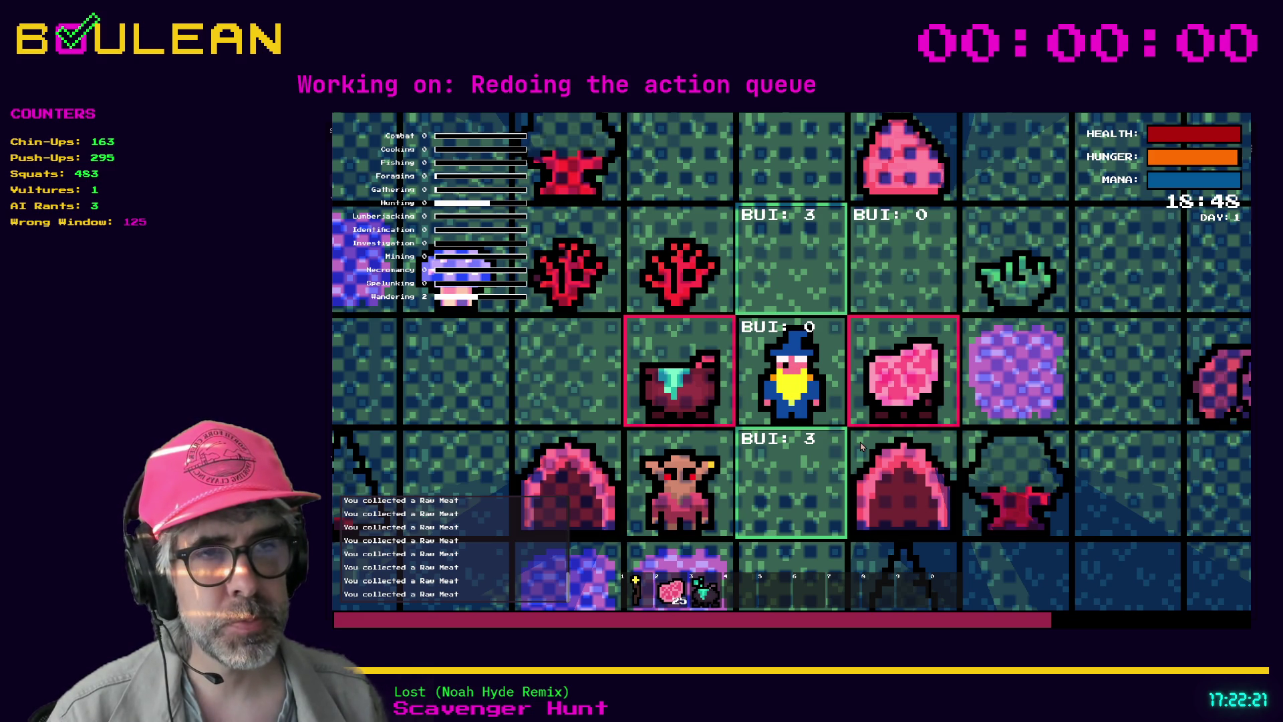
{"action": "key", "text": "m"}
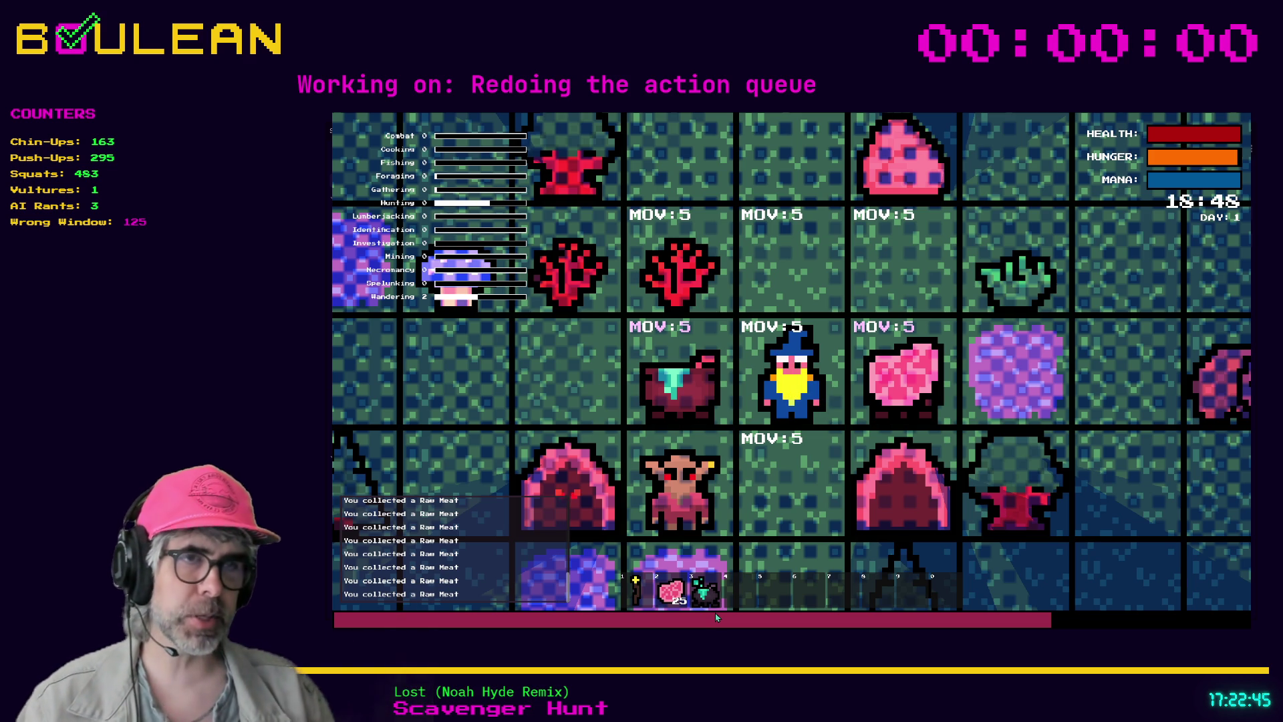
Drop a Raw Meat north of the wizard, step south, open crafting, then stop the game
{"action": "key", "text": "d"}
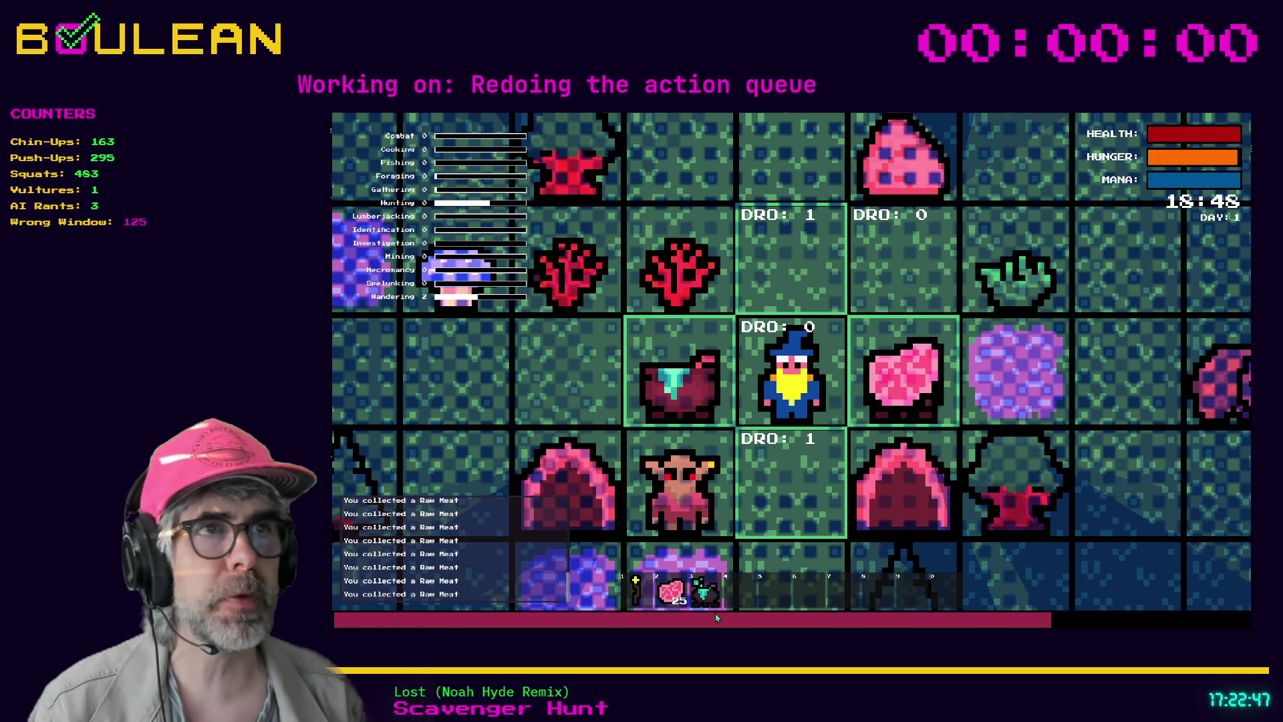
{"action": "key", "text": "Up"}
{"action": "key", "text": "Down"}
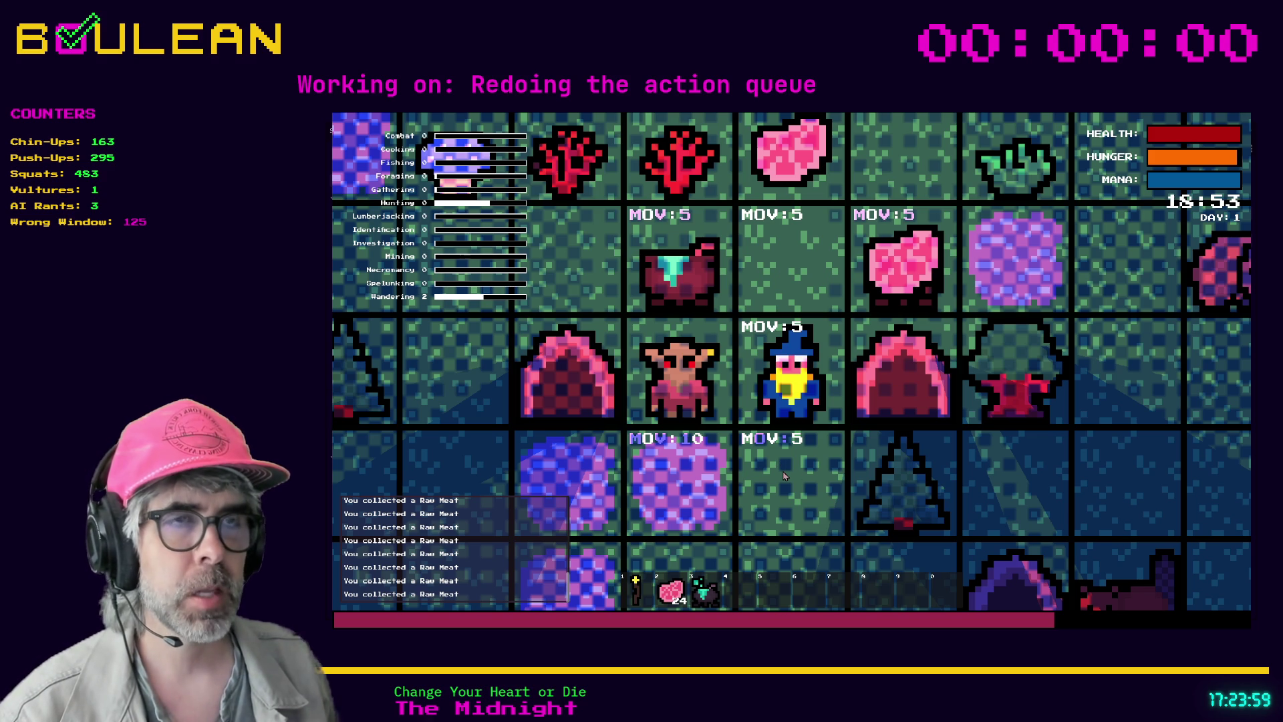
{"action": "key", "text": "c"}
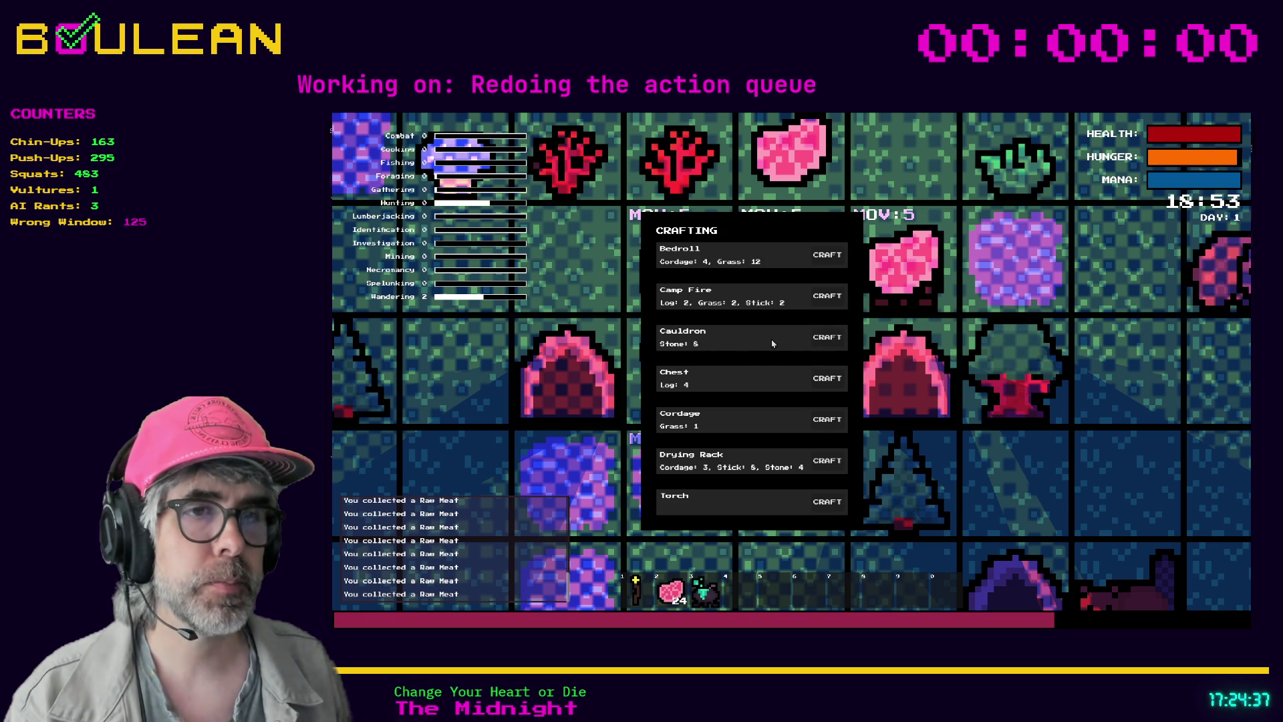
{"action": "key", "text": "F8"}
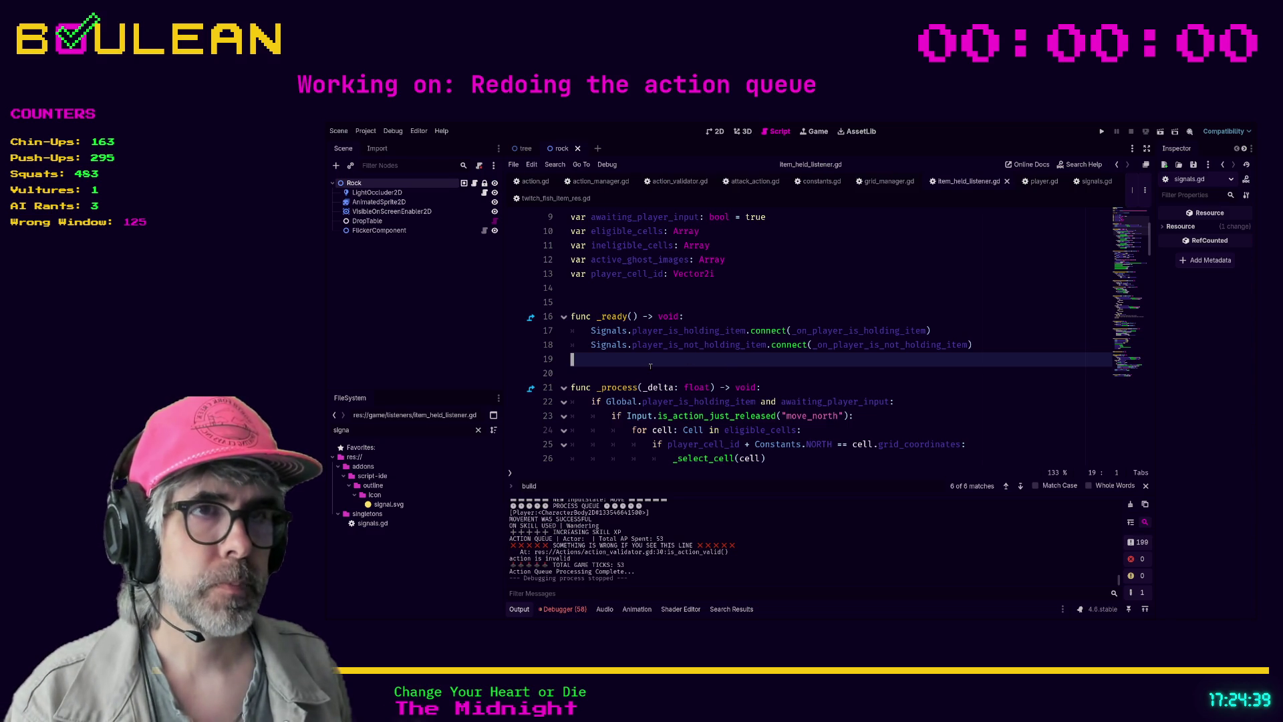
Look through action.gd and action_manager.gd, then switch to player.gd
{"action": "scroll", "coordinate": [730, 380], "scroll_direction": "up", "scroll_amount": 1}
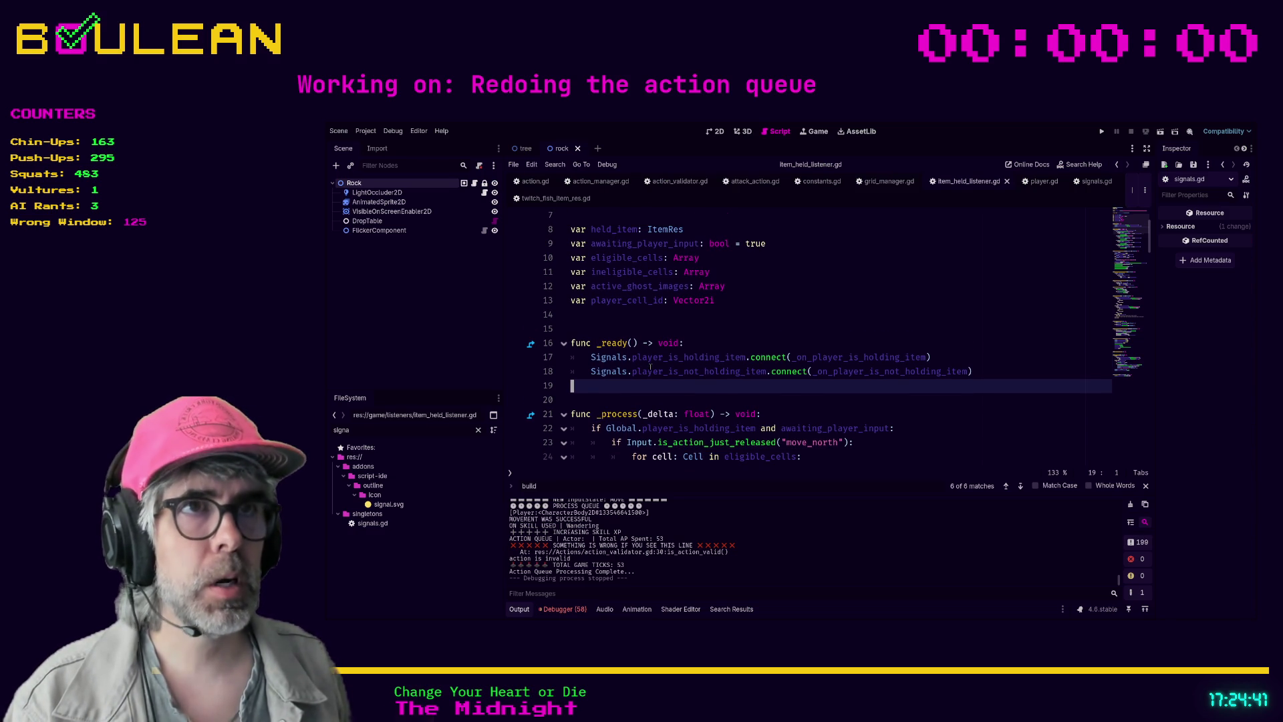
{"action": "left_click", "coordinate": [535, 181]}
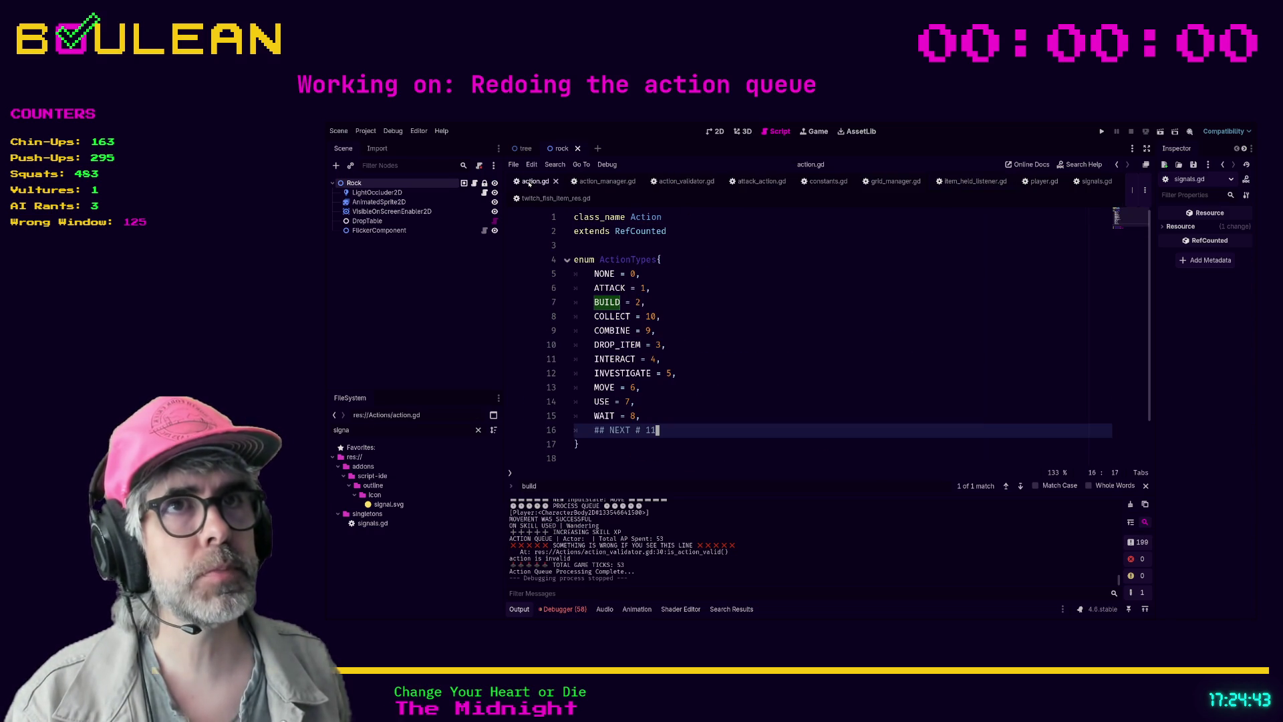
{"action": "scroll", "coordinate": [667, 373], "scroll_direction": "down", "scroll_amount": 1}
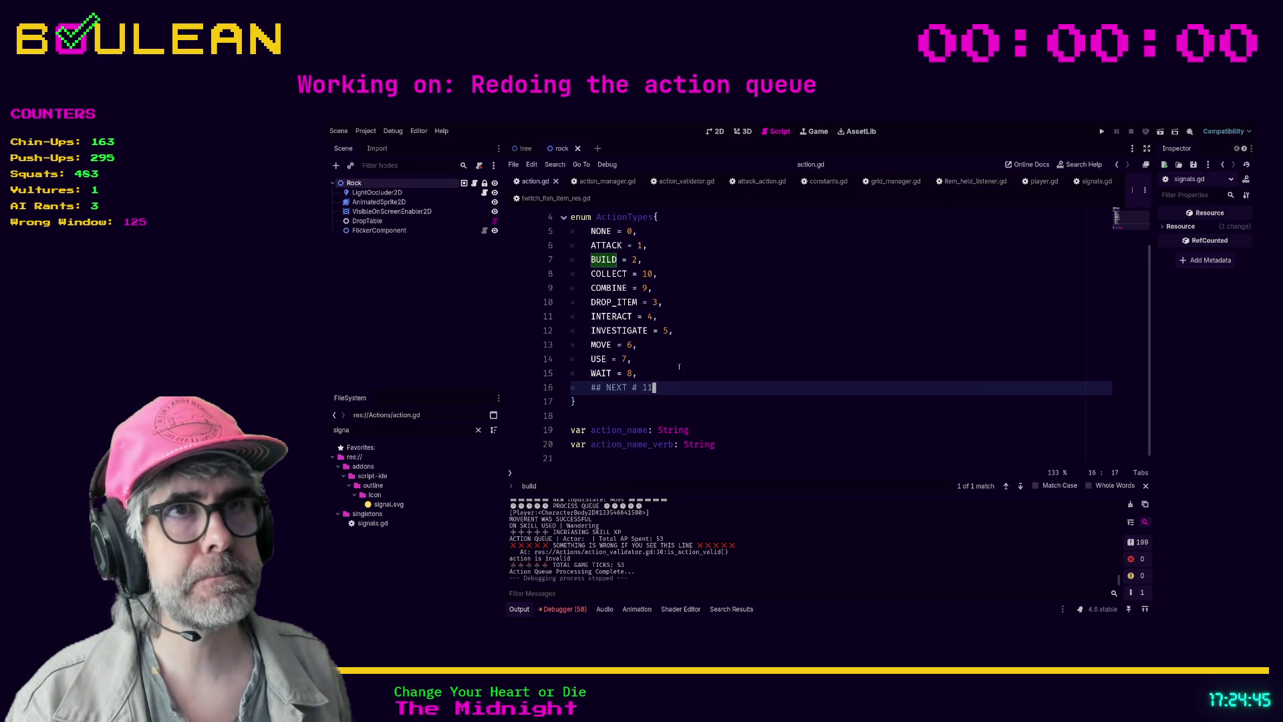
{"action": "scroll", "coordinate": [674, 369], "scroll_direction": "up", "scroll_amount": 1}
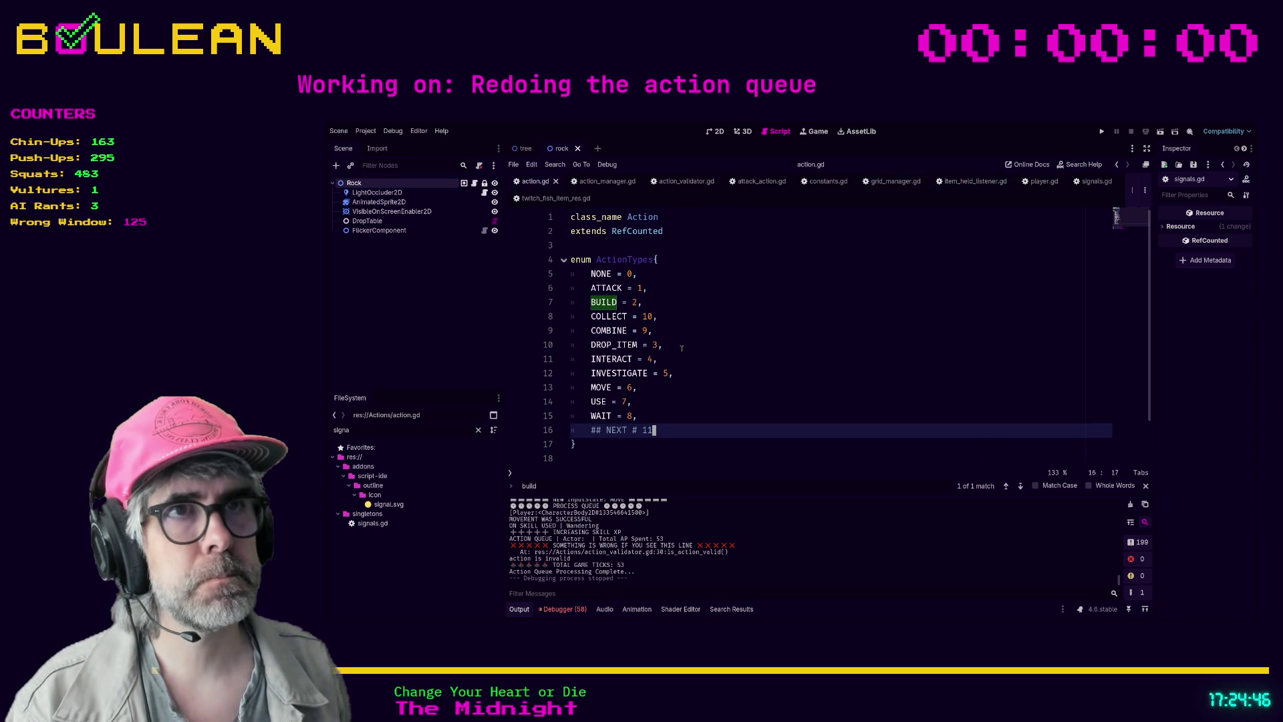
{"action": "left_click", "coordinate": [600, 181]}
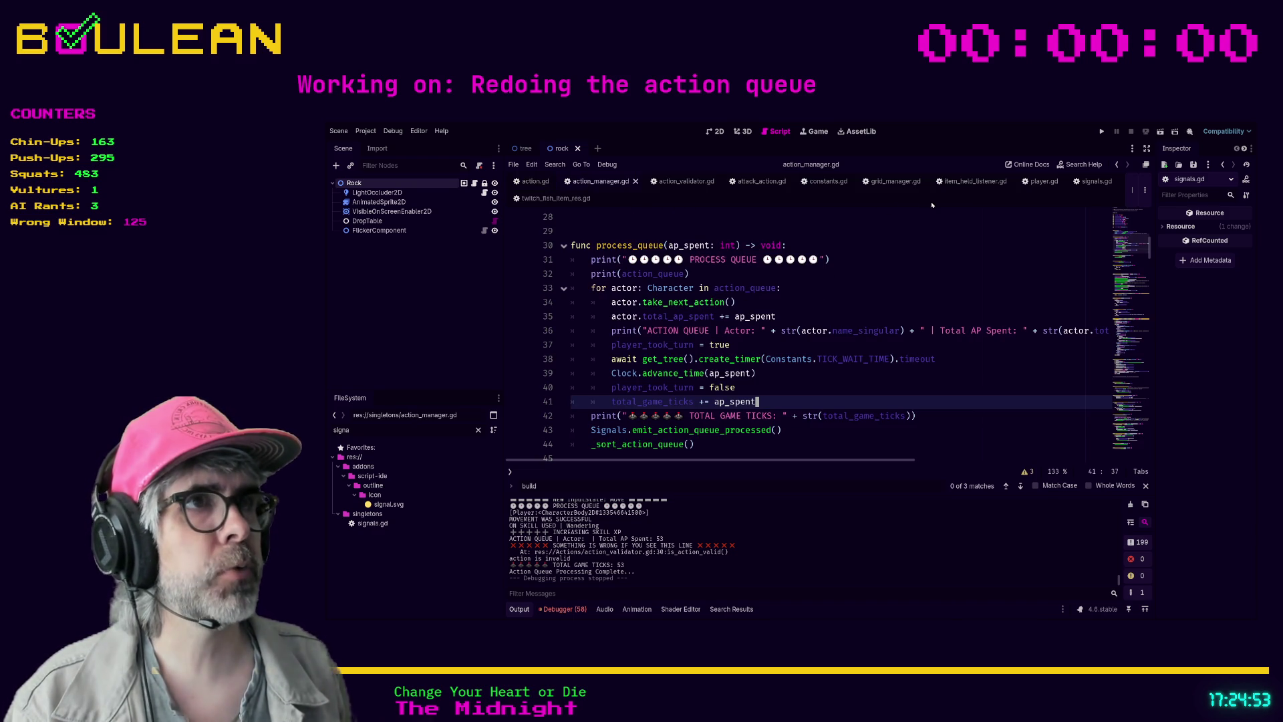
{"action": "left_click", "coordinate": [1039, 181]}
{"action": "left_click", "coordinate": [933, 259]}
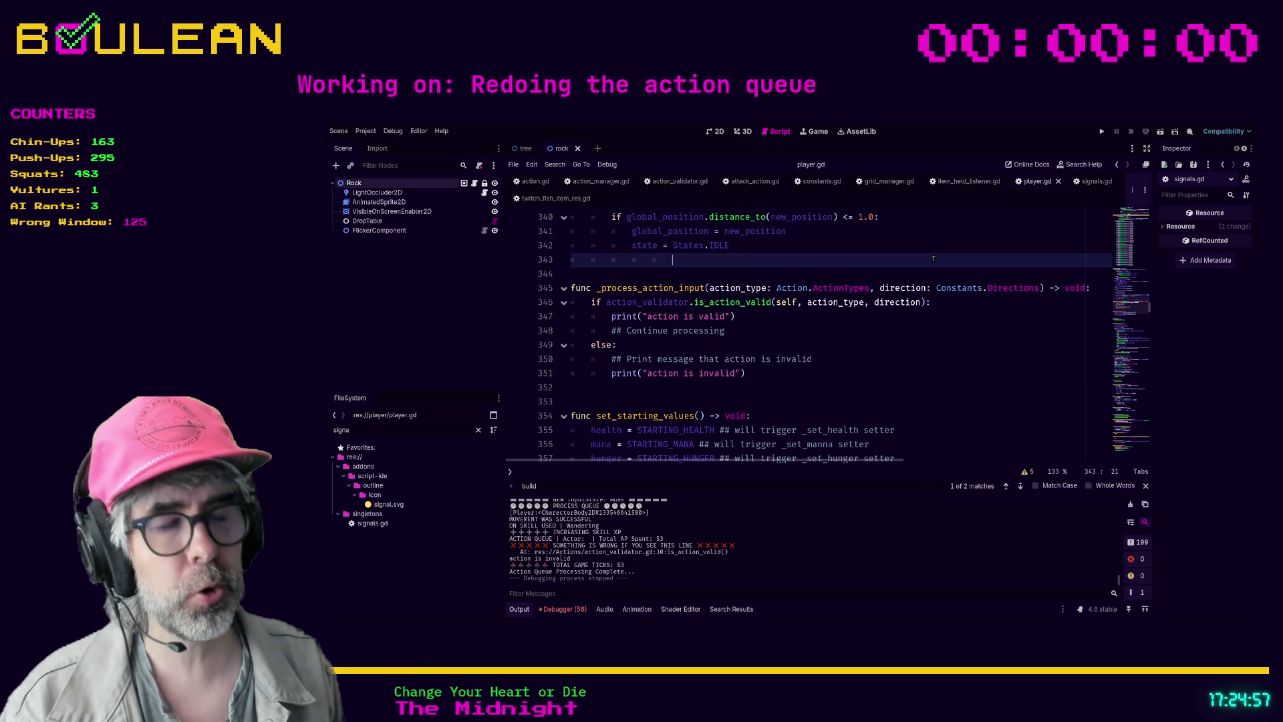
Search player.gd for 'drop' and put the caret on the DROP_ITEM pass line
{"action": "key", "text": "ctrl+f"}
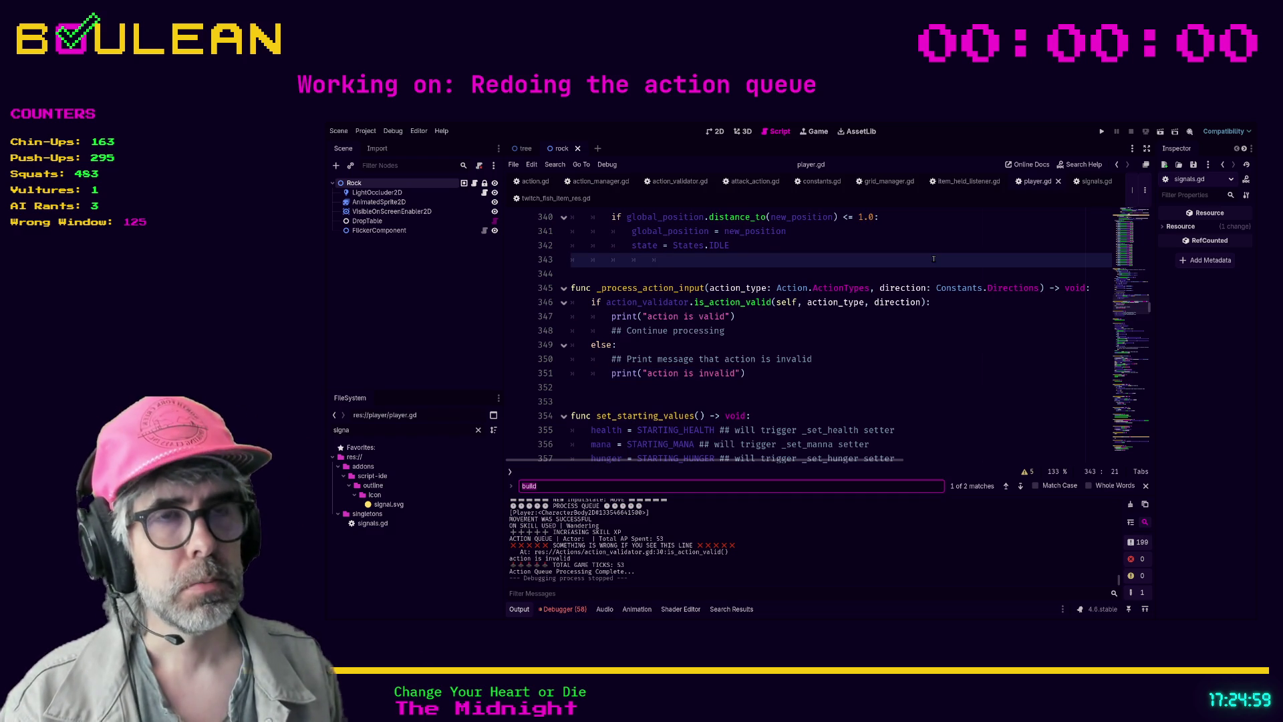
{"action": "type", "text": "drop"}
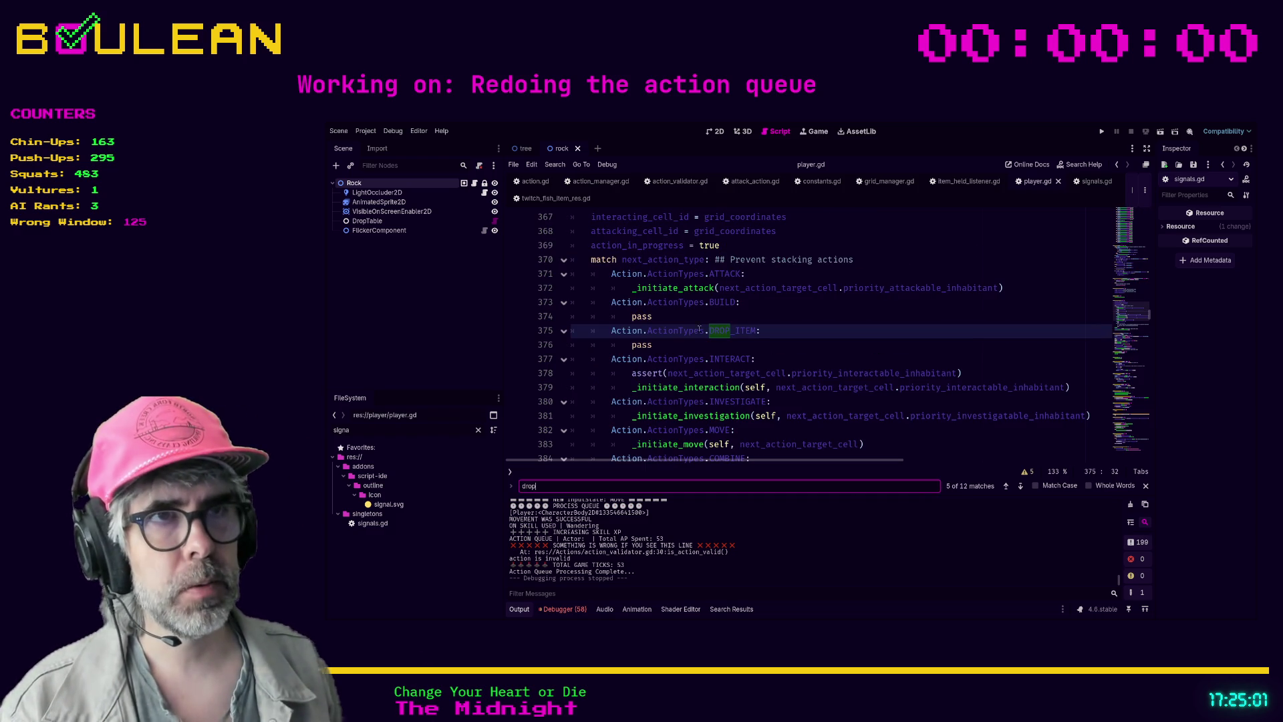
{"action": "left_click", "coordinate": [708, 344]}
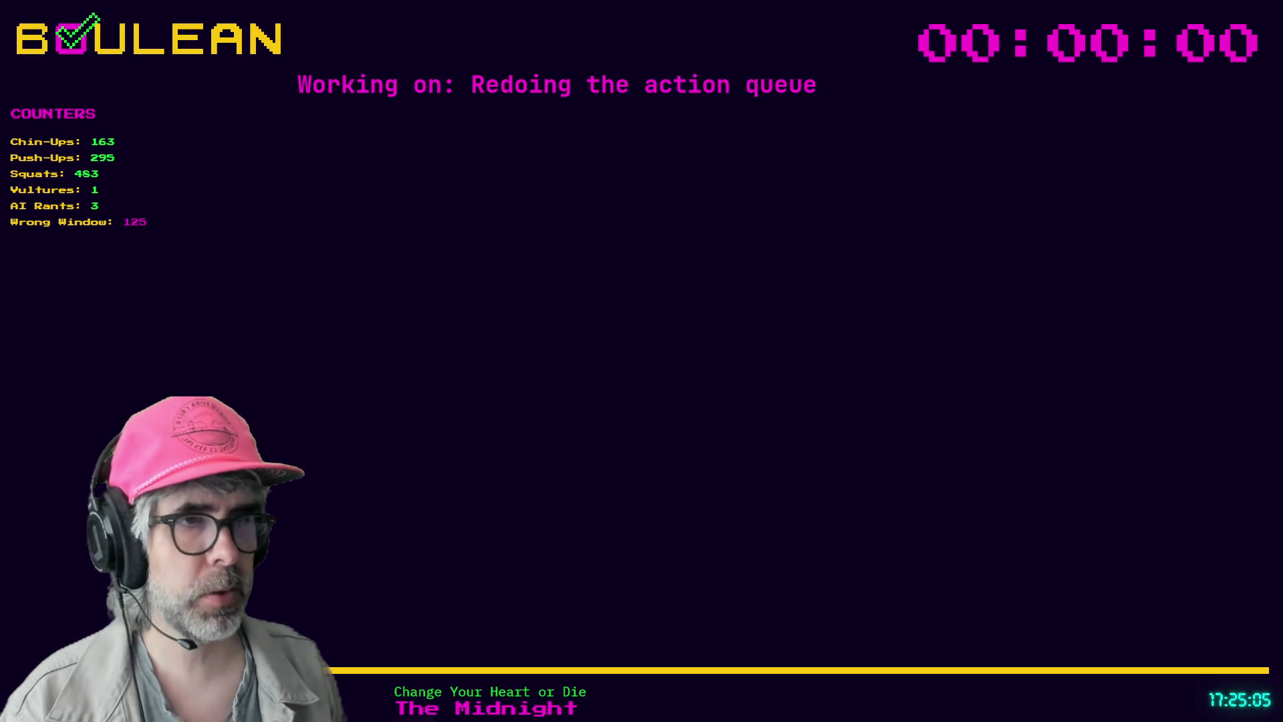
Add a New Tasks item: rework building structures so you craft the item, then place it down
{"action": "scroll", "coordinate": [761, 451], "scroll_direction": "down", "scroll_amount": 5}
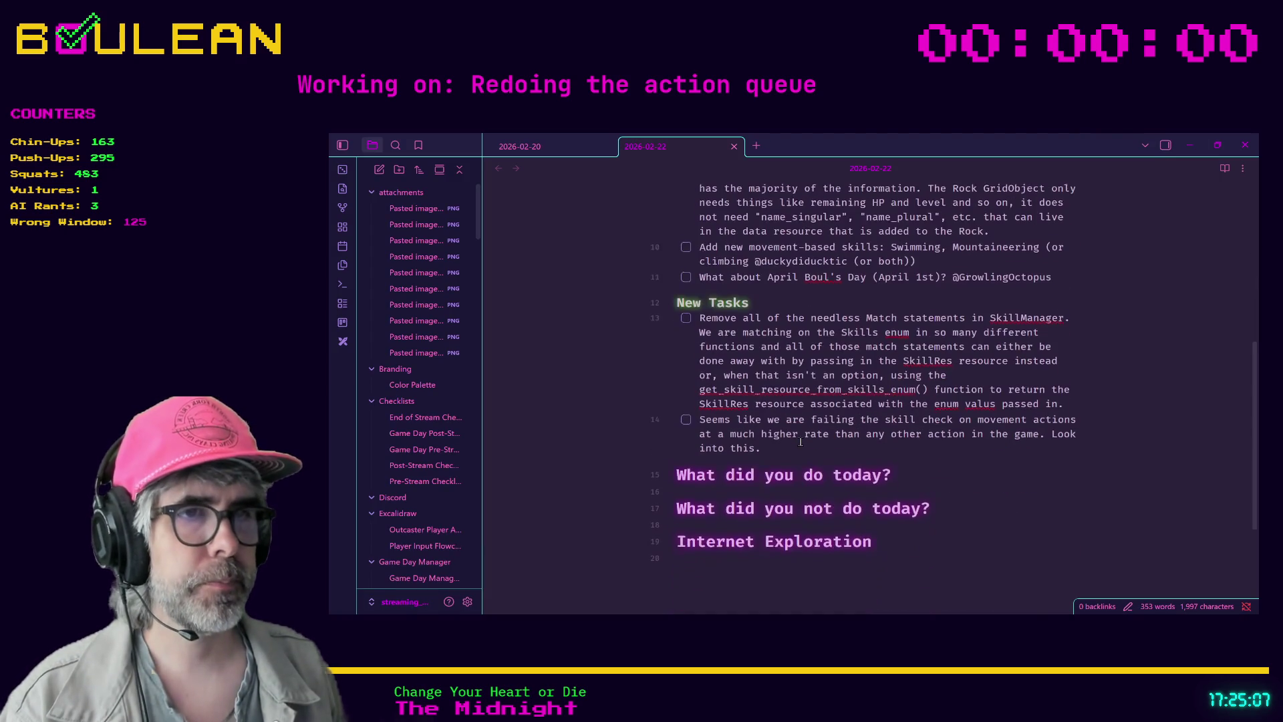
{"action": "key", "text": "Return"}
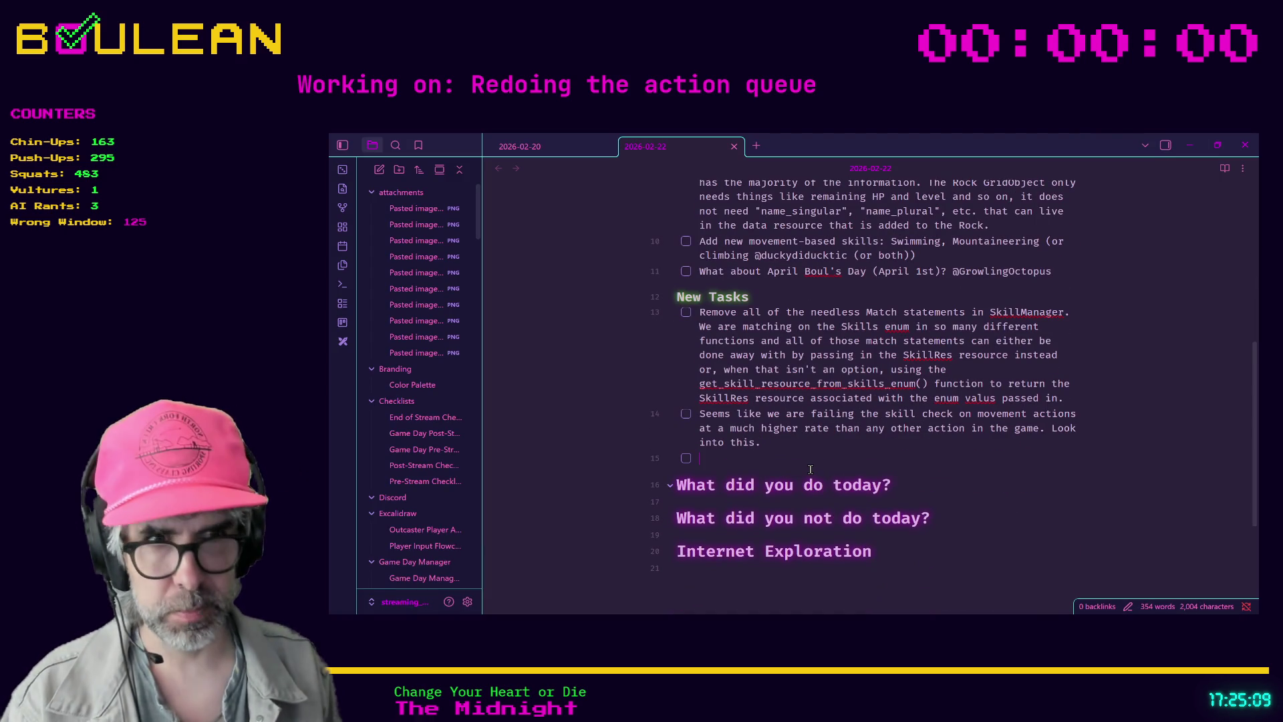
{"action": "type", "text": "Redi"}
{"action": "type", "text": " o how building str"}
{"action": "type", "text": "uctures is handled."}
{"action": "type", "text": " The structure sho"}
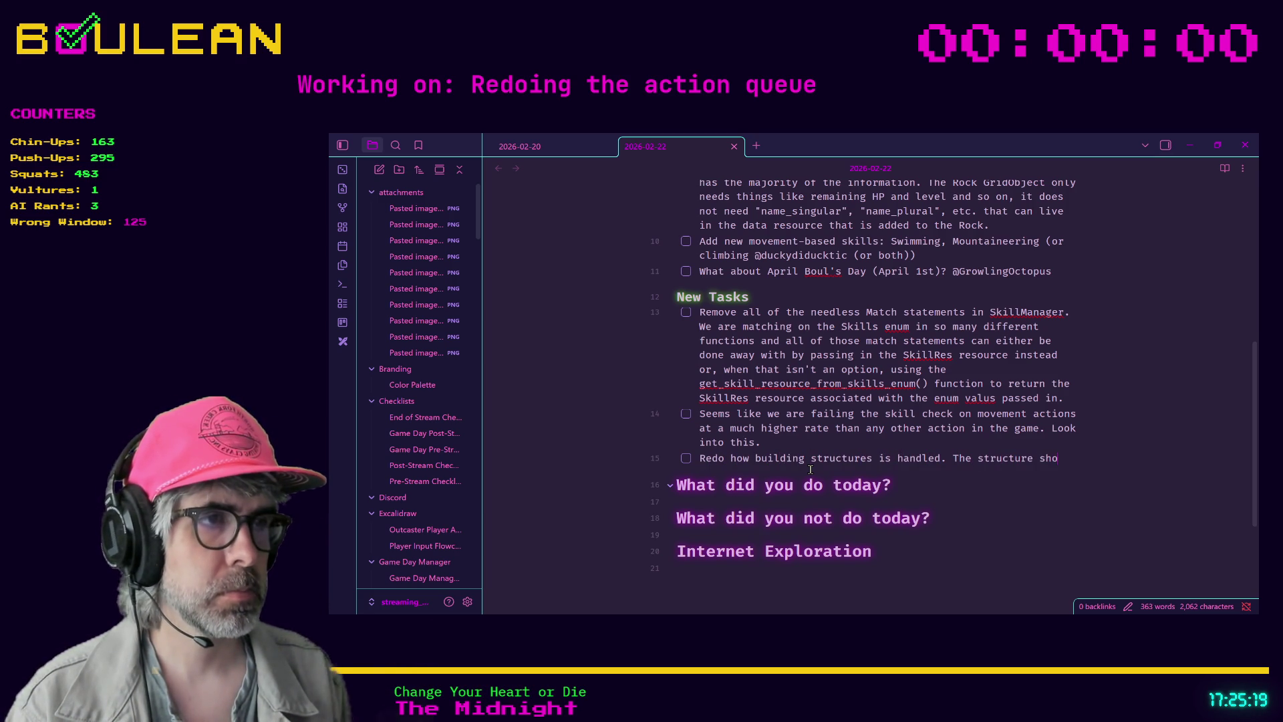
{"action": "type", "text": "uld never exist in the pa"}
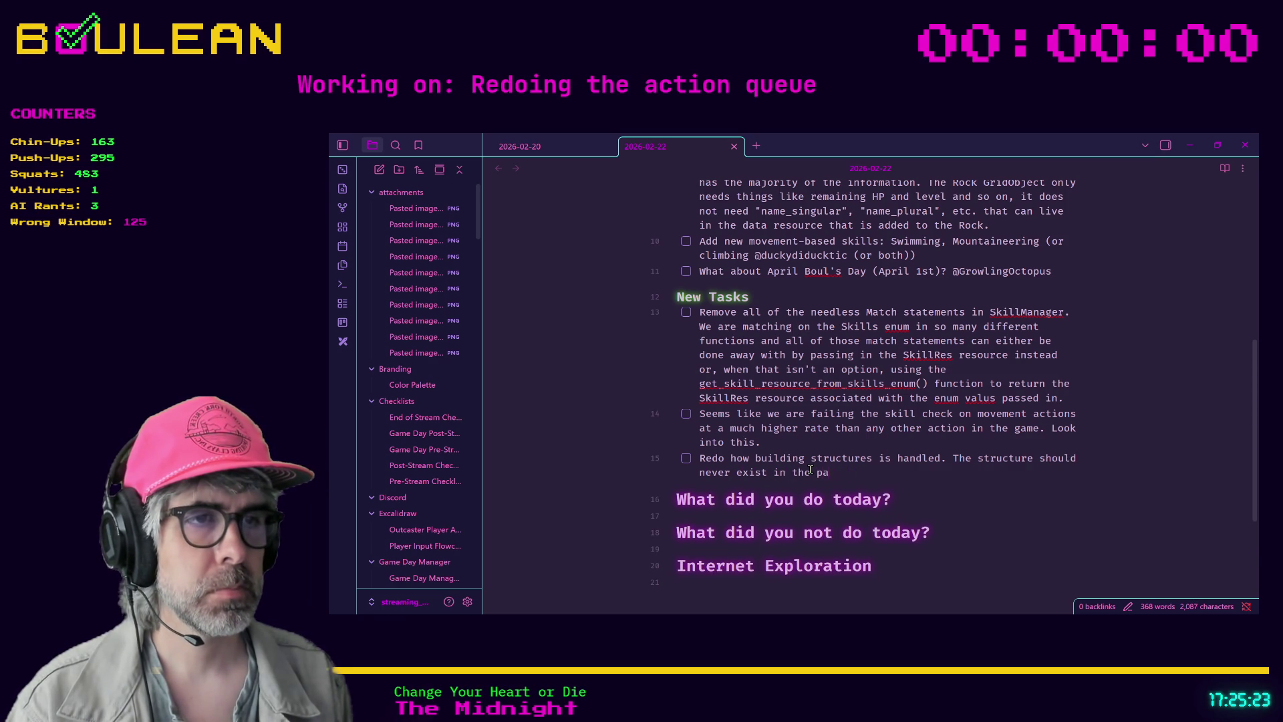
{"action": "type", "text": "layer's hot"}
{"action": "type", "text": "bar"}
{"action": "type", "text": ", it shou"}
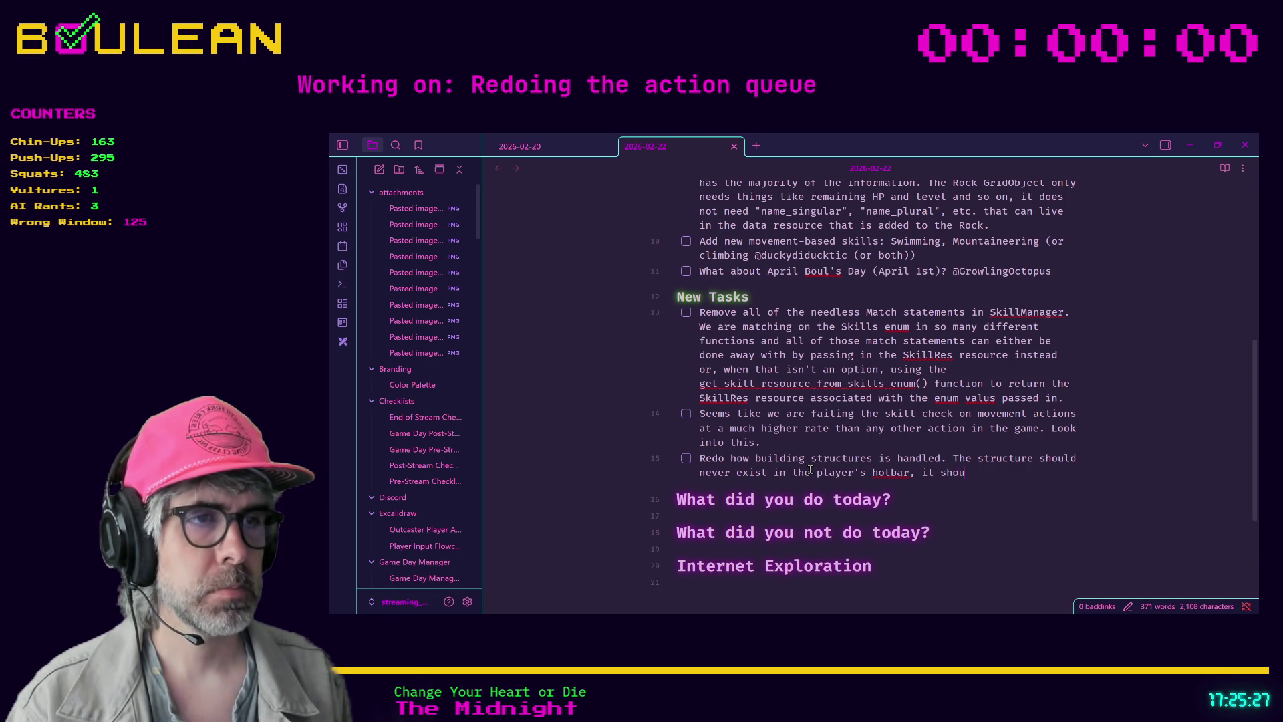
{"action": "type", "text": "ld more like D"}
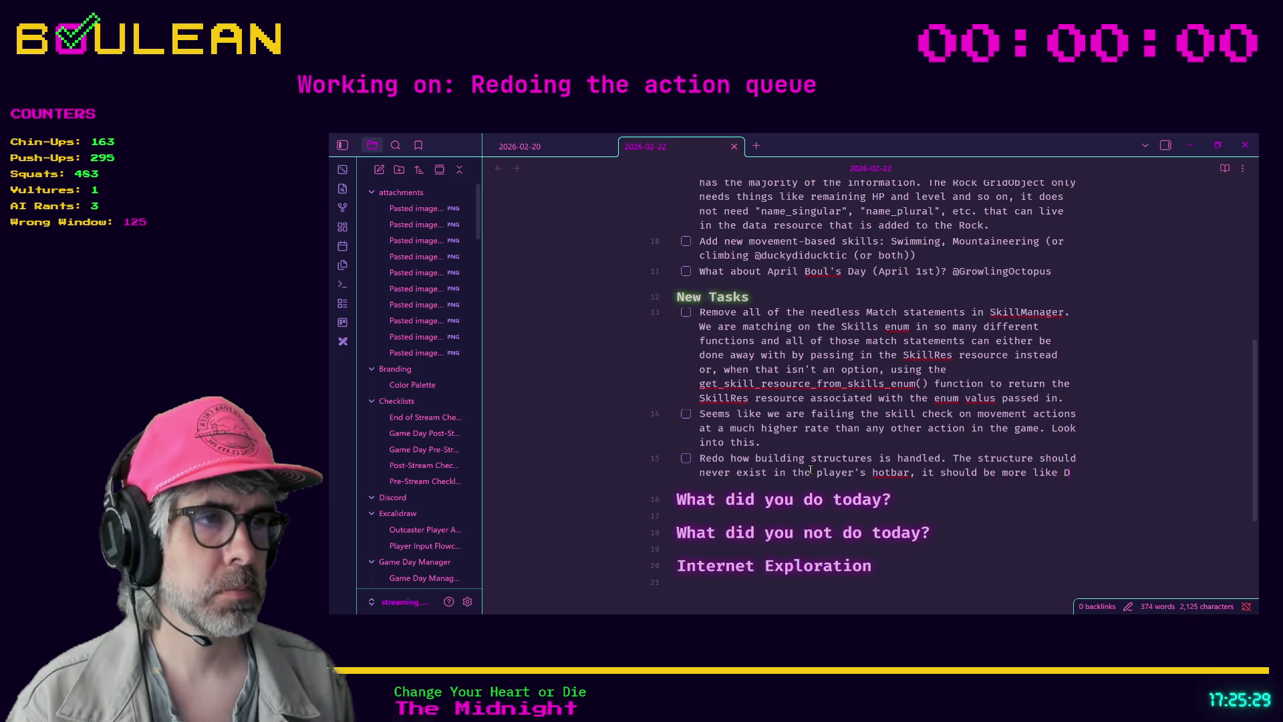
{"action": "type", "text": "on't tarve "}
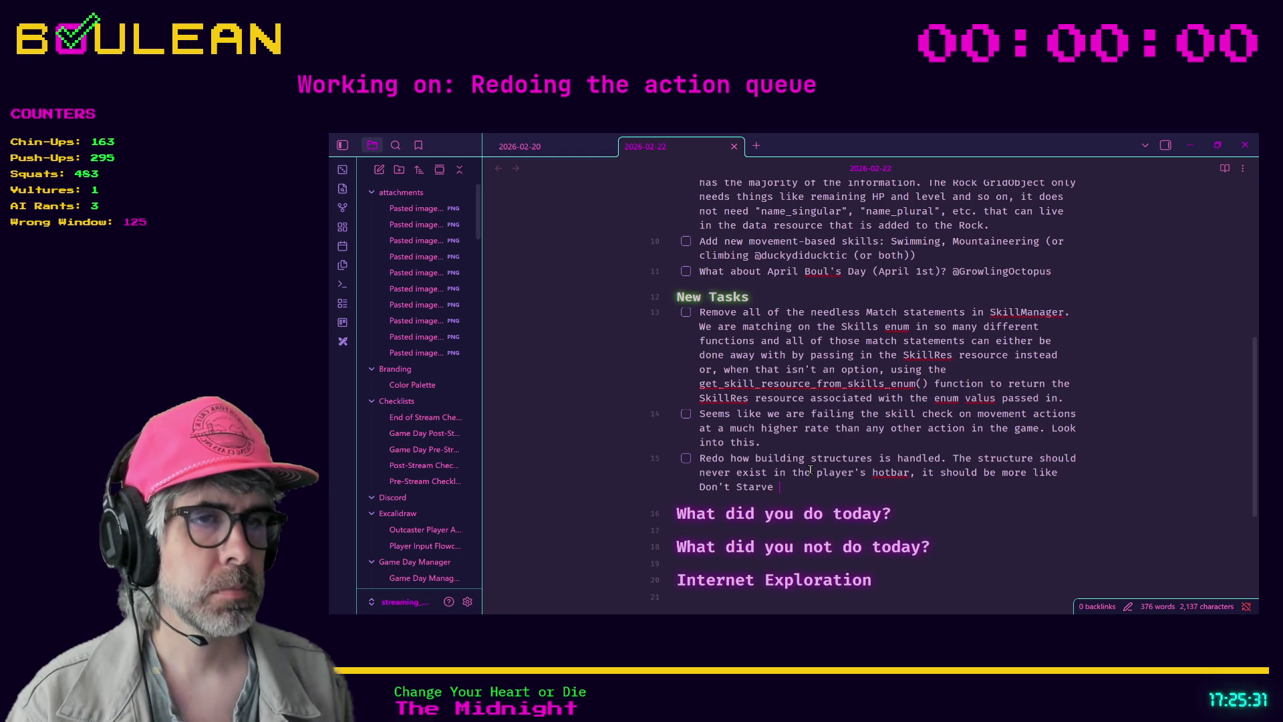
{"action": "type", "text": "where you b"}
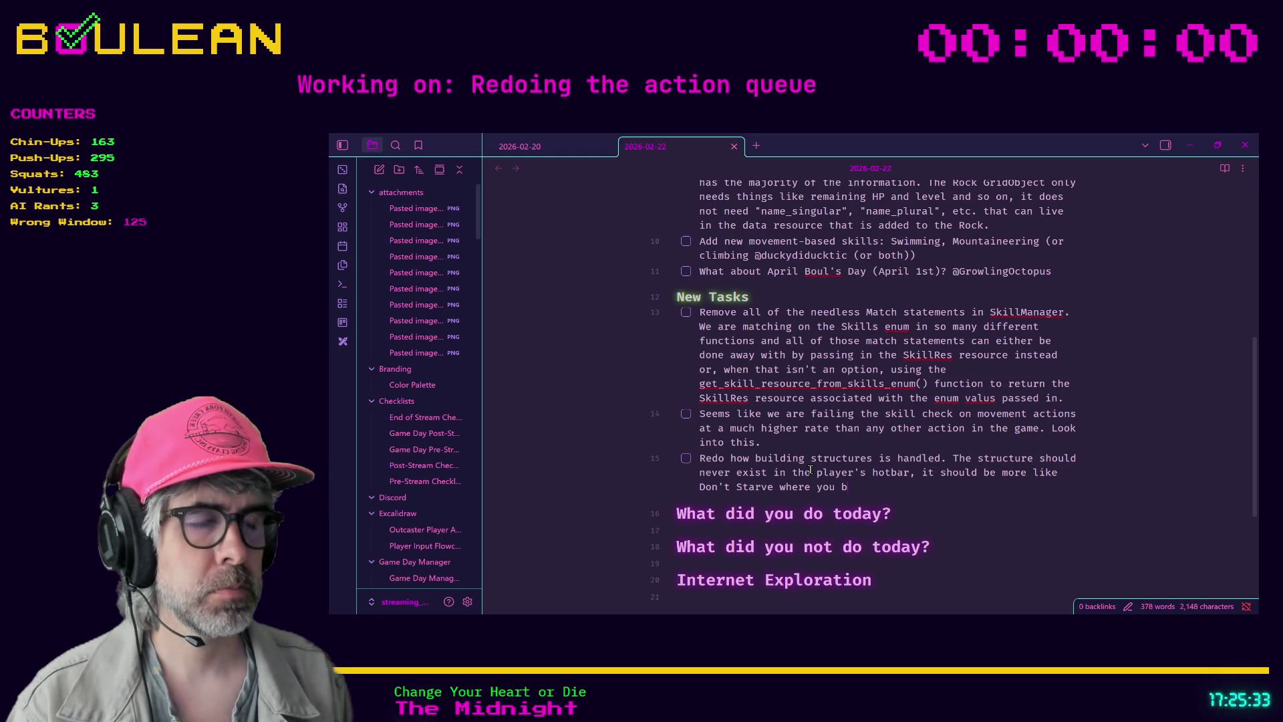
{"action": "key", "text": "BackSpace"}
{"action": "type", "text": "craf"}
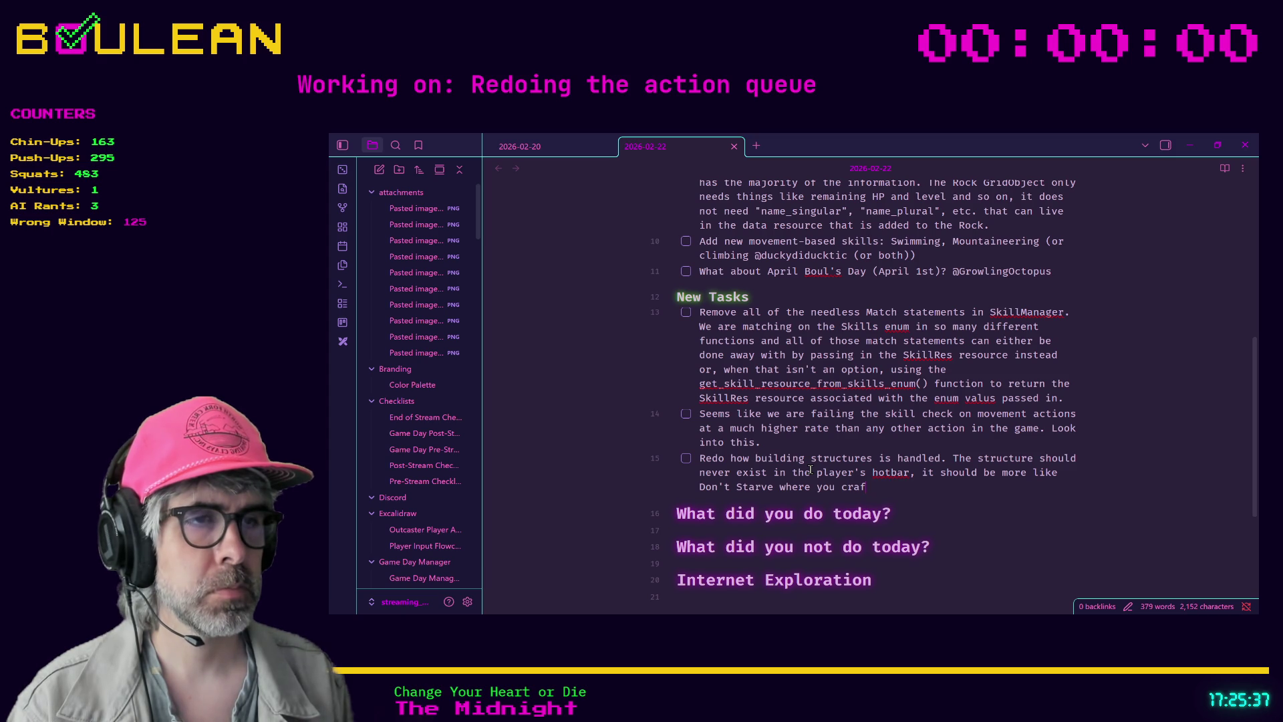
{"action": "type", "text": "t the item and then p"}
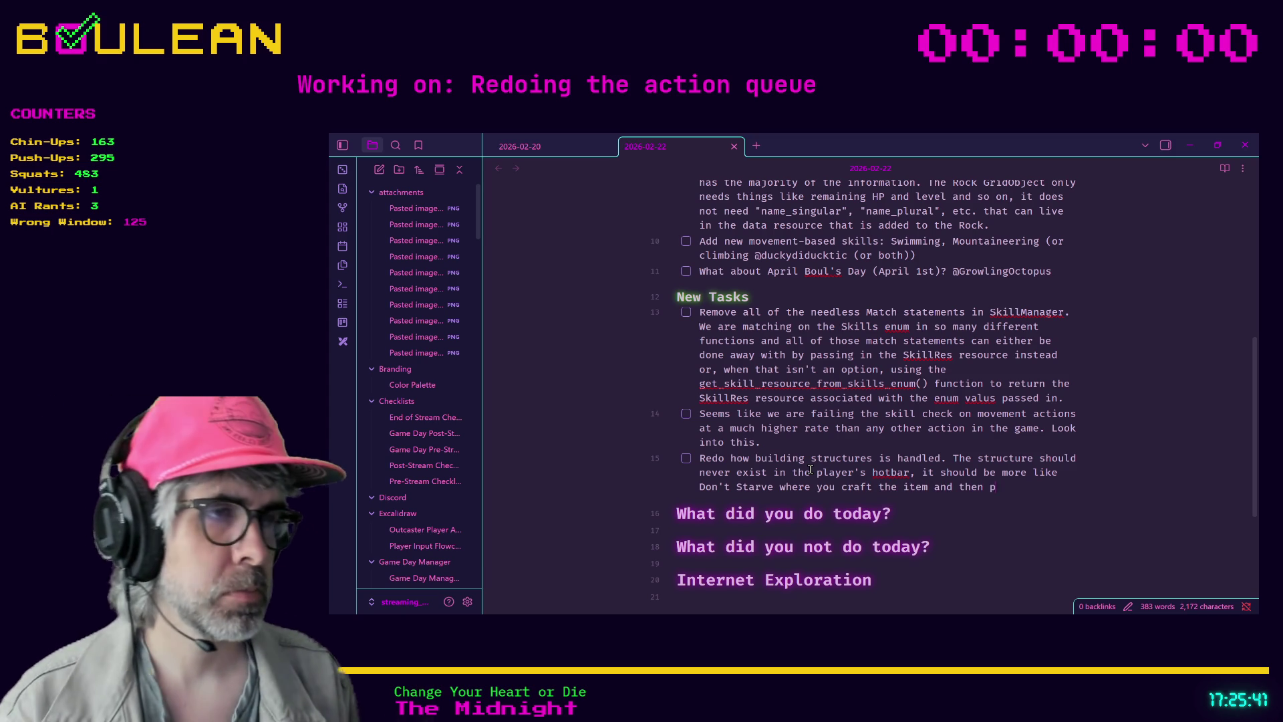
{"action": "type", "text": "lace it"}
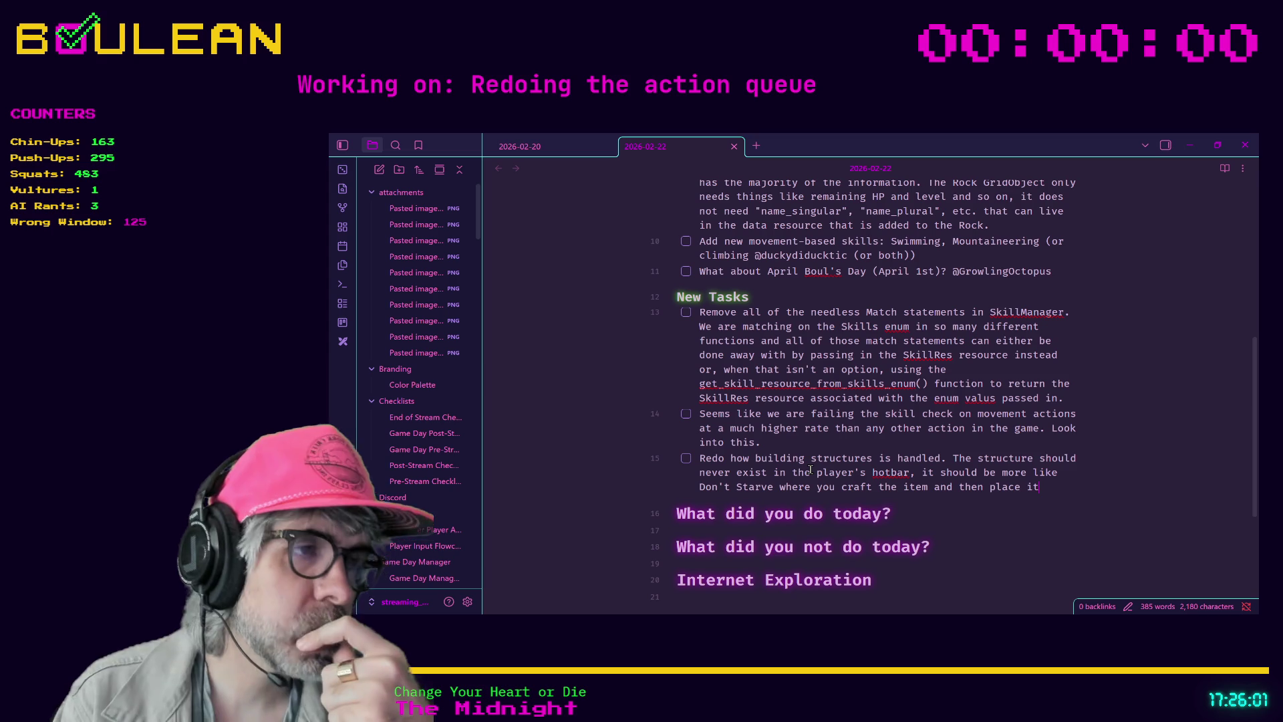
{"action": "type", "text": " dow"}
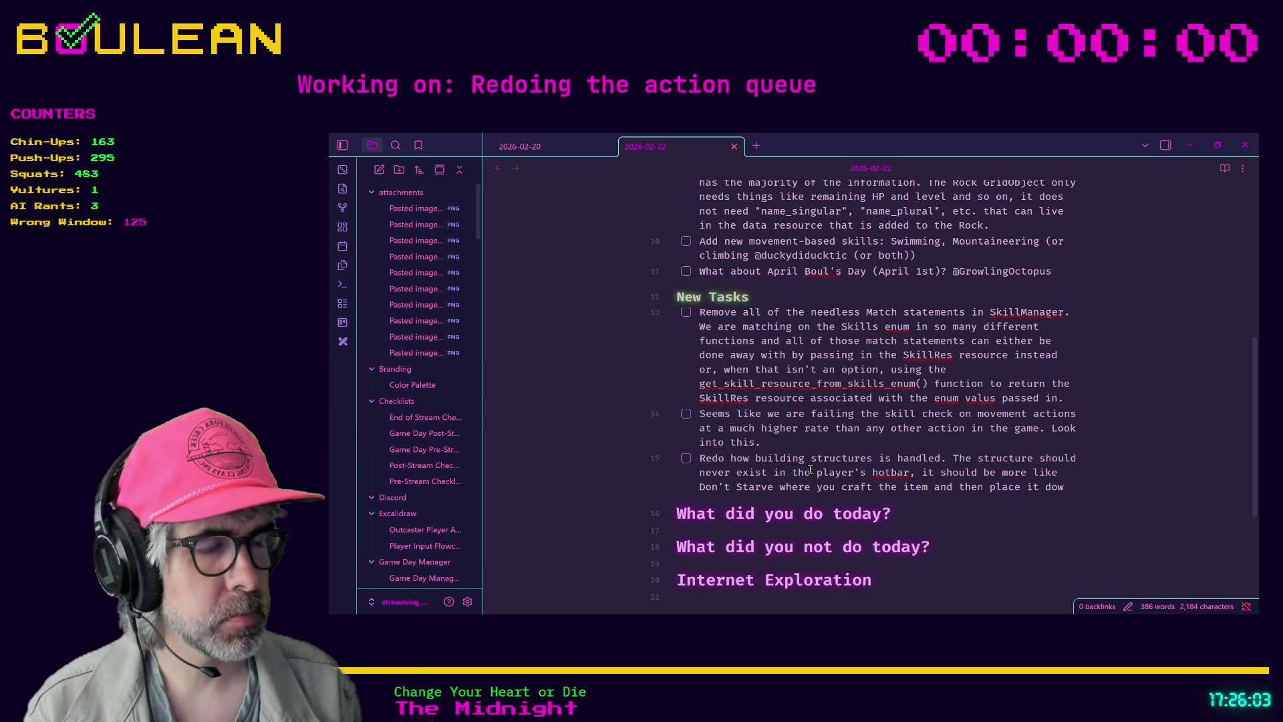
{"action": "type", "text": "n."}
{"action": "key", "text": "shift+Return"}
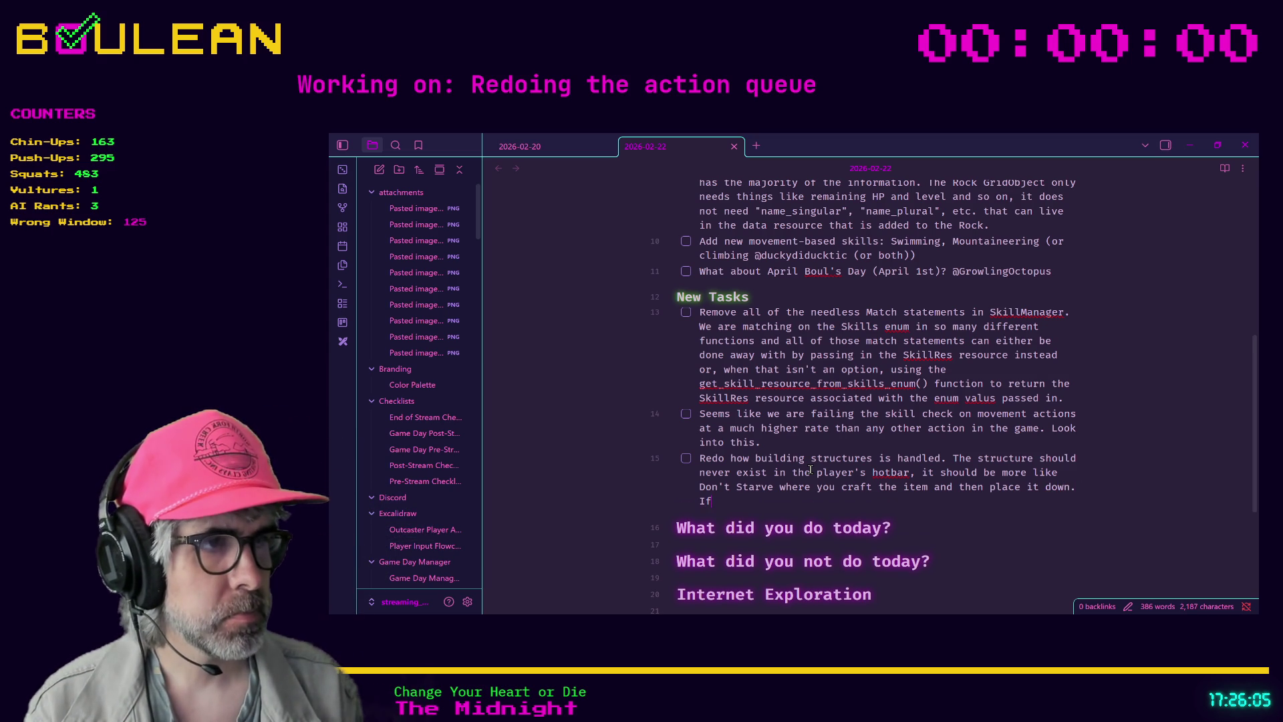
Explain that CRAFT becomes PLACE, structures can be placed later, and never exist in the hotbar
{"action": "type", "text": "don't place it down, the \"CRAFT\" button in the build me"}
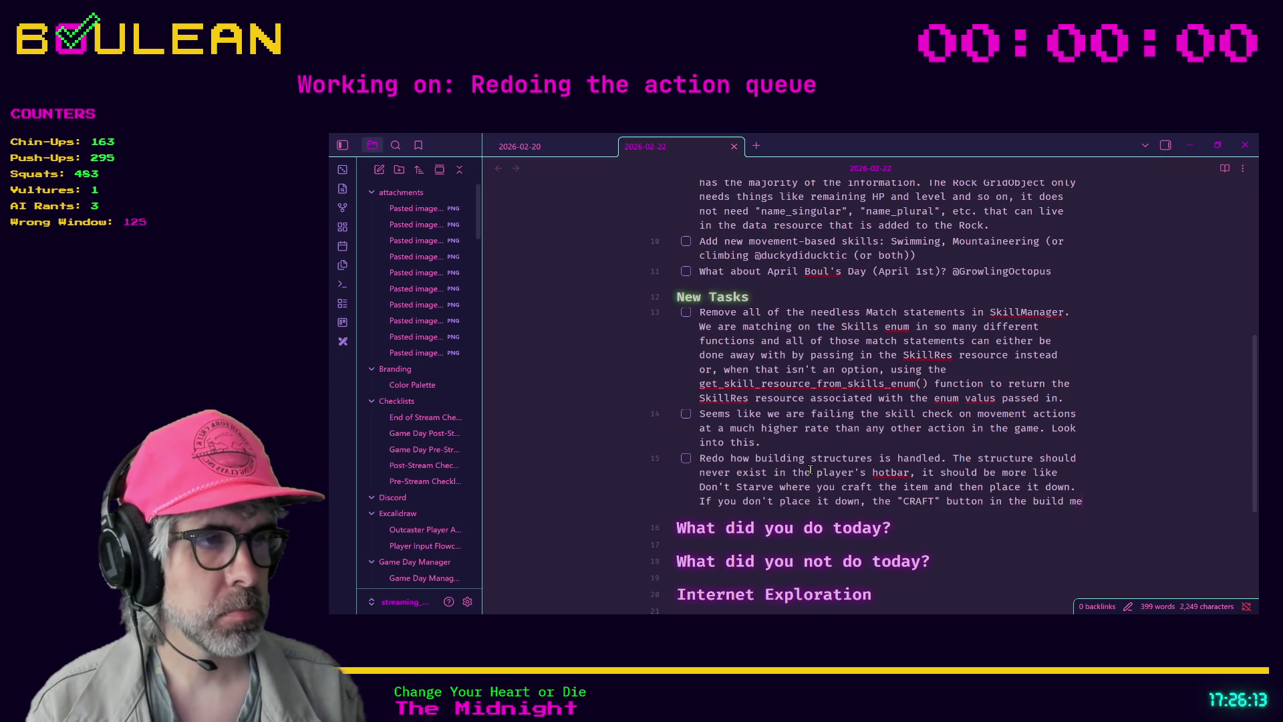
{"action": "type", "text": "nu changes "}
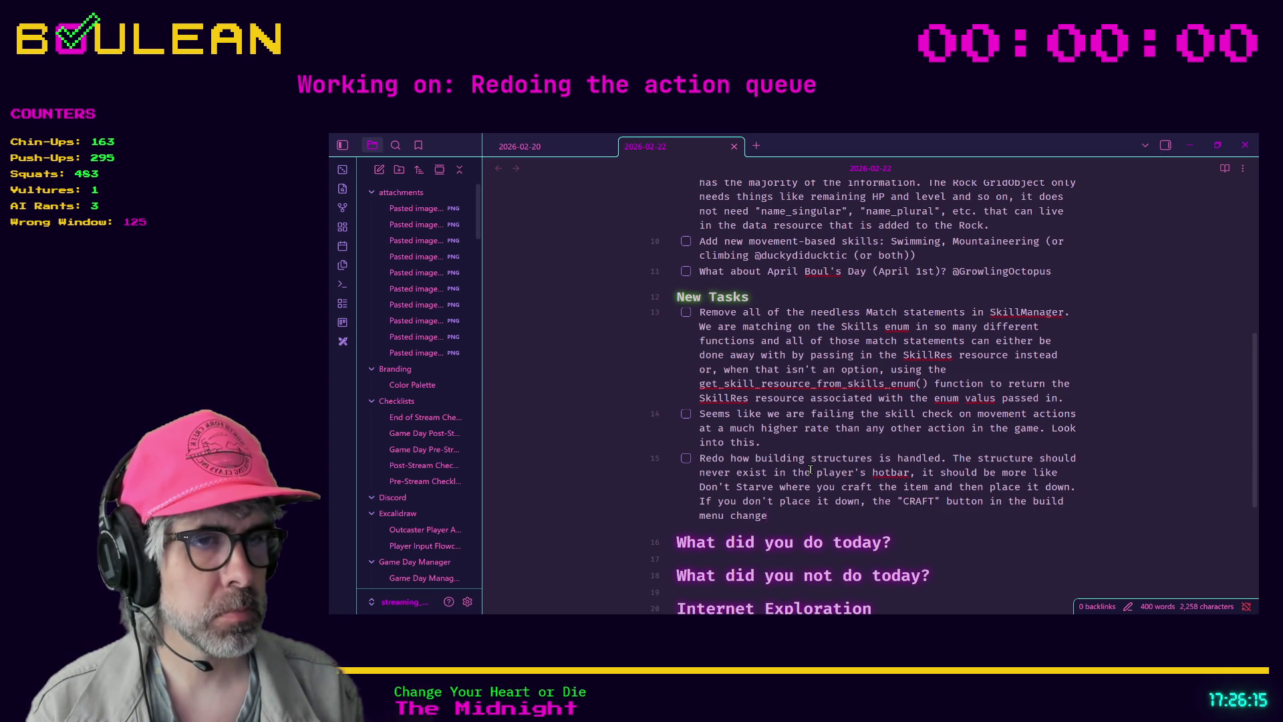
{"action": "type", "text": "to \"PLACE\" so "}
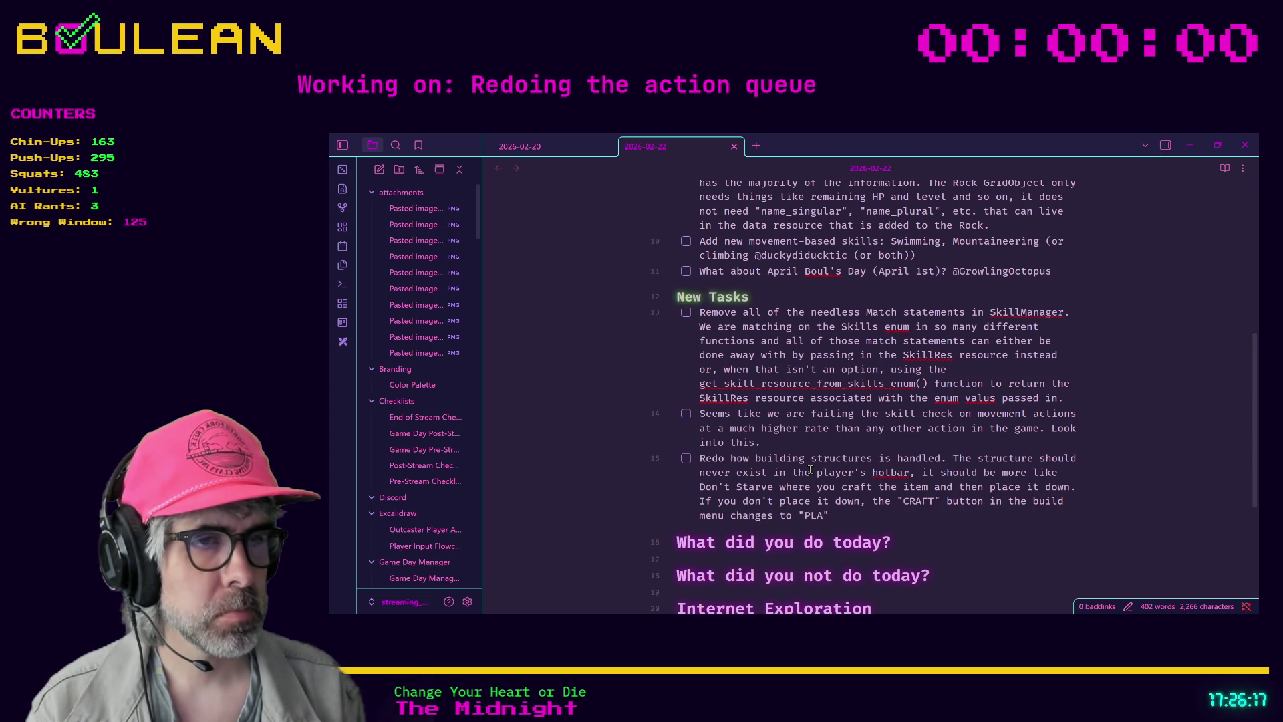
{"action": "type", "text": "that yo"}
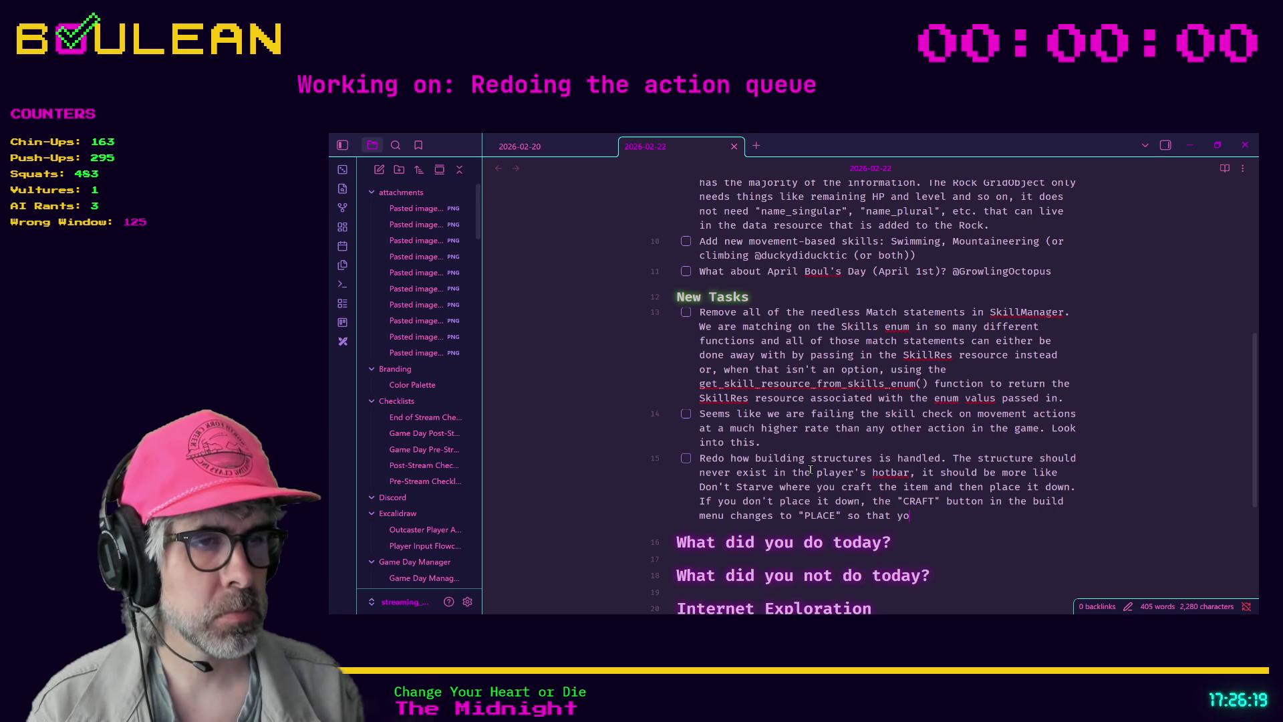
{"action": "type", "text": "u can place it later"}
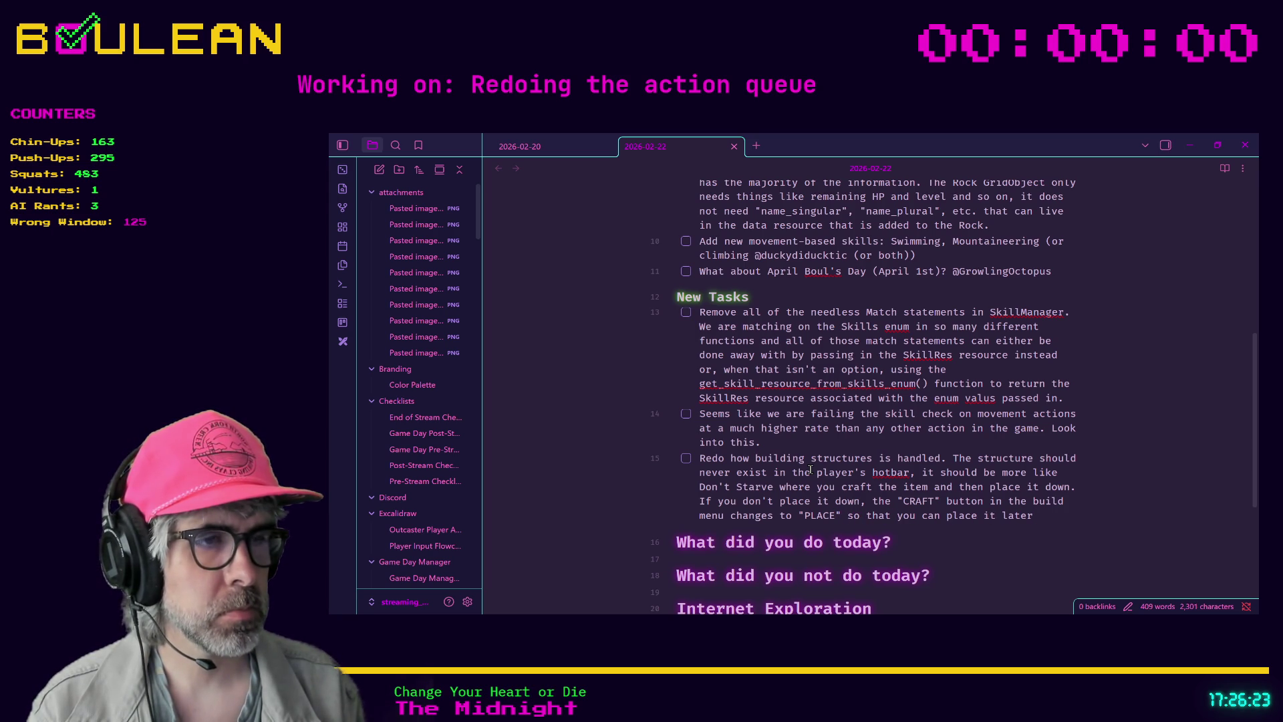
{"action": "type", "text": ". It will sti"}
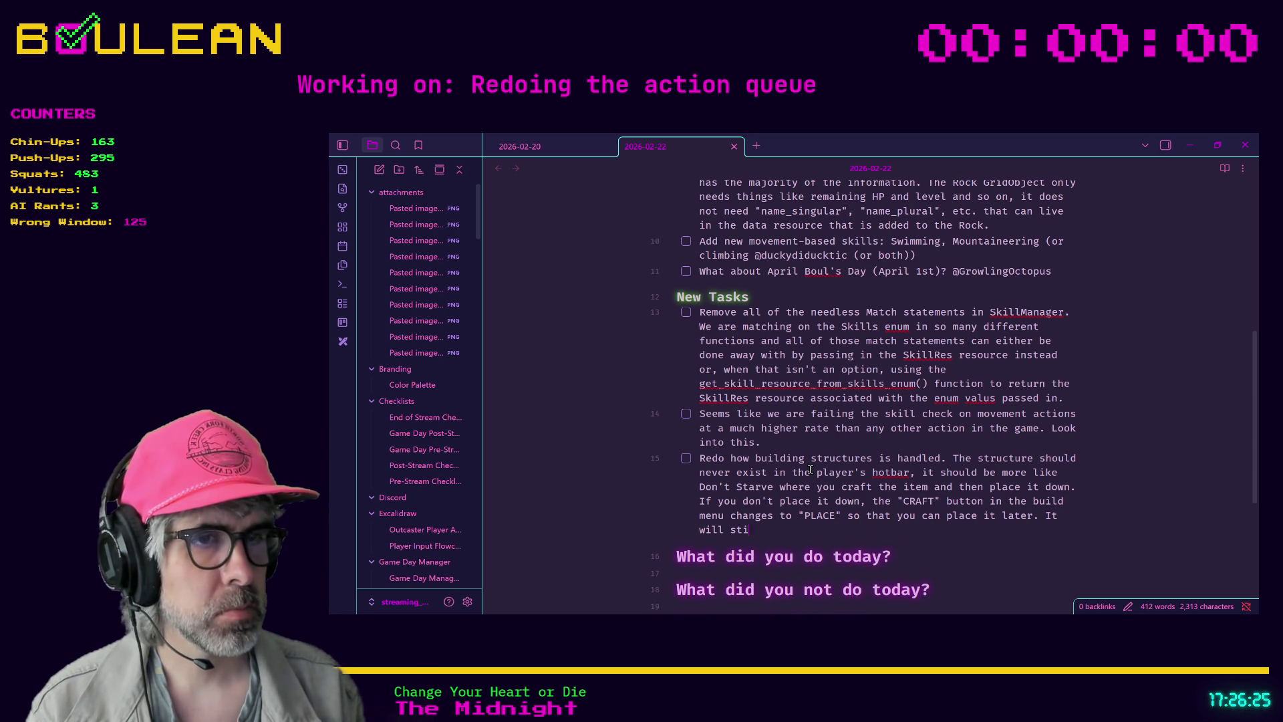
{"action": "type", "text": "ll take your re"}
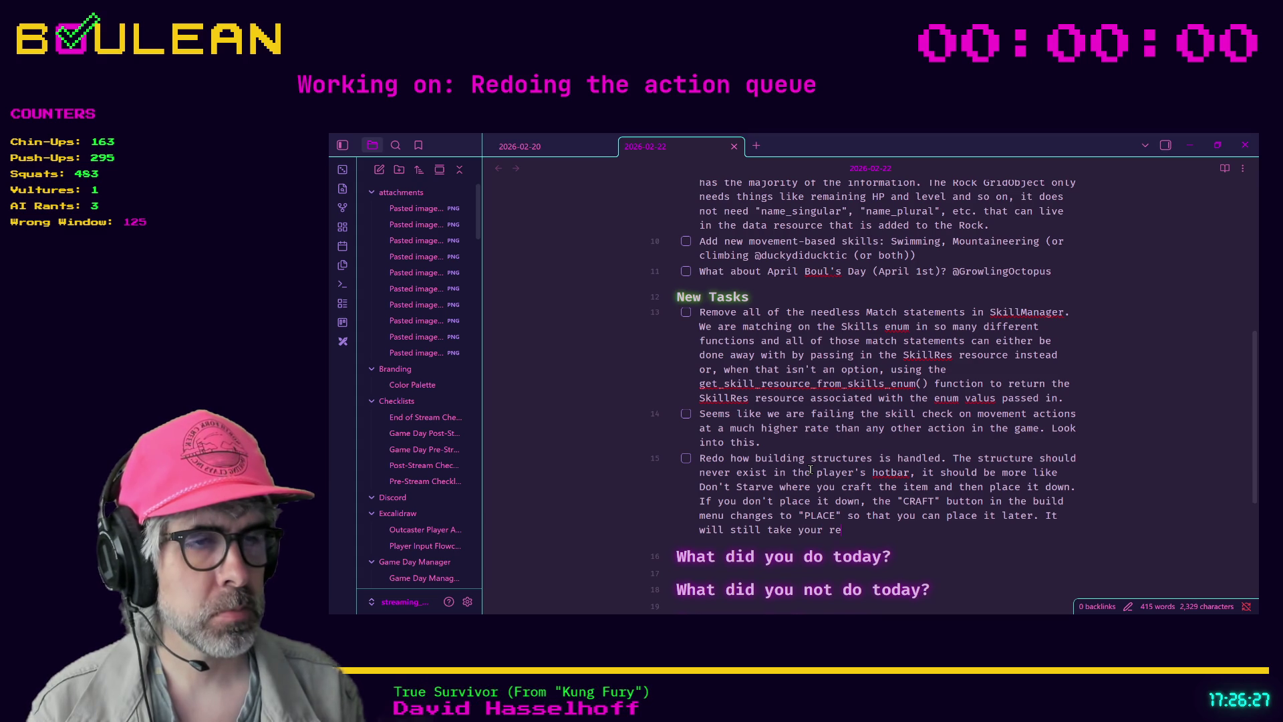
{"action": "type", "text": "sources the moment that you"}
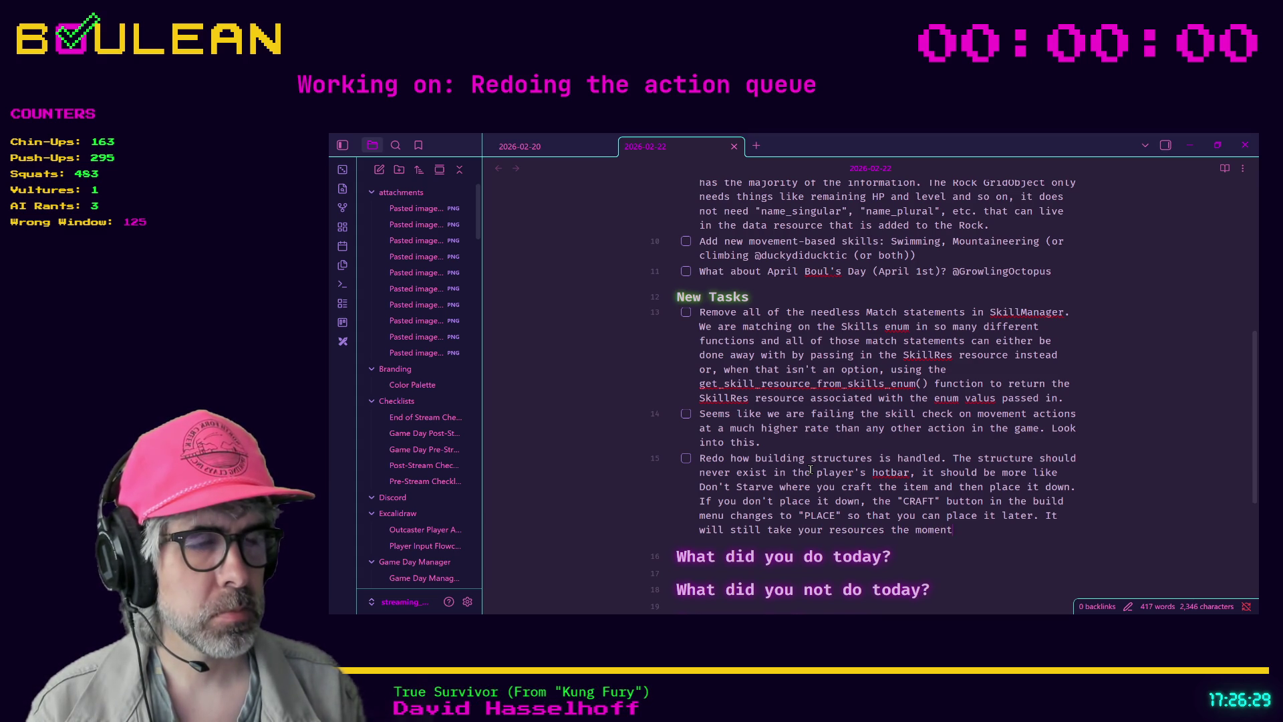
{"action": "type", "text": " craft th"}
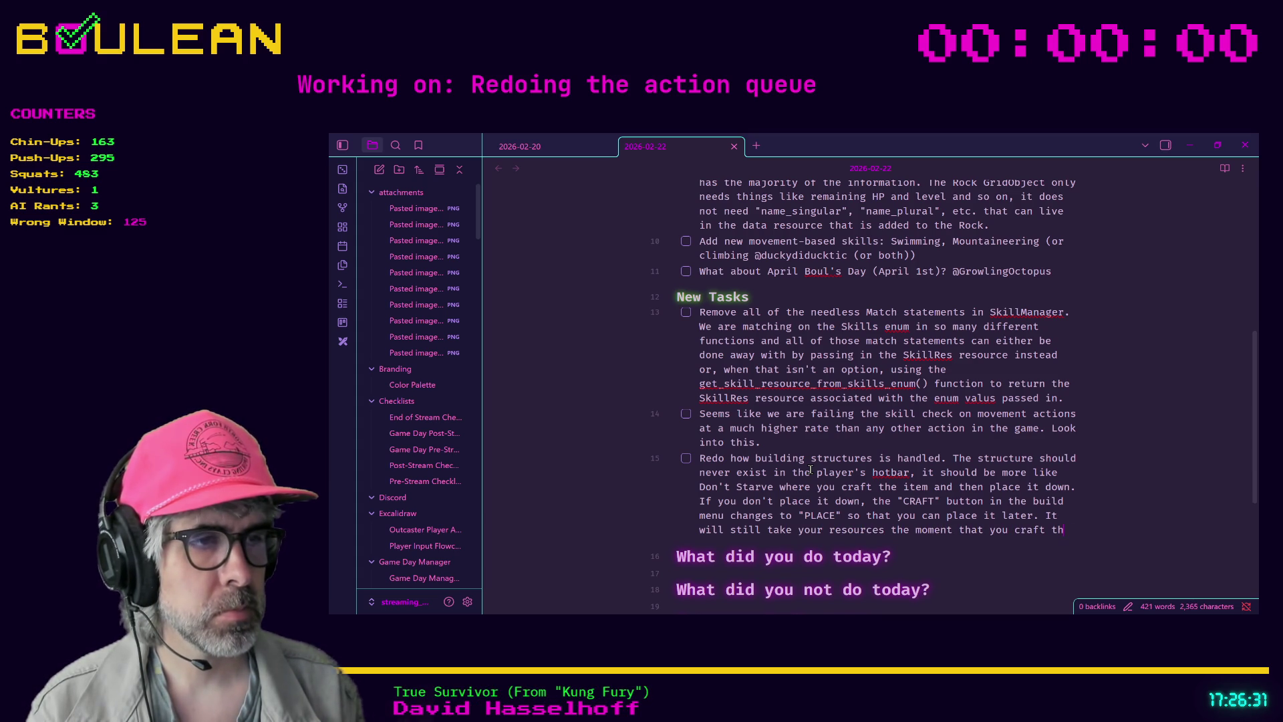
{"action": "type", "text": "e tem, "}
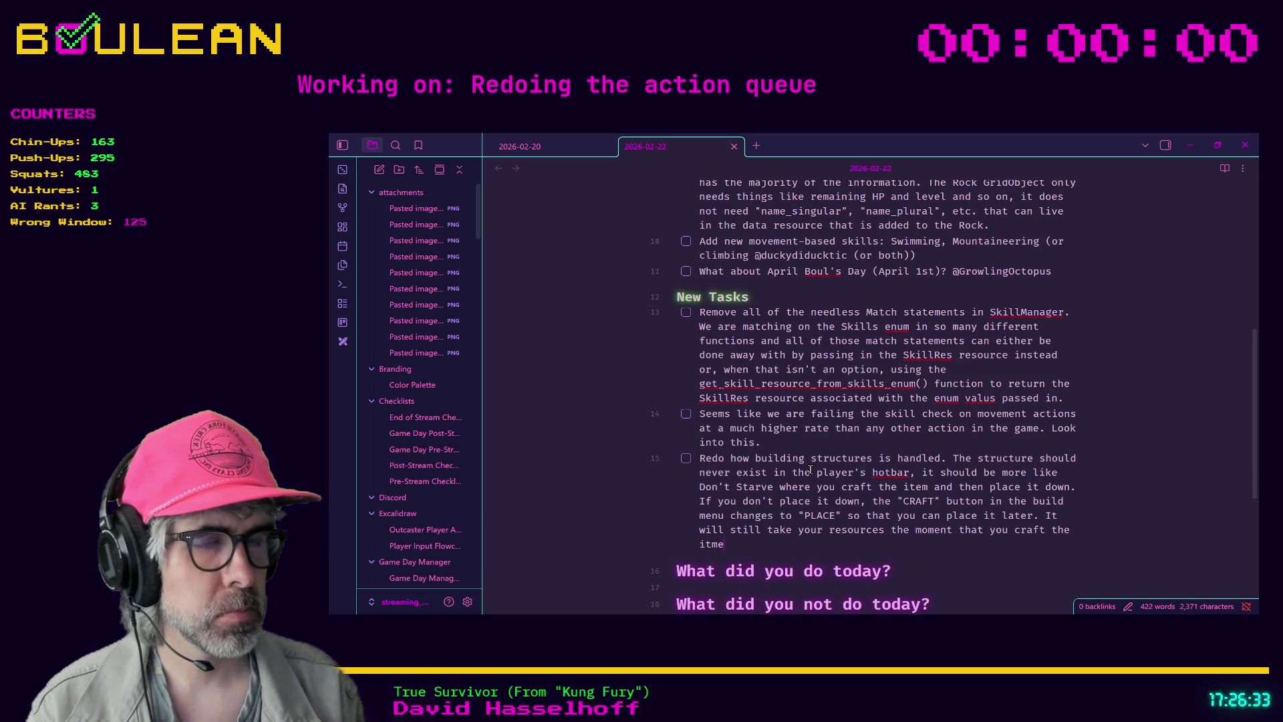
{"action": "type", "text": "but y"}
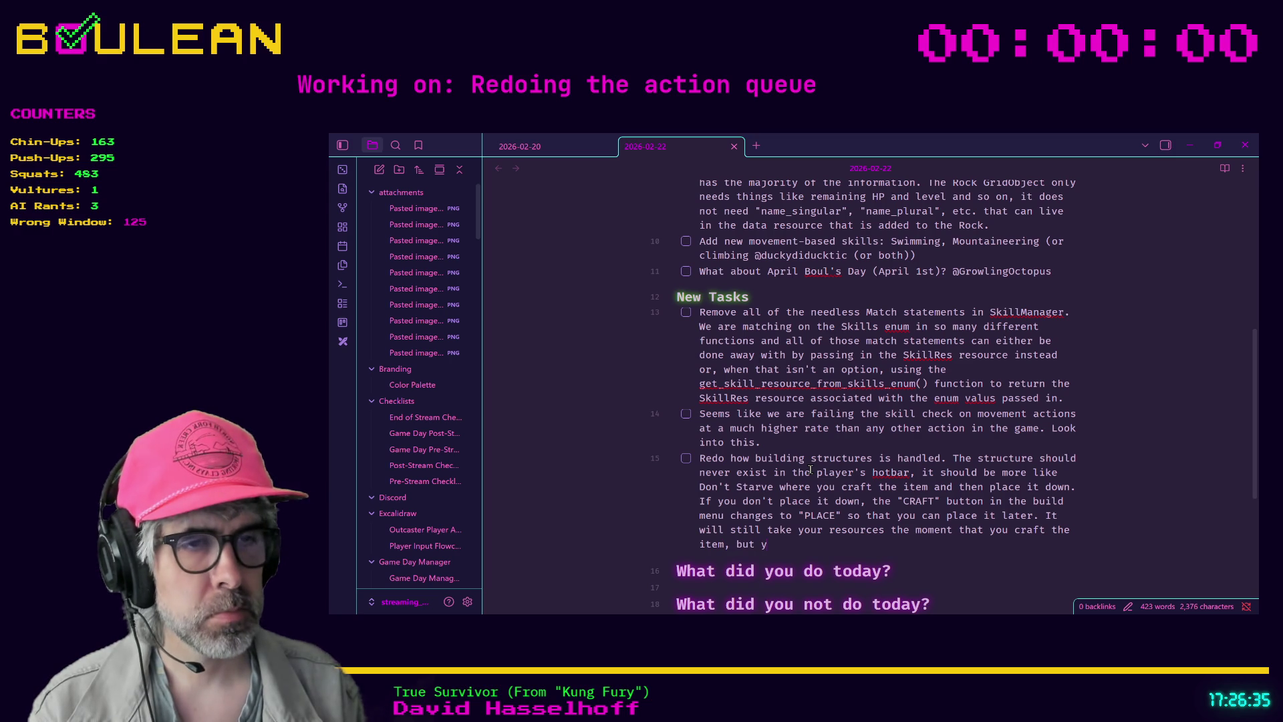
{"action": "type", "text": "ou can place it later"}
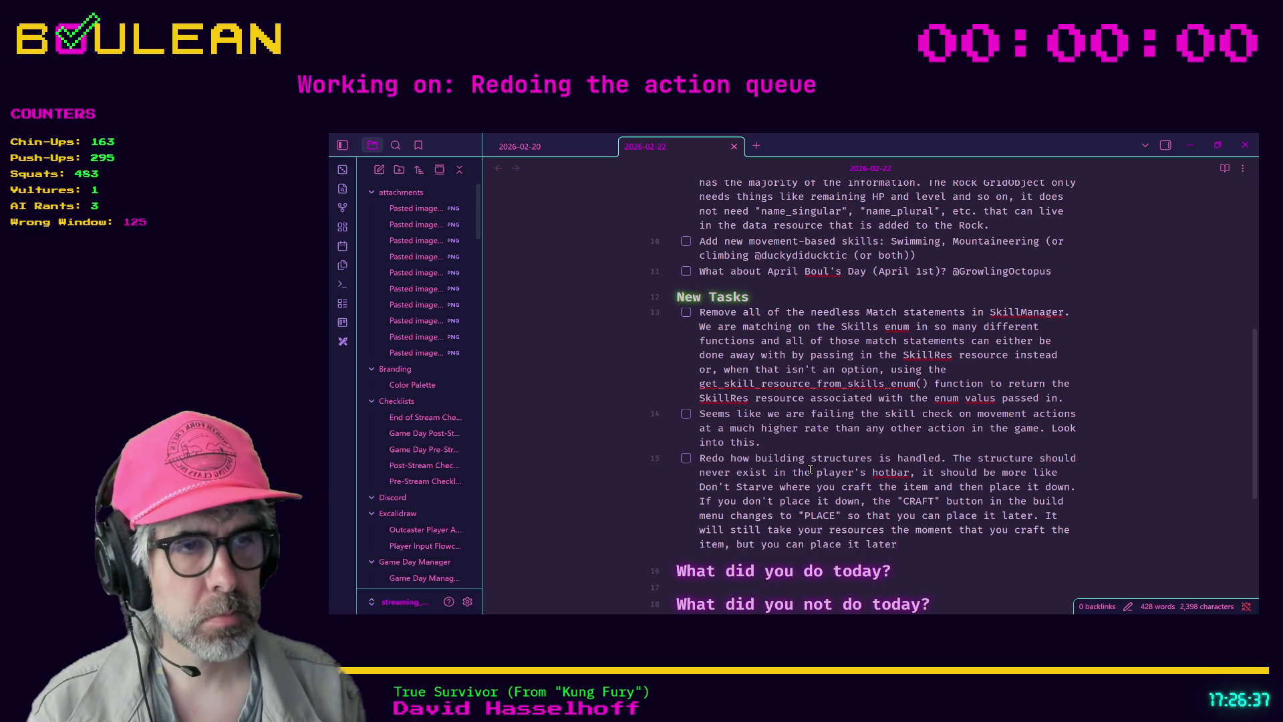
{"action": "type", "text": ", if you wish"}
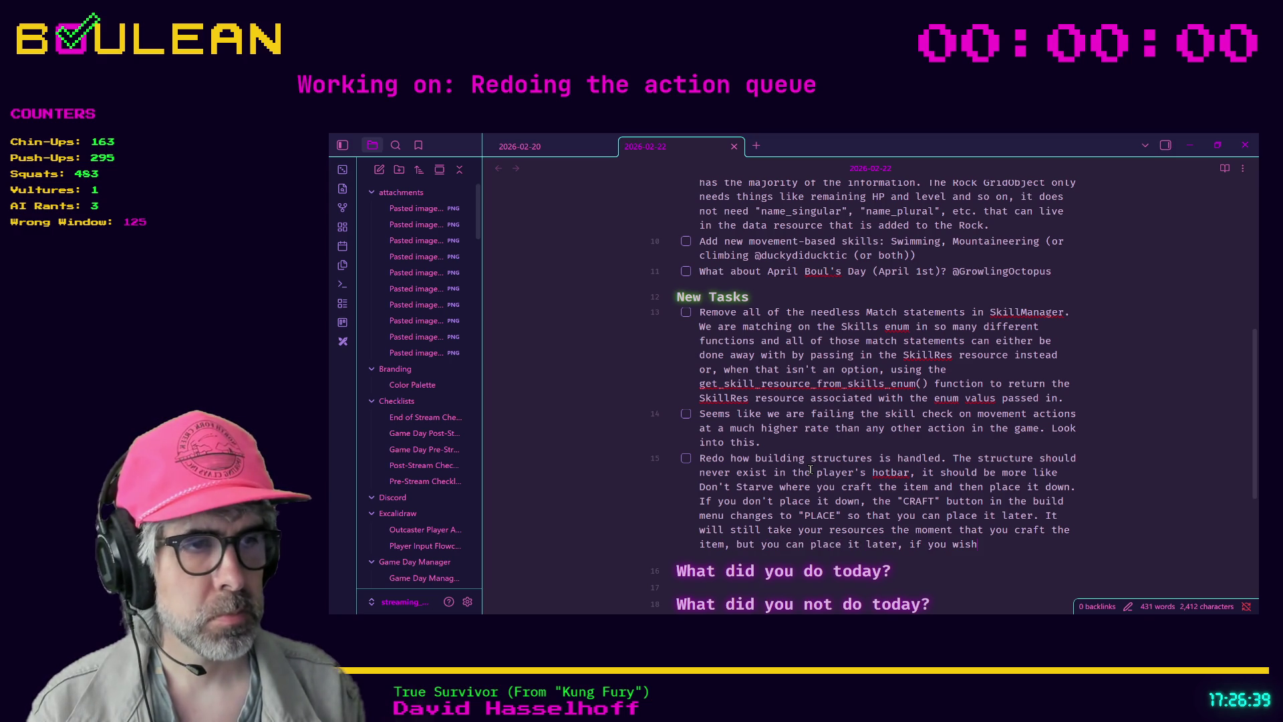
{"action": "type", "text": ". Either way, it wi"}
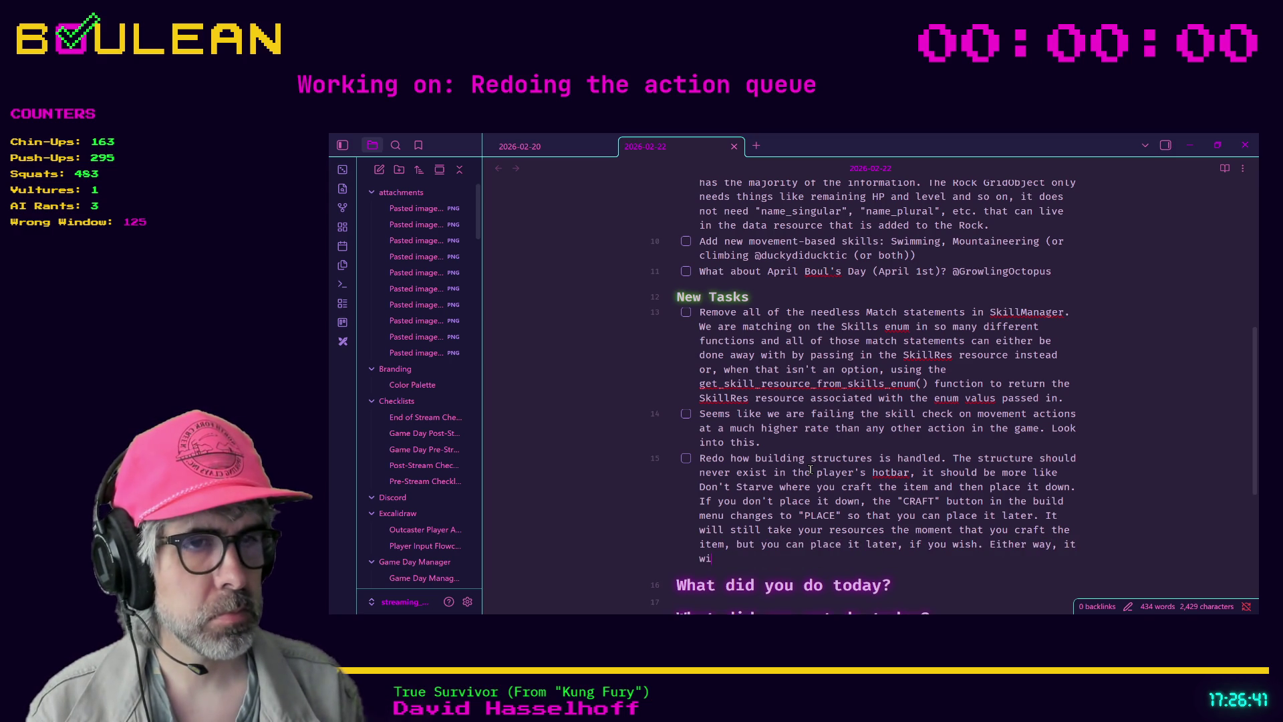
{"action": "type", "text": "ll never exist in "}
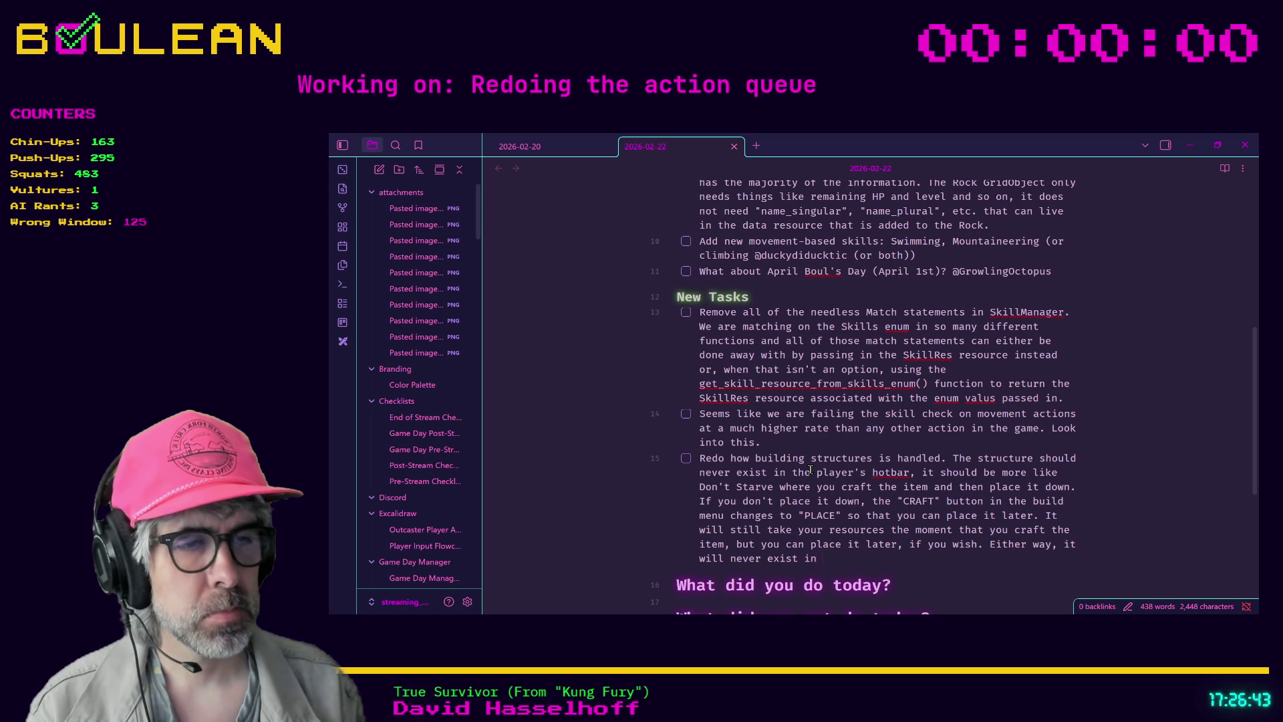
{"action": "type", "text": "your hotbar, it"}
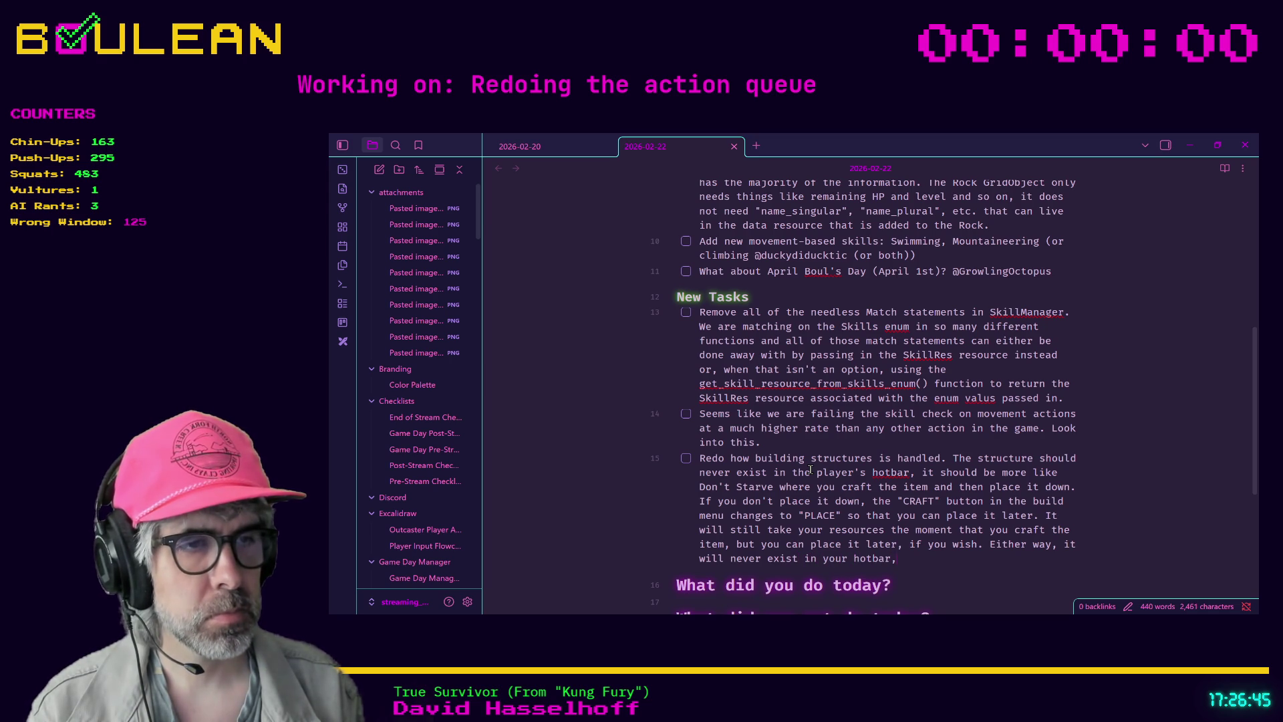
{"action": "key", "text": "BackSpace"}
{"action": "key", "text": "BackSpace"}
{"action": "key", "text": "BackSpace"}
{"action": "key", "text": "BackSpace"}
{"action": "key", "text": "BackSpace"}
{"action": "key", "text": "BackSpace"}
End the task with 'as it's a structure that cannot be held', then review player.gd's DROP_ITEM case
{"action": "type", "text": "as it's a structure that cannot be held"}
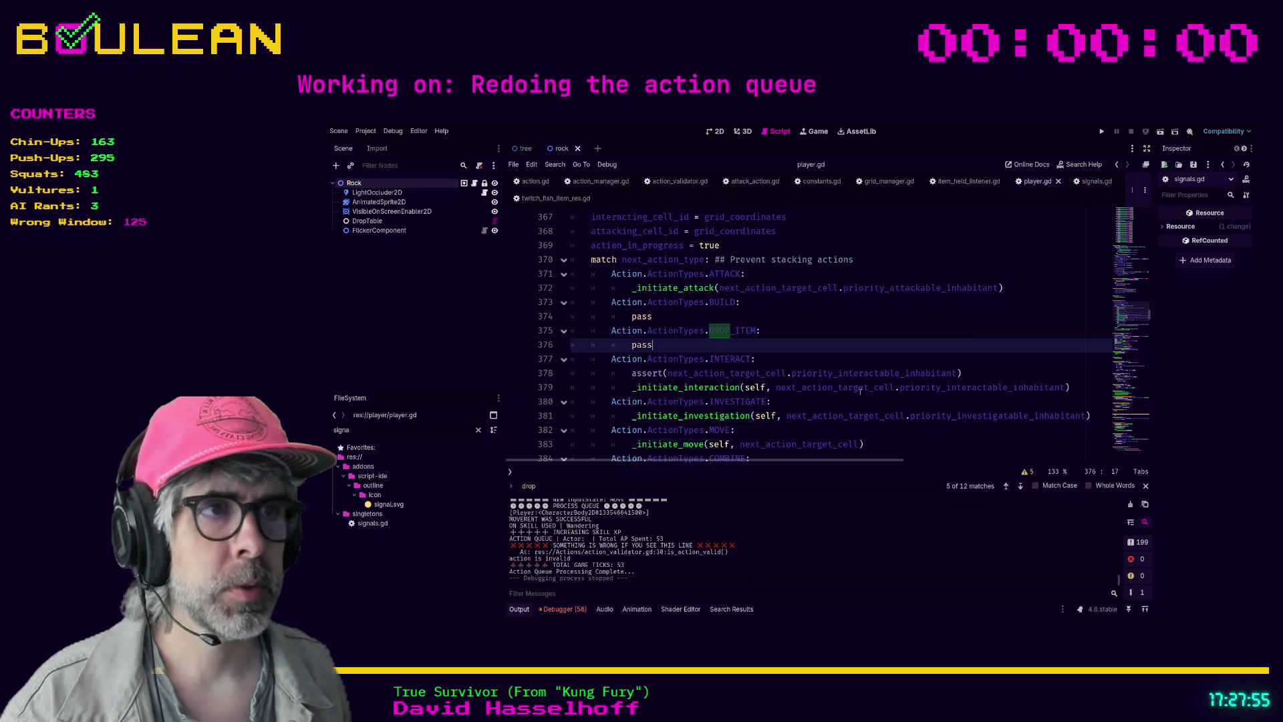
{"action": "left_click", "coordinate": [849, 399]}
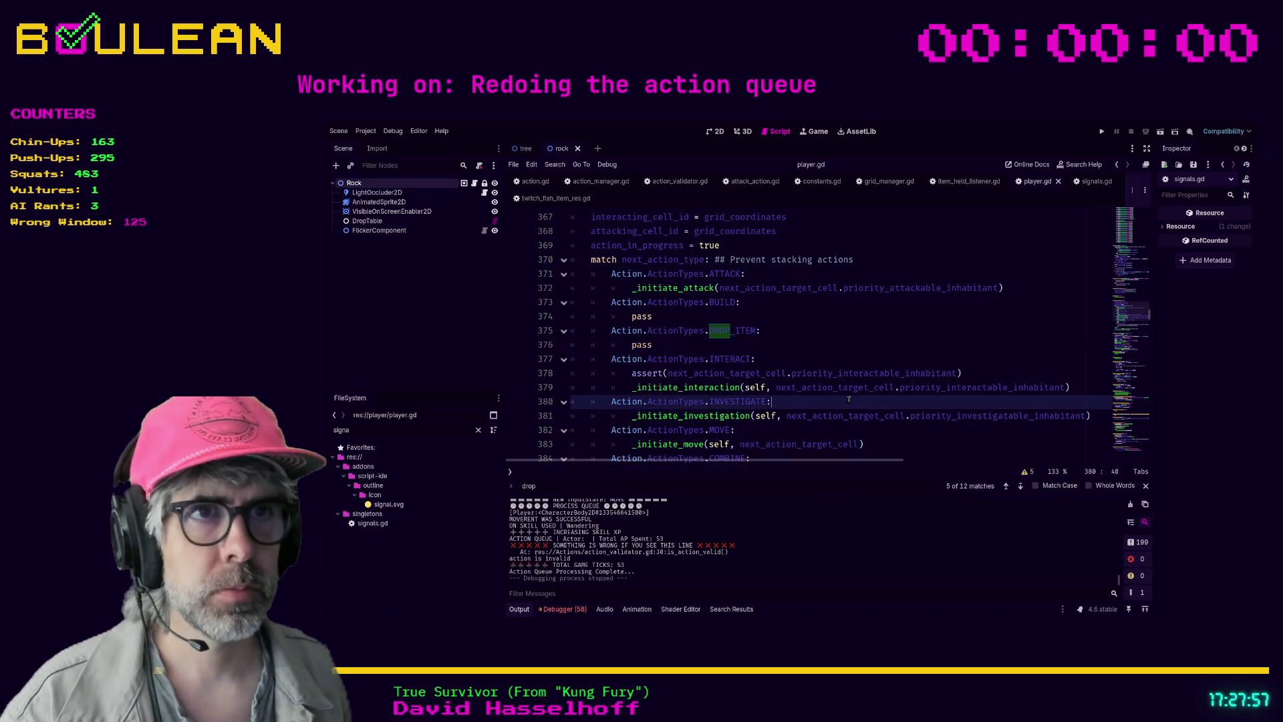
{"action": "left_click", "coordinate": [718, 343]}
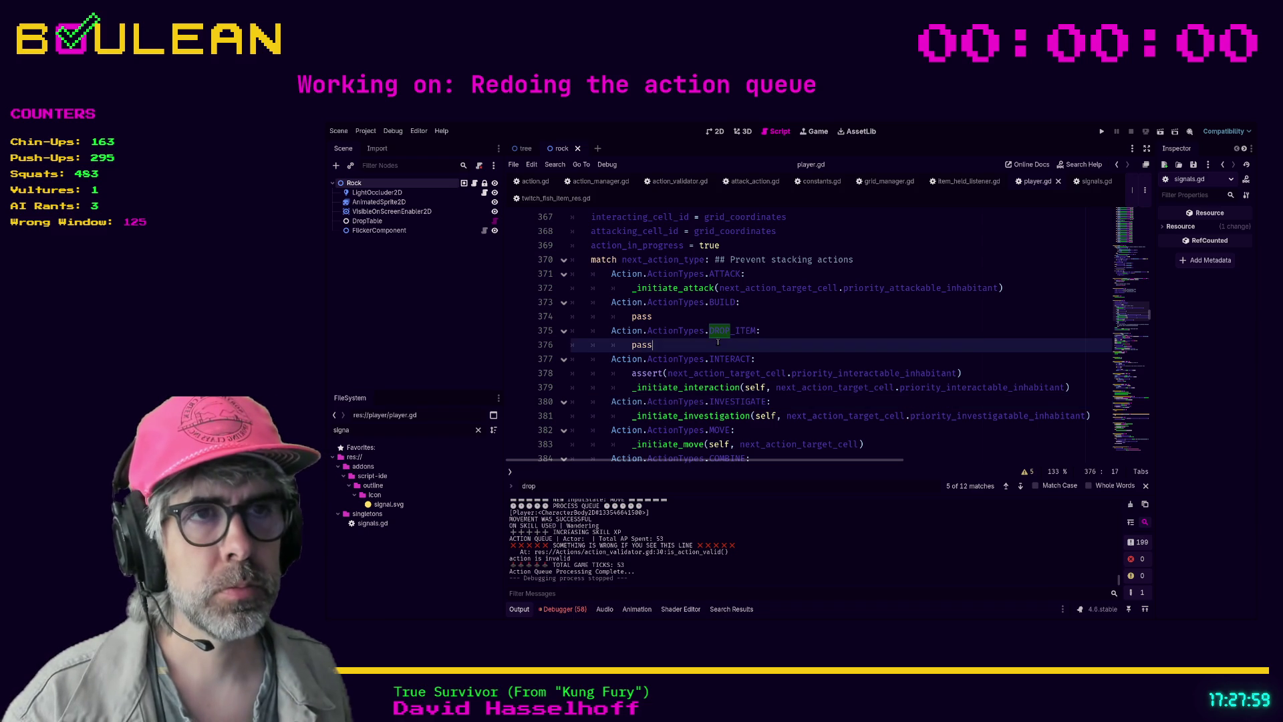
{"action": "scroll", "coordinate": [868, 374], "scroll_direction": "down", "scroll_amount": 1}
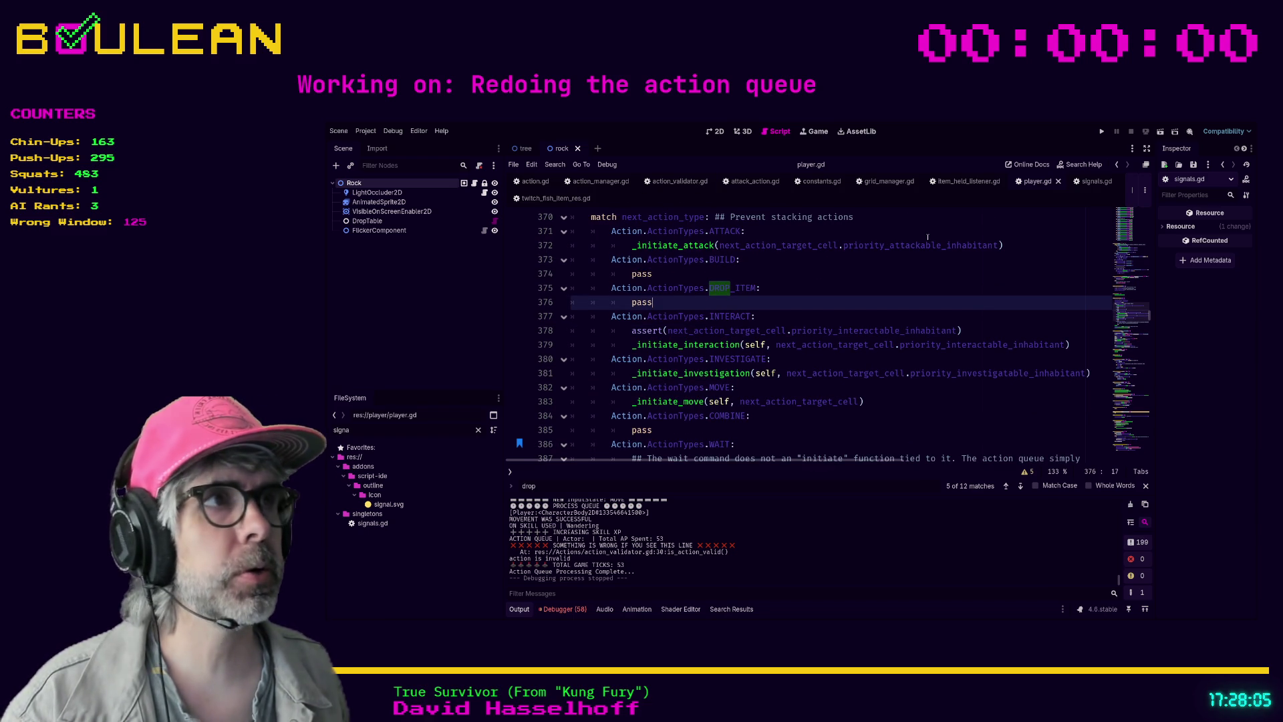
In signals.gd, search 'drop' to reach the trigger_item_drop signal on line 63
{"action": "left_click", "coordinate": [1084, 187]}
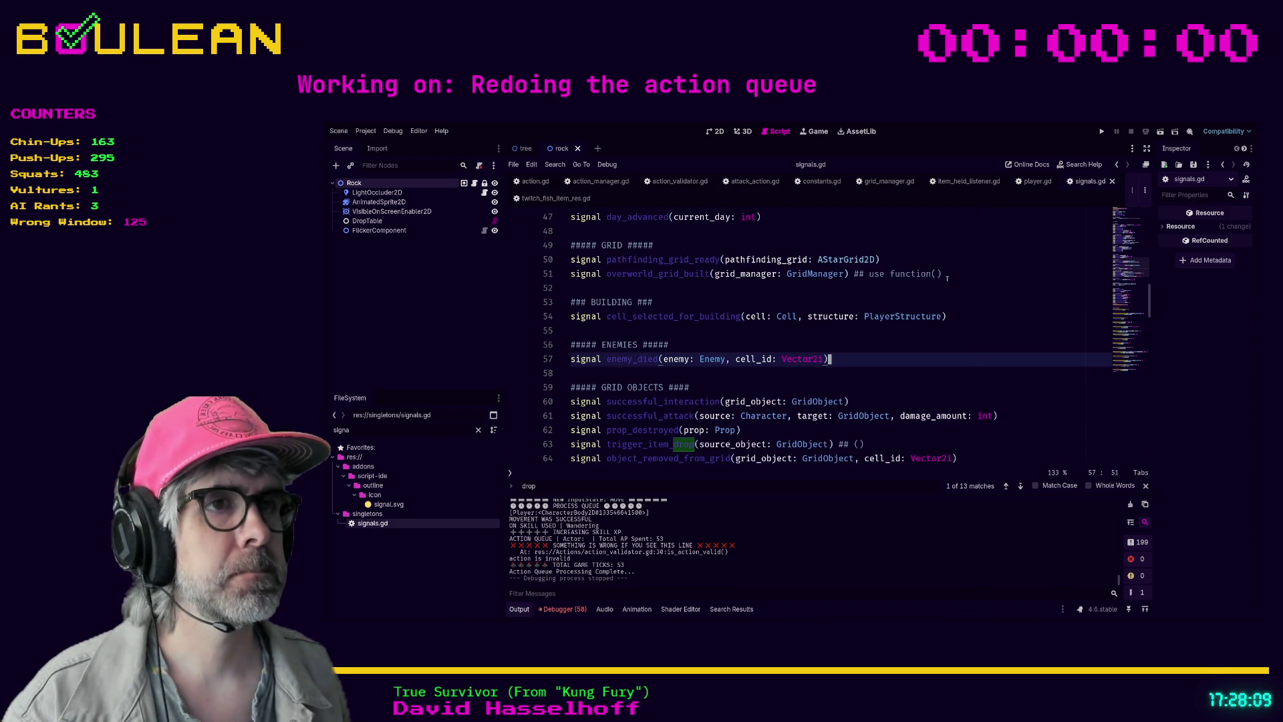
{"action": "left_click", "coordinate": [879, 342]}
{"action": "key", "text": "ctrl+f"}
{"action": "key", "text": "Return"}
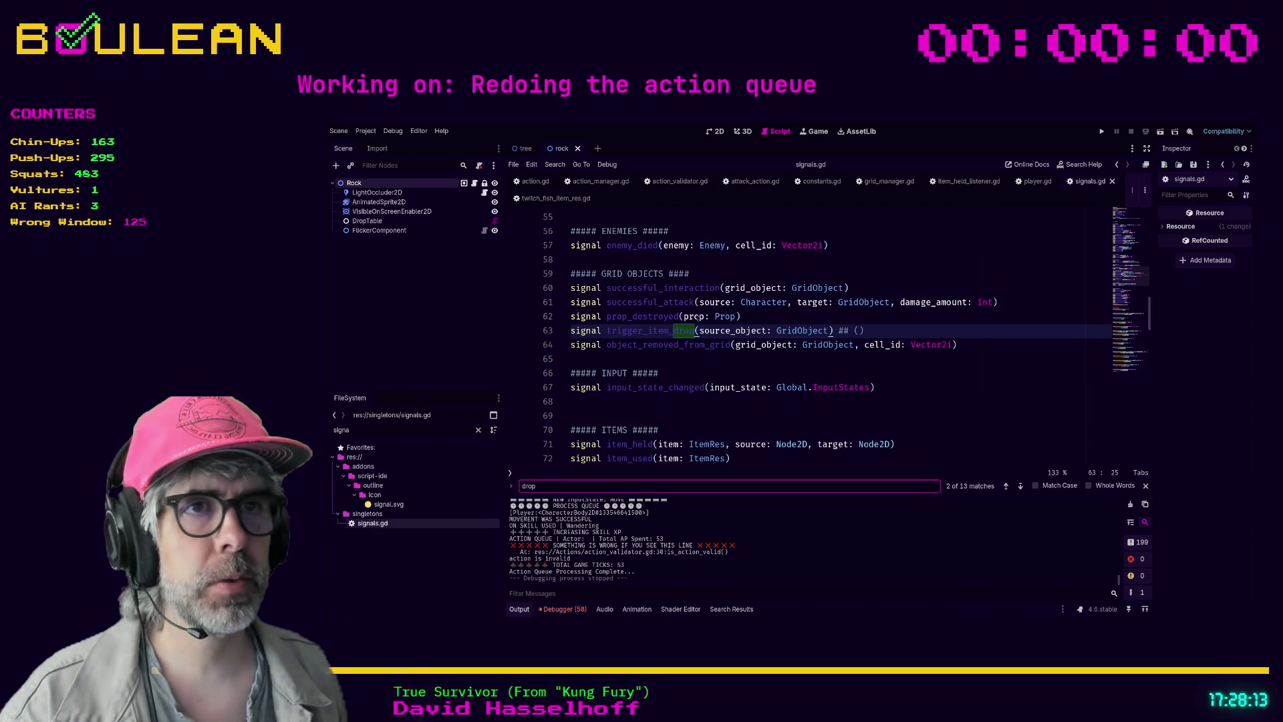
{"action": "left_click", "coordinate": [710, 376]}
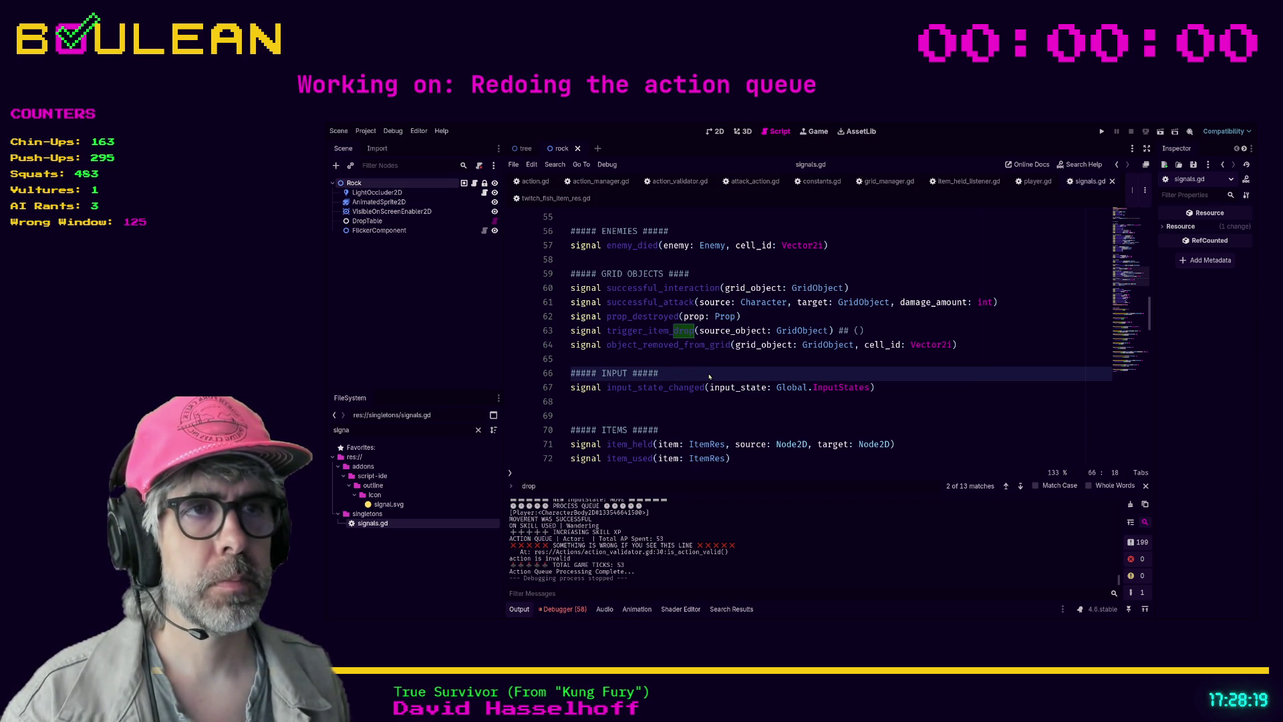
Run a project-wide search for trigger_item_drop, finding 16 matches in 11 files
{"action": "key", "text": "Return"}
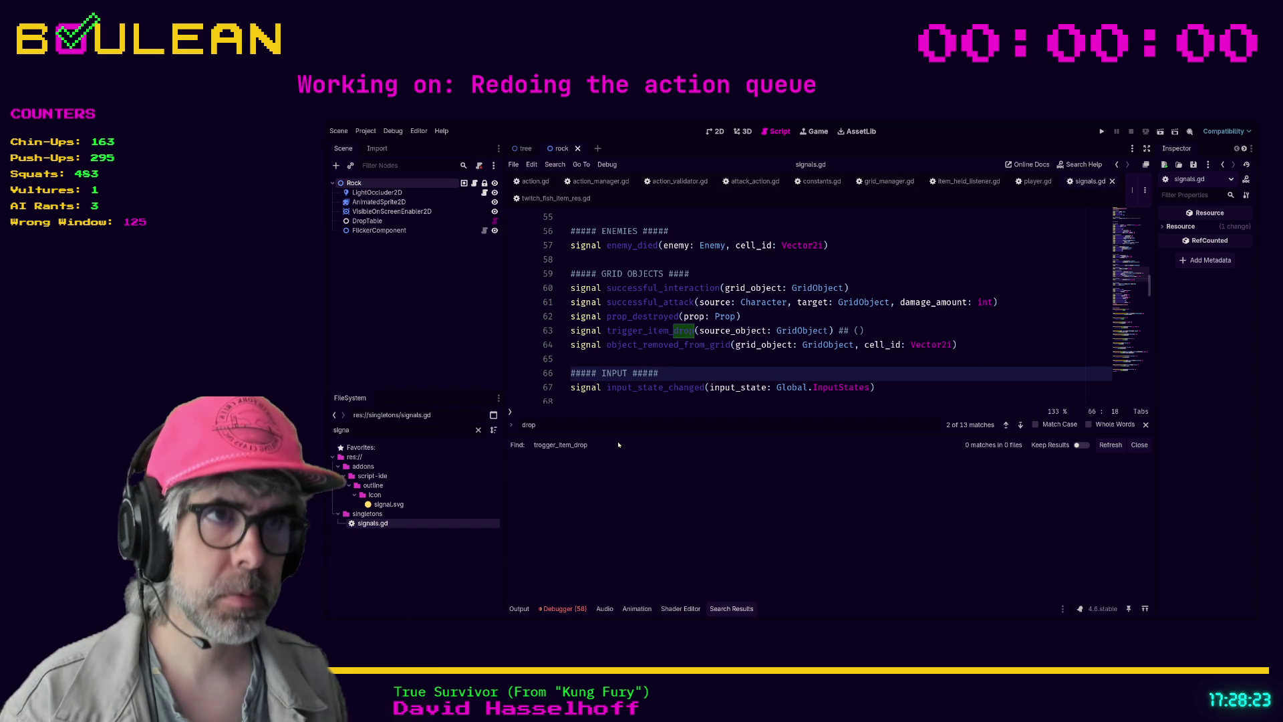
{"action": "type", "text": "trigger_item_drop"}
{"action": "key", "text": "Return"}
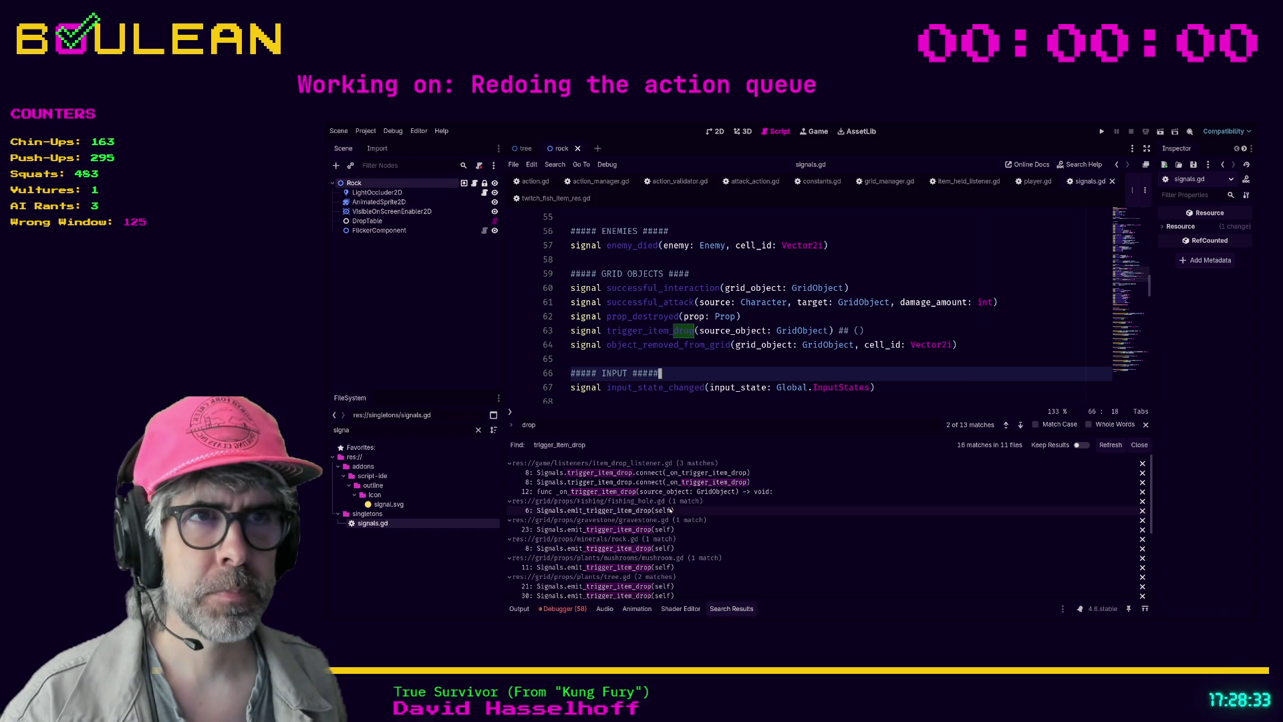
{"action": "left_click", "coordinate": [695, 360]}
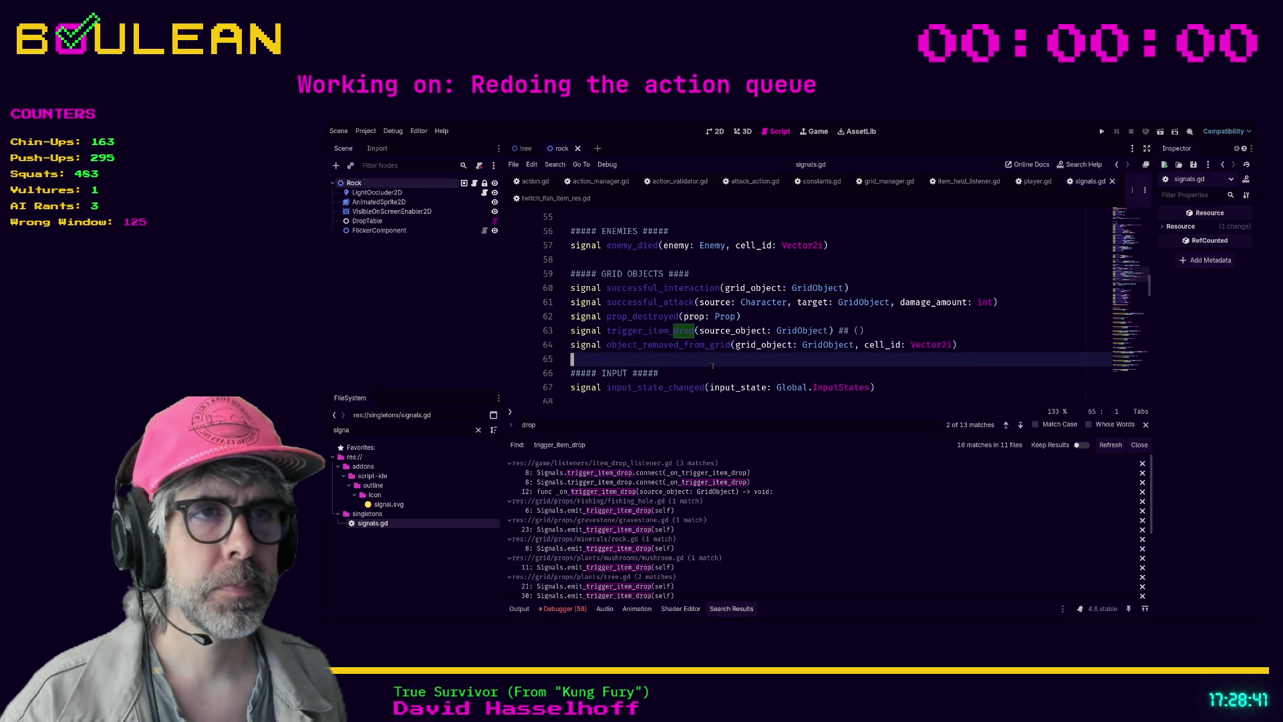
Step through the remaining 'drop' matches in signals.gd: drops_added_to_cell, drop_collected, line 103
{"action": "key", "text": "ctrl+f"}
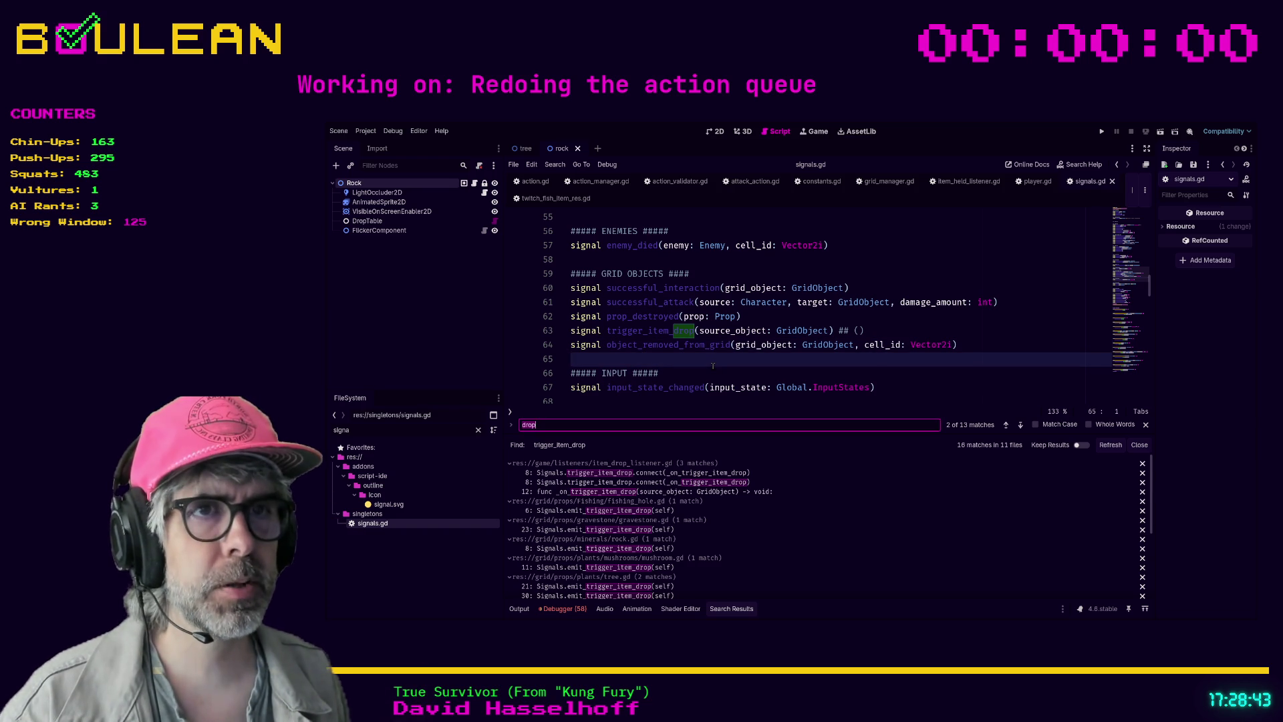
{"action": "key", "text": "Return"}
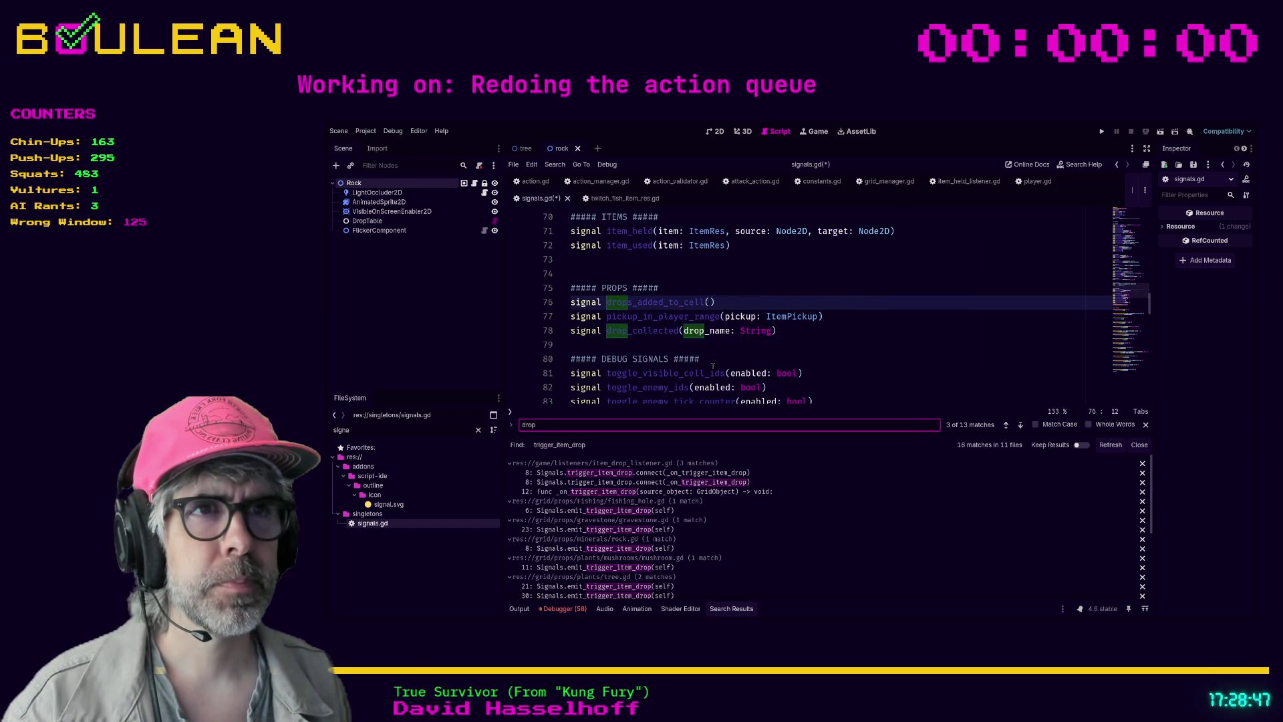
{"action": "key", "text": "Return"}
{"action": "key", "text": "Return"}
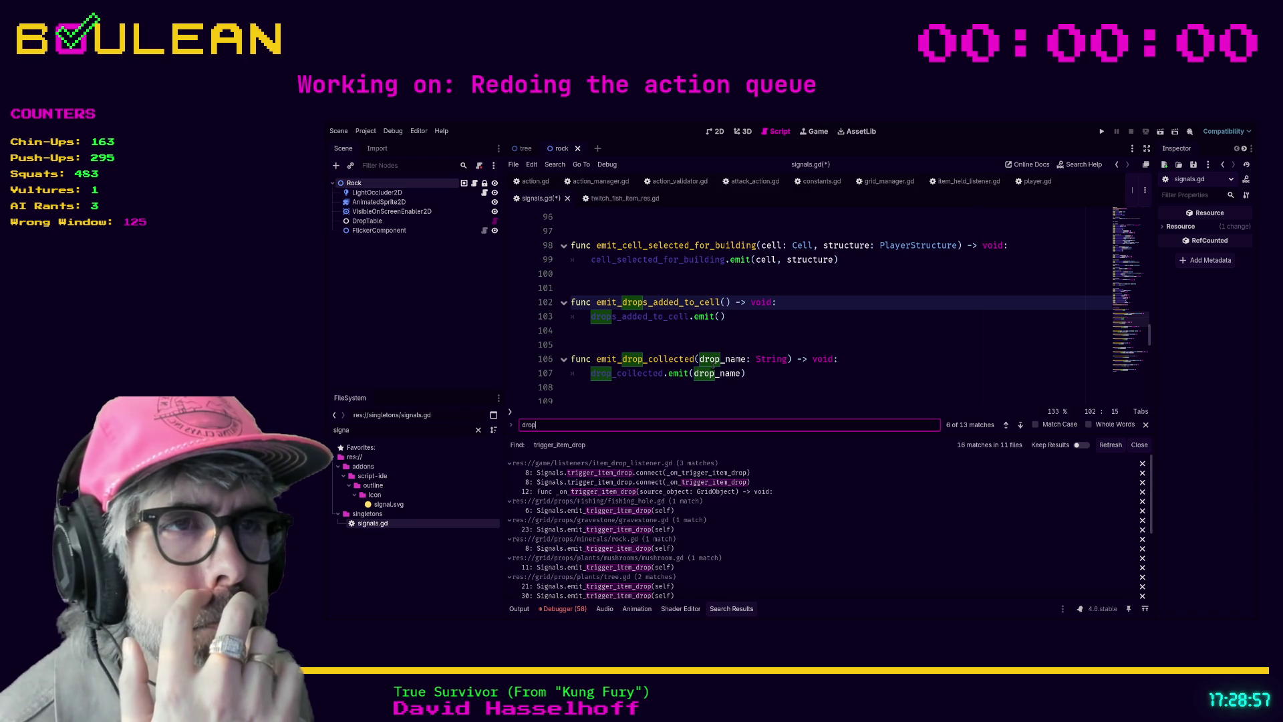
{"action": "key", "text": "Return"}
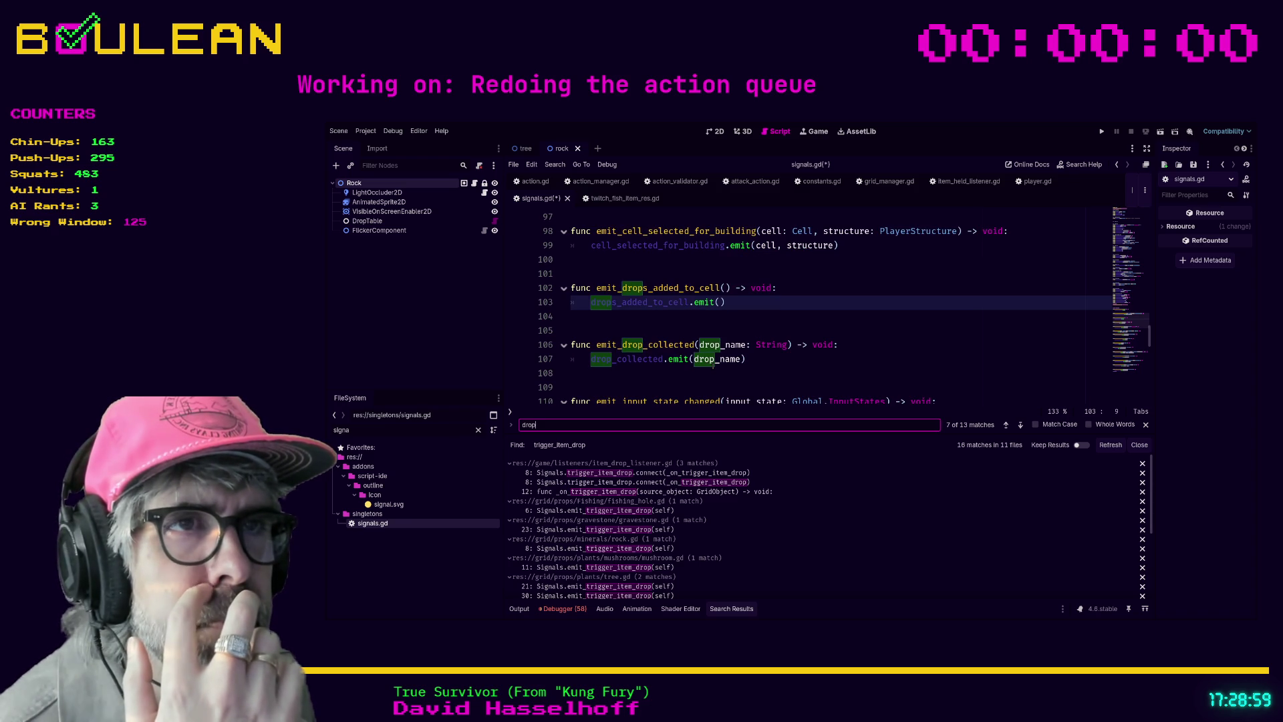